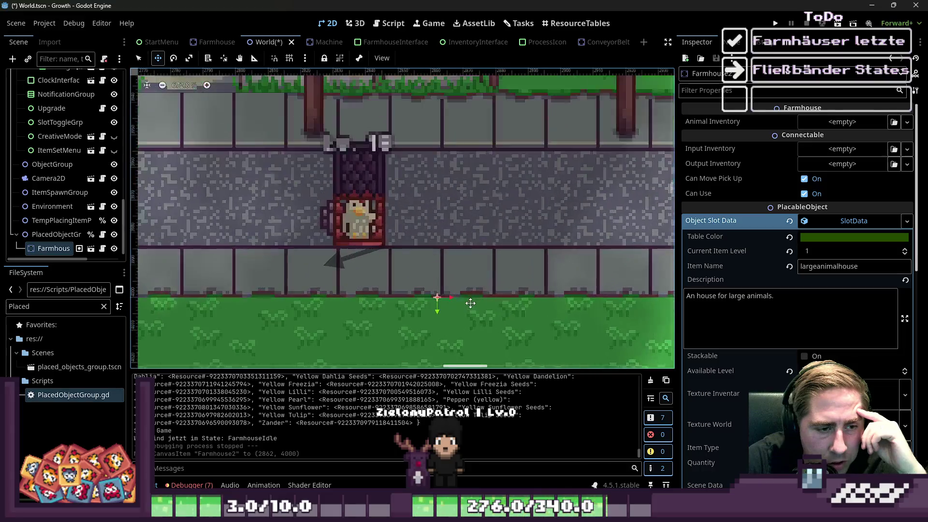
- Nudge the animal house, then drag it left to the stone path's start, aligned with its edge
key(Right)
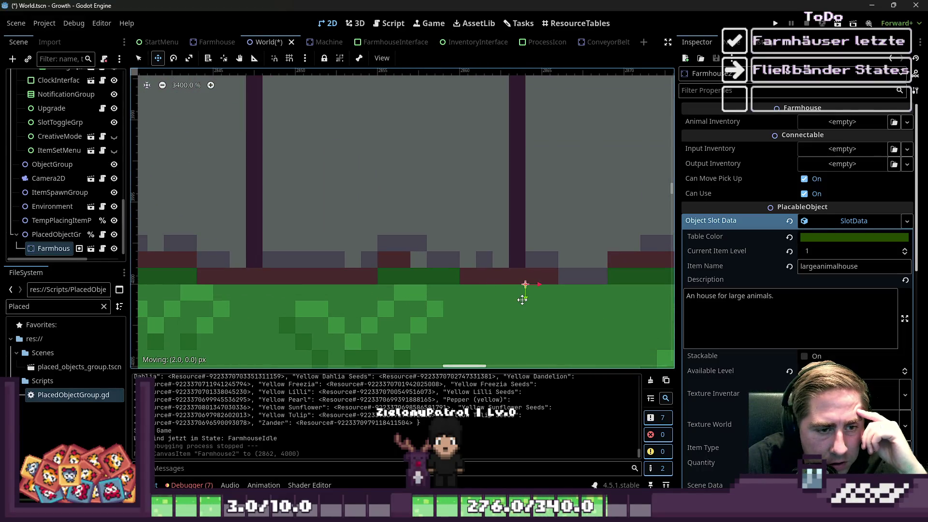
scroll(522, 300, down, 10)
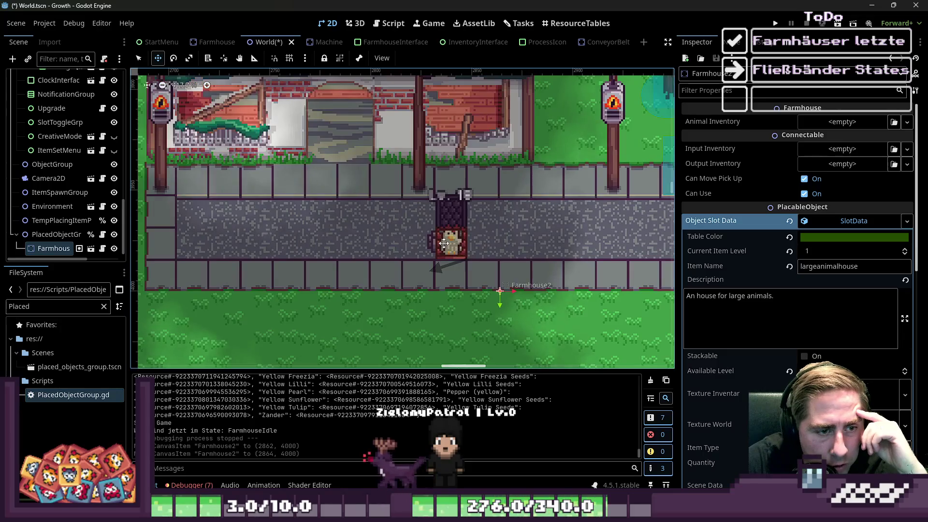
scroll(443, 243, up, 7)
key(Left)
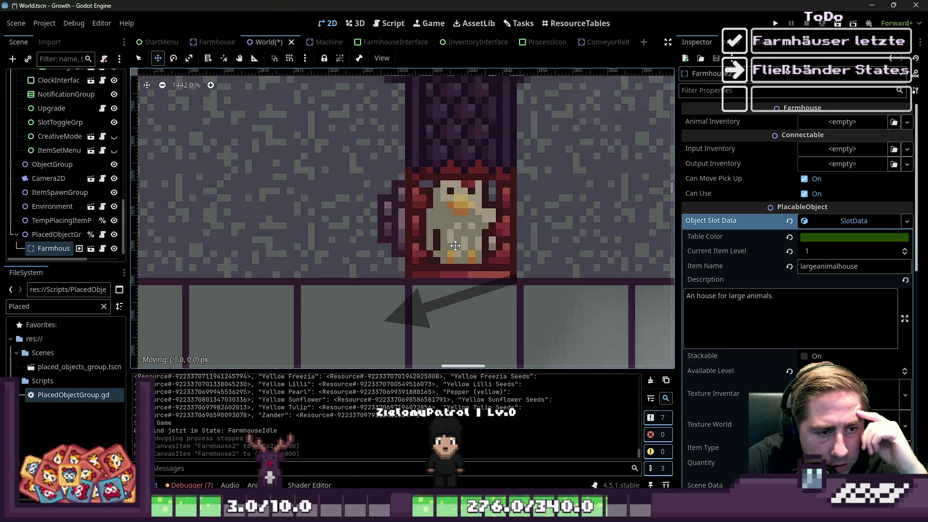
scroll(538, 261, down, 6)
mouse_move(538, 261)
mouse_down()
mouse_move(217, 242)
mouse_move(200, 266)
mouse_up()
scroll(437, 258, down, 4)
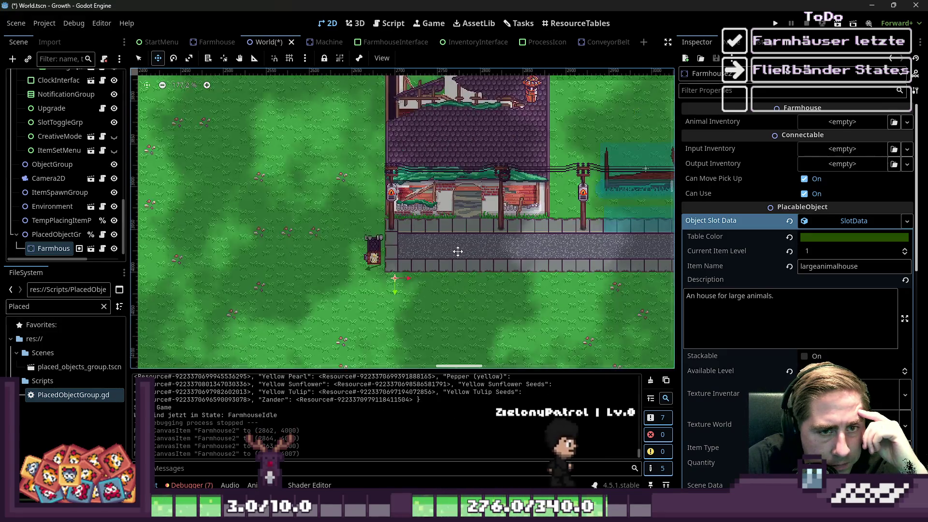
scroll(458, 251, up, 10)
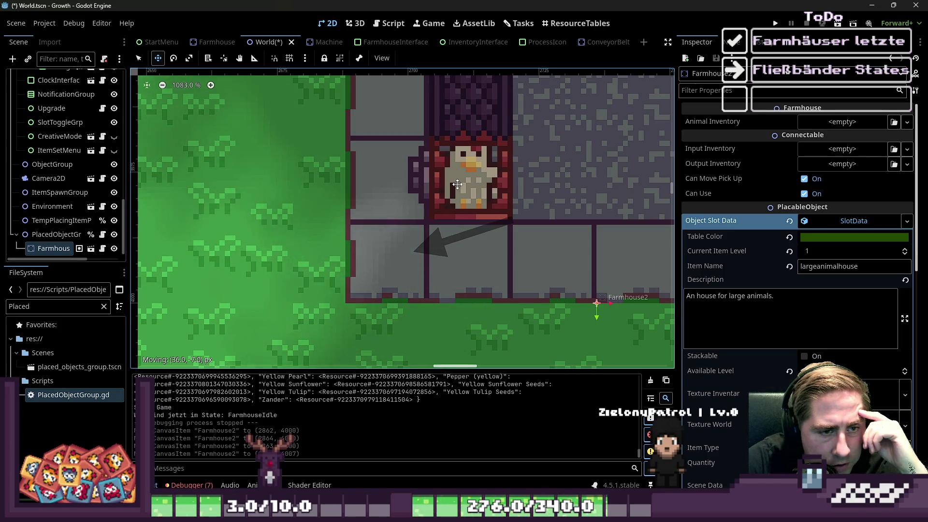
scroll(457, 184, down, 5)
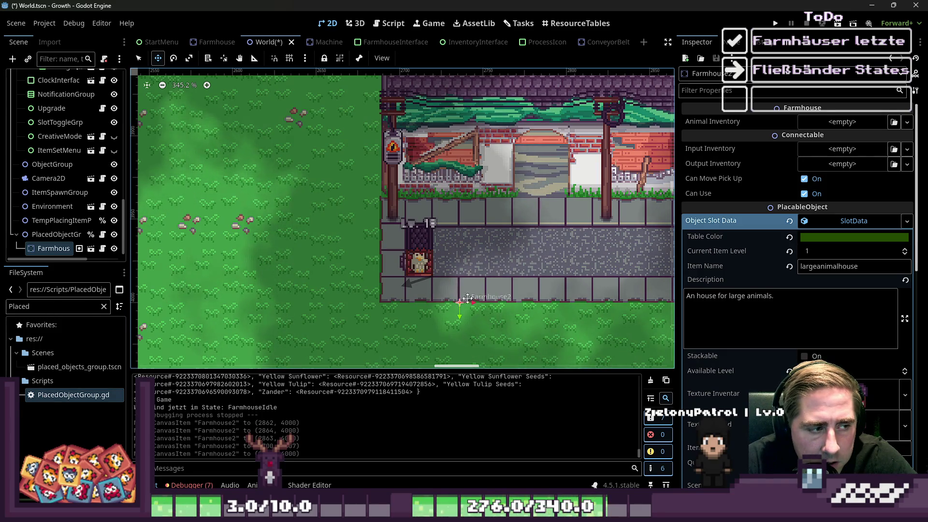
click(55, 234)
click(53, 248)
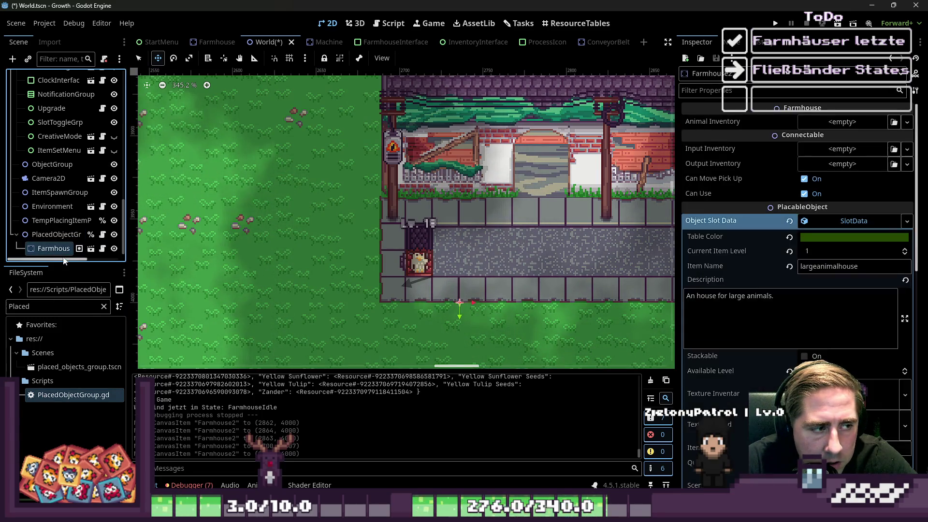
- Duplicate the Farmhouse and place the copy directly right of the original at the path's start
key(ctrl+d)
mouse_move(416, 262)
mouse_down()
mouse_move(457, 262)
mouse_move(443, 262)
mouse_up()
scroll(427, 269, up, 7)
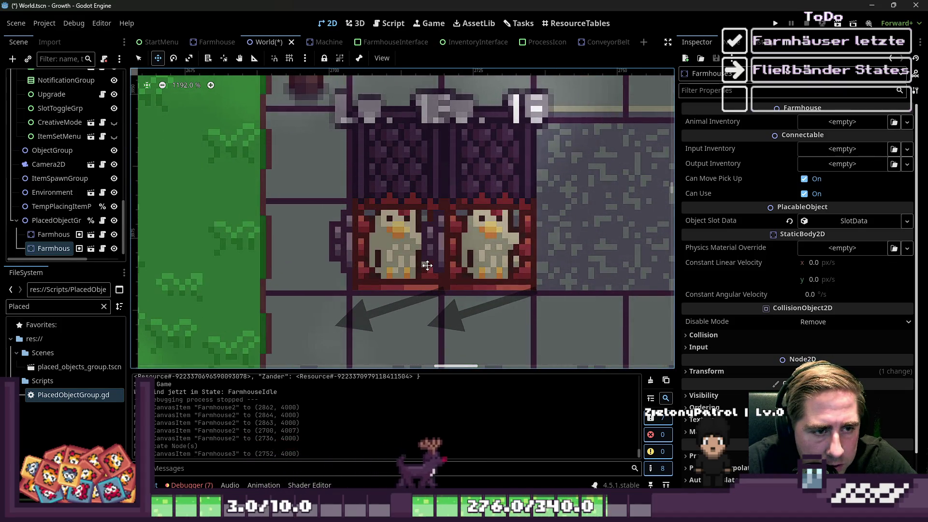
drag(475, 235, 476, 234)
scroll(457, 239, down, 4)
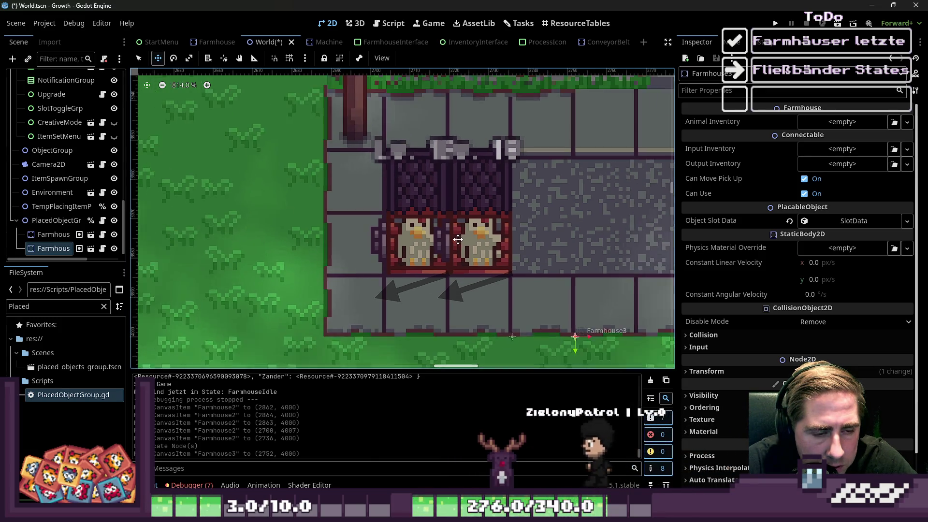
scroll(457, 239, down, 4)
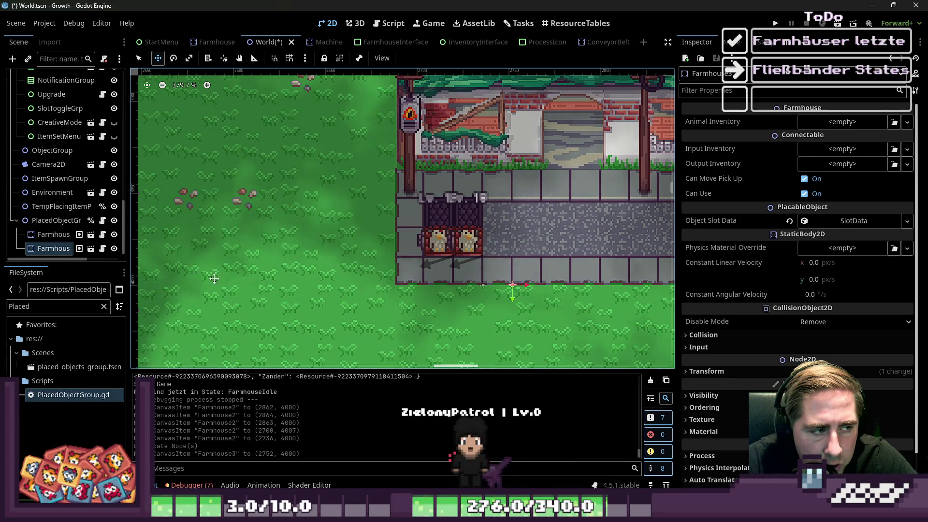
click(387, 104)
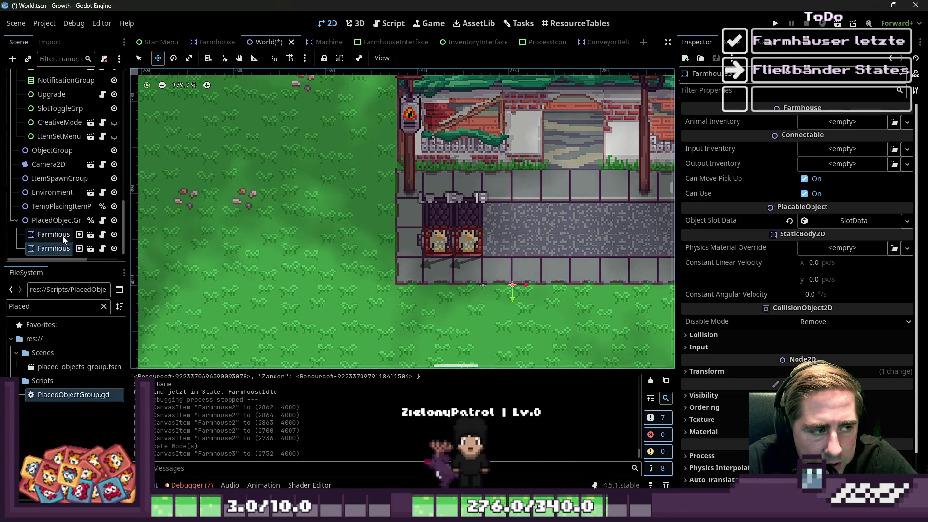
click(380, 26)
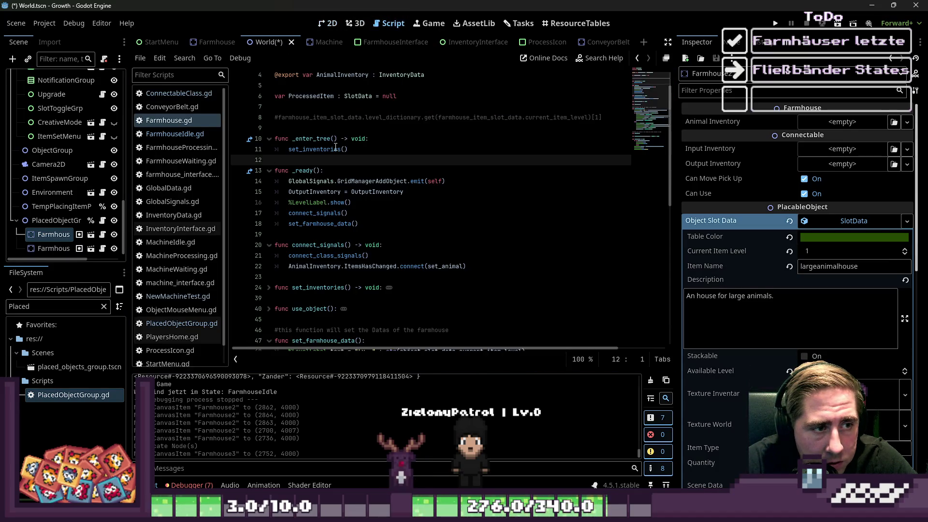
- Add an empty print() call on a new line after set_farmhouse_data() in _ready
mouse_move(334, 147)
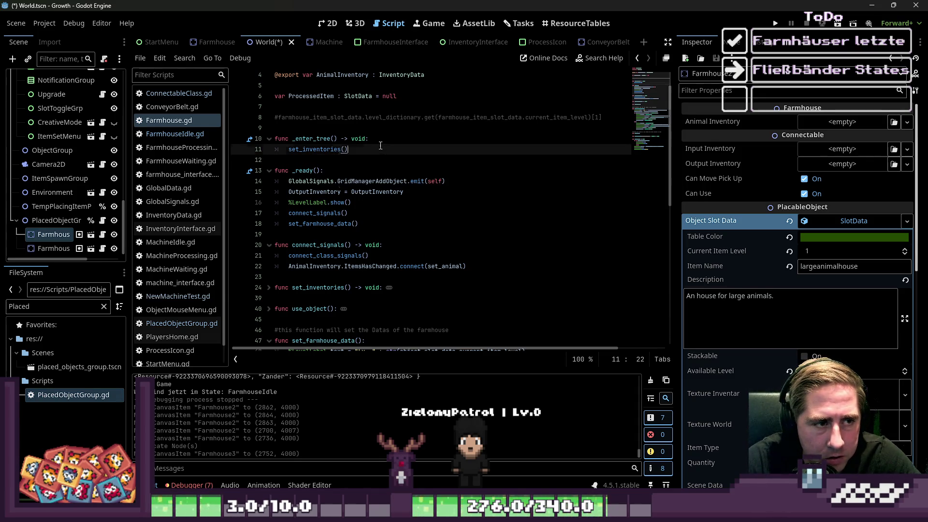
double_click(381, 181)
scroll(400, 206, down, 2)
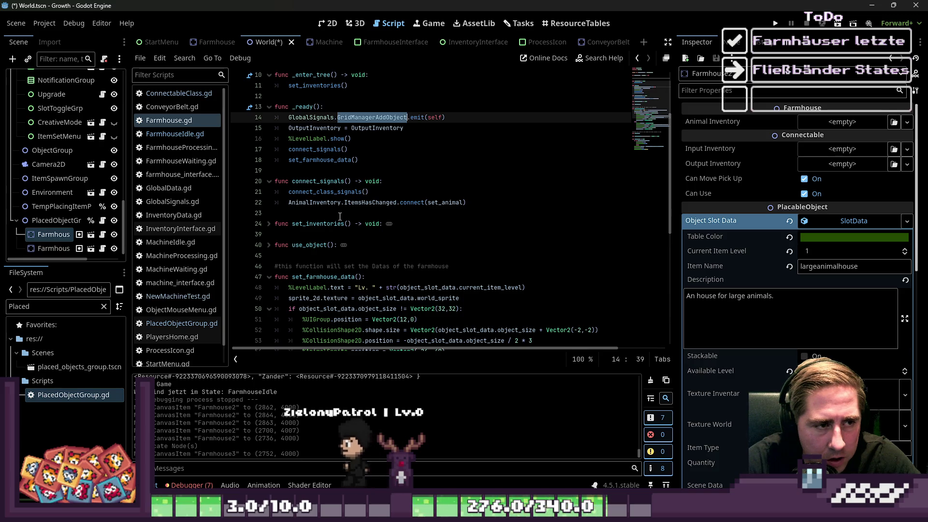
click(392, 212)
scroll(367, 208, up, 2)
click(434, 223)
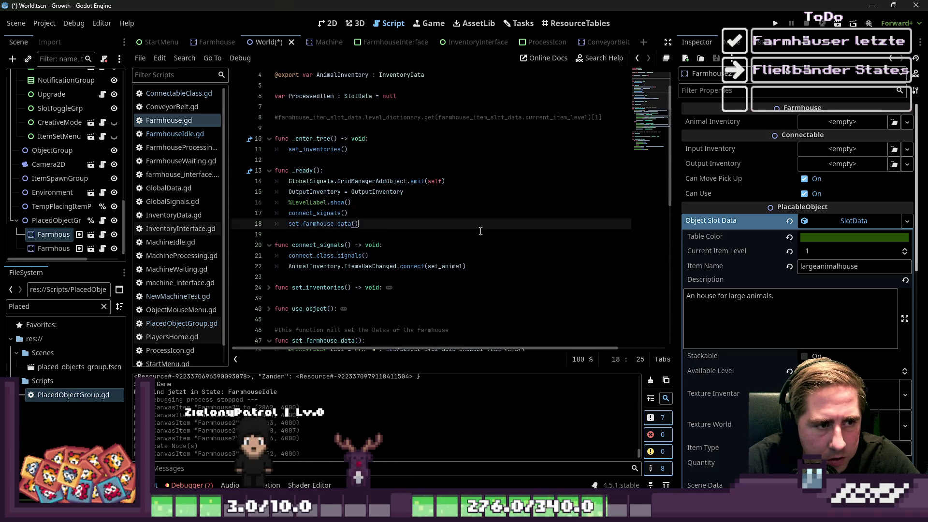
key(Return)
text(print(")
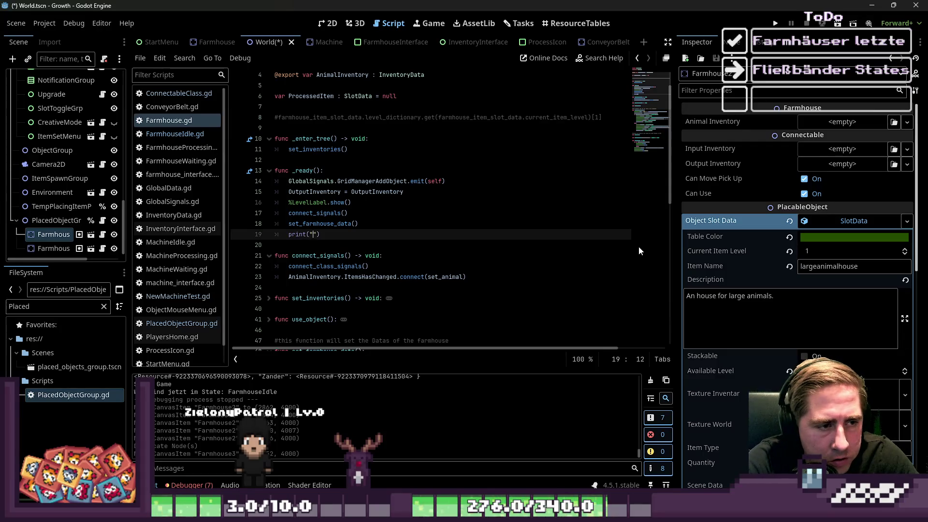
key(BackSpace)
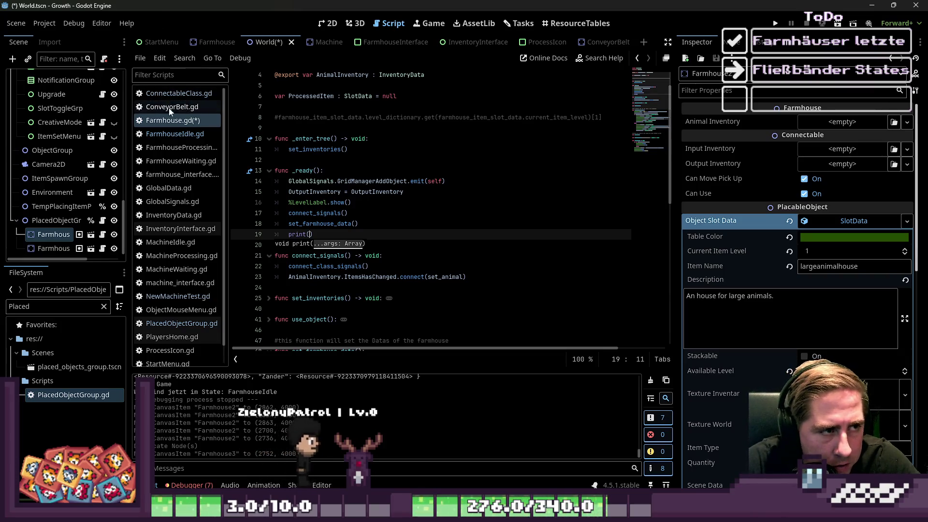
- In GlobalData.gd, declare func get_neighbour_from_placed_objects() -> void after the grid manager functions
click(171, 203)
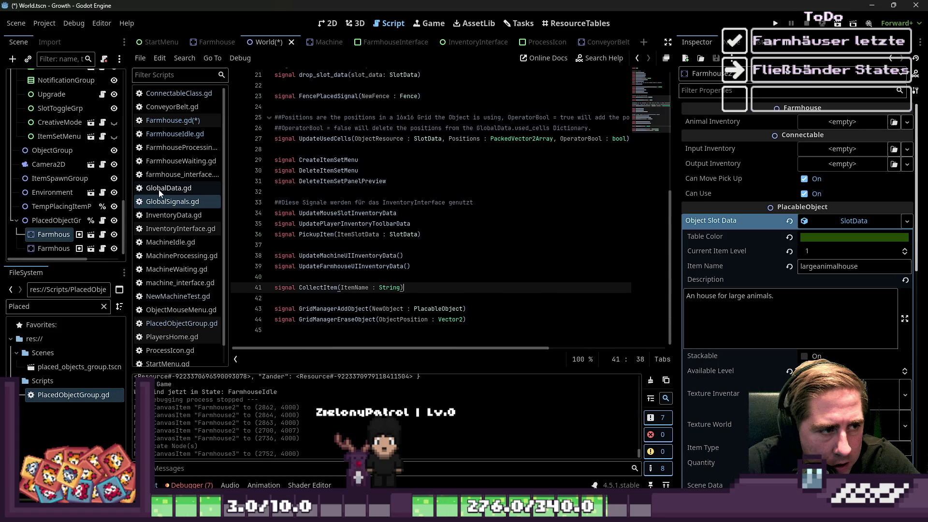
click(158, 189)
click(333, 329)
key(Return)
text(func get_neighbour_from_pla)
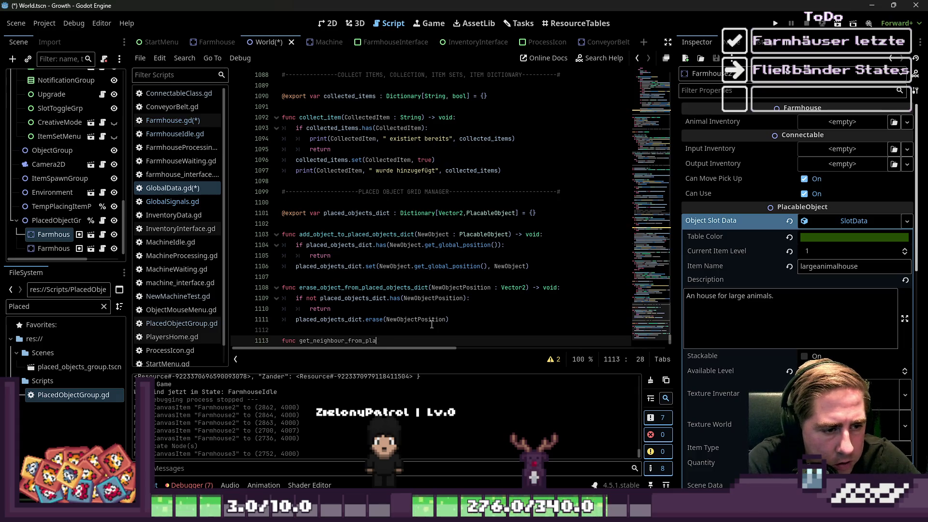
text(ced_objects() ->)
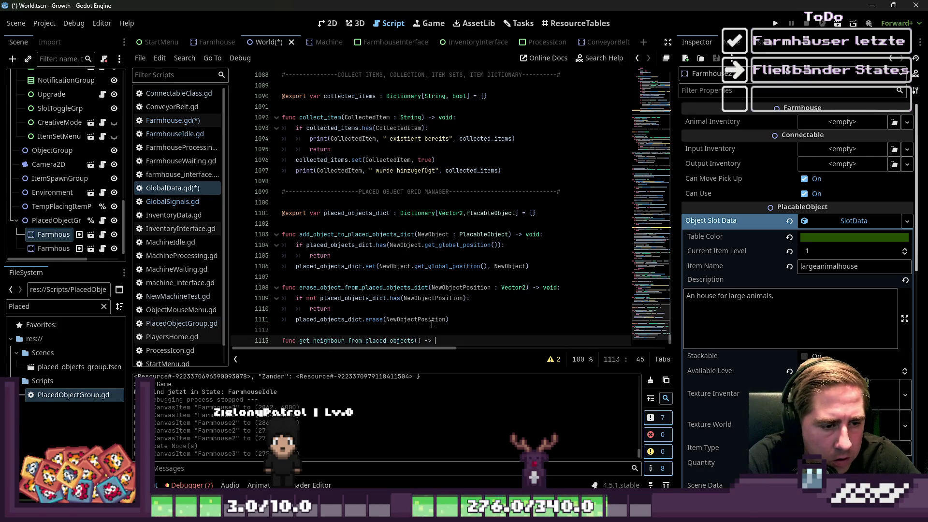
key(BackSpace)
key(Return)
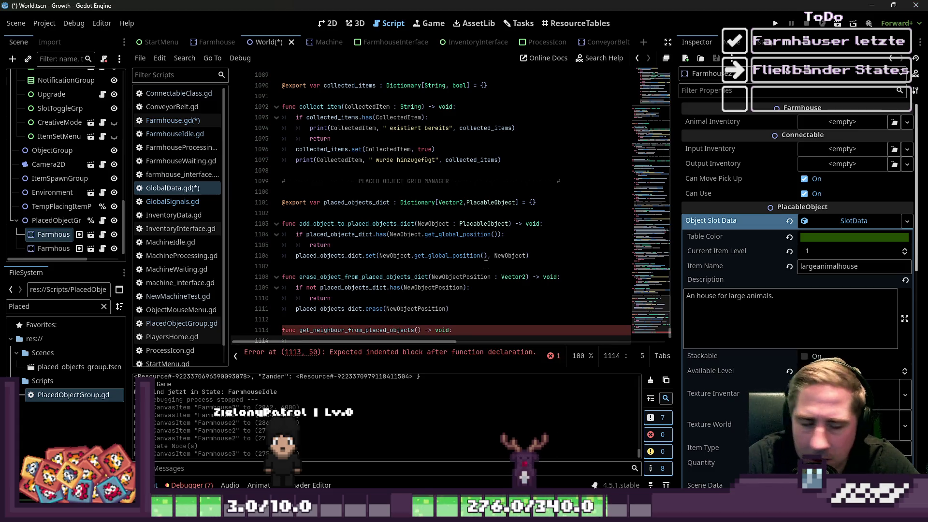
scroll(408, 305, down, 1)
double_click(348, 321)
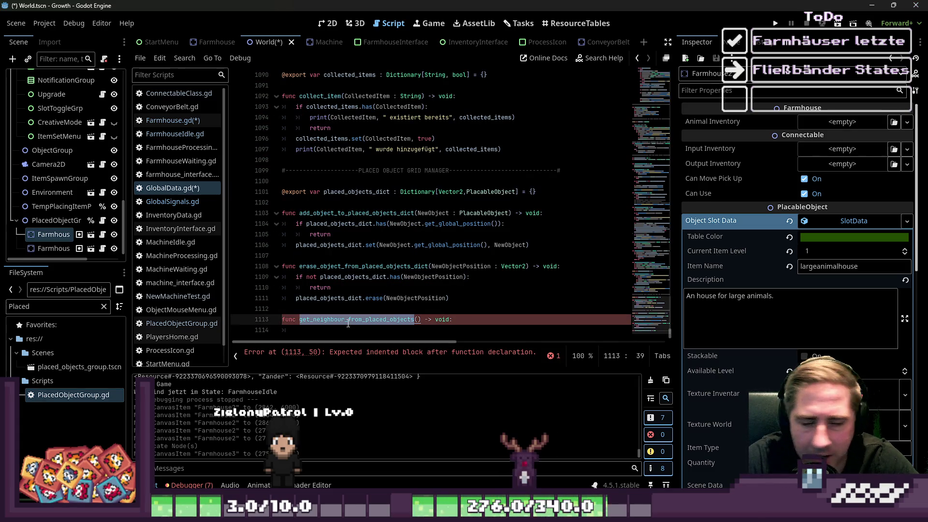
key(Down)
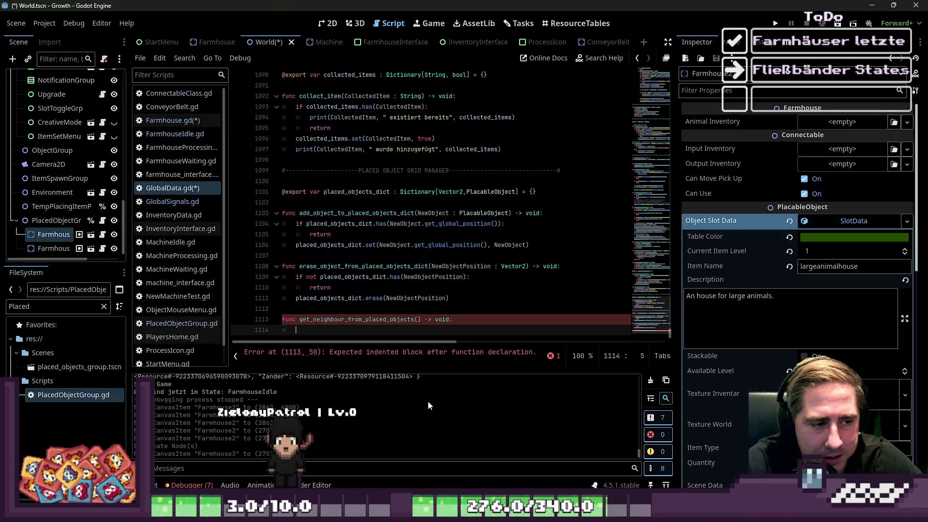
- Give the function the parameter ObjectPosition : Vector2 and start its indented body line
key(Up)
key(End)
key(Left)
key(Left)
key(Left)
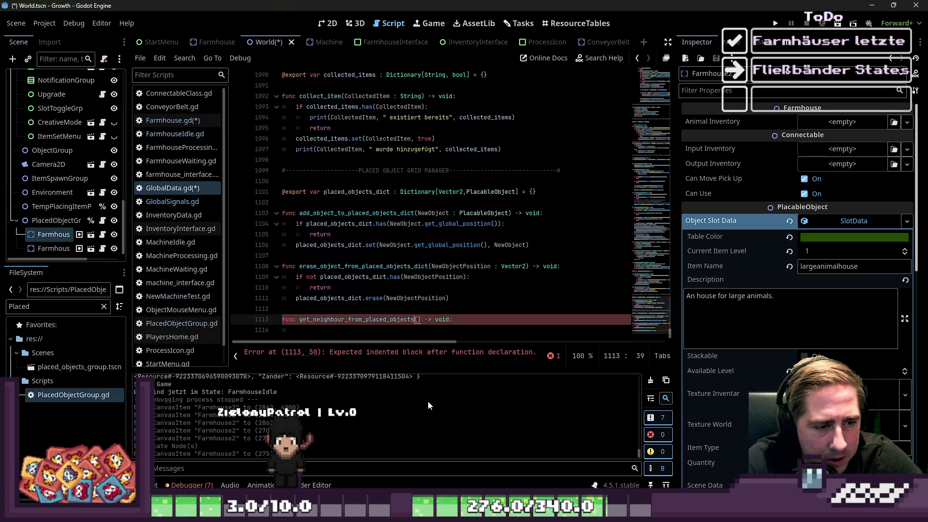
key(Right)
text(Vector)
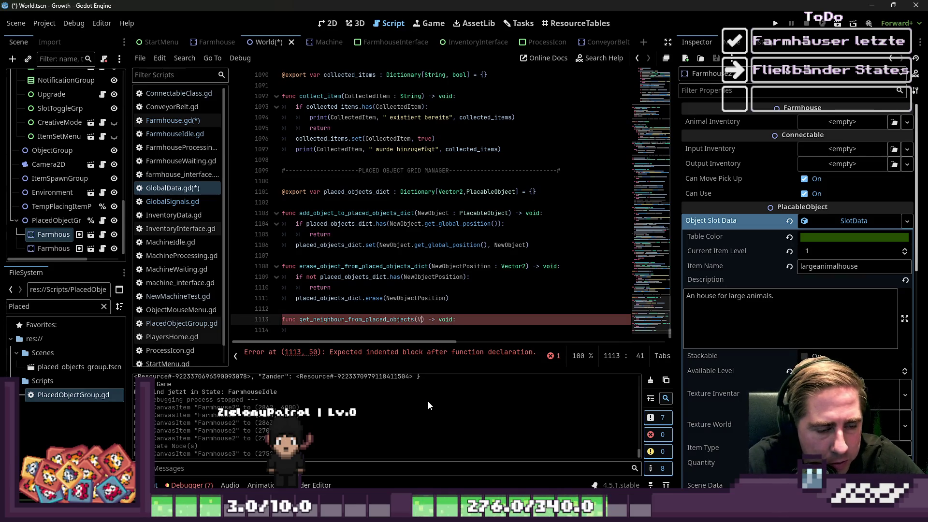
text(2 :)
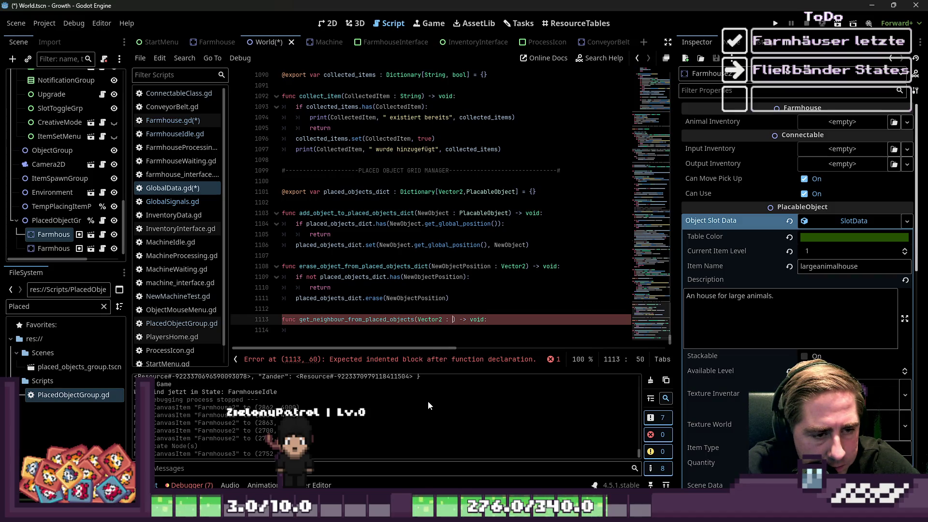
key(BackSpace)
key(BackSpace)
key(BackSpace)
text(Curren)
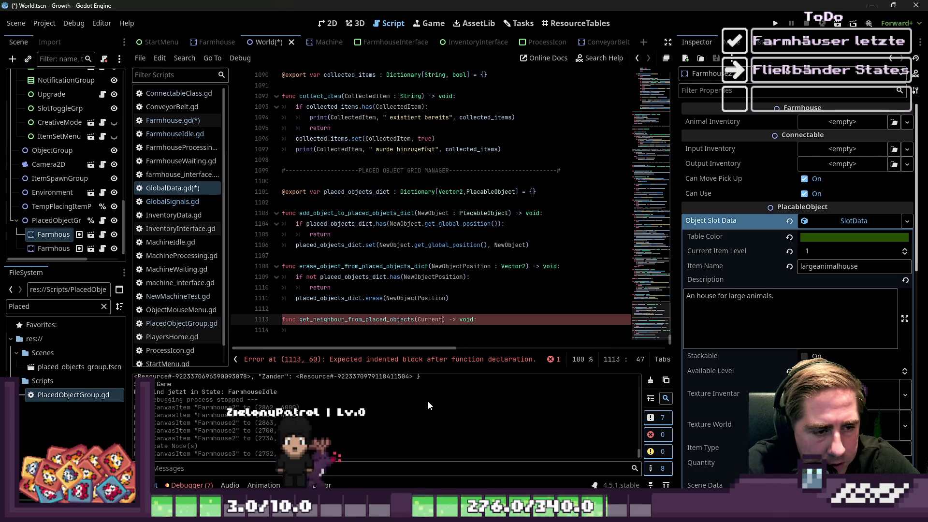
key(BackSpace)
key(BackSpace)
key(BackSpace)
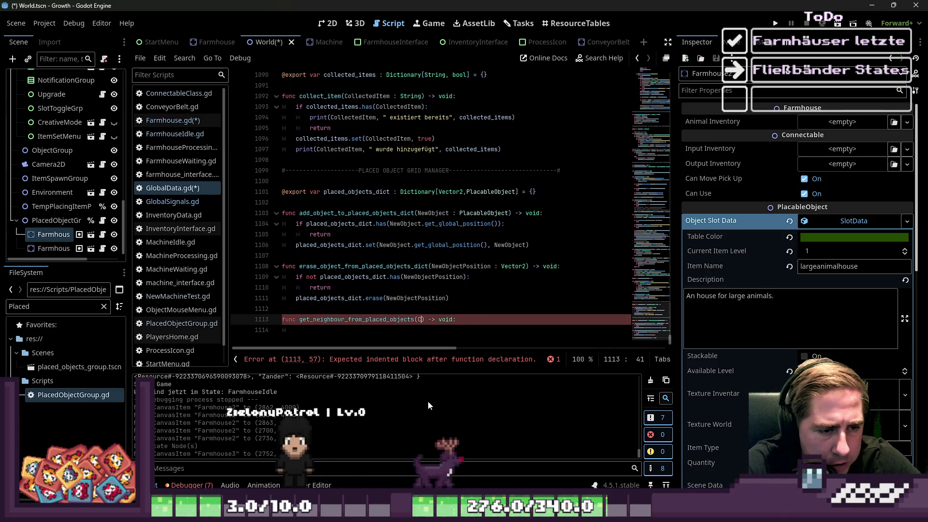
text(Object)
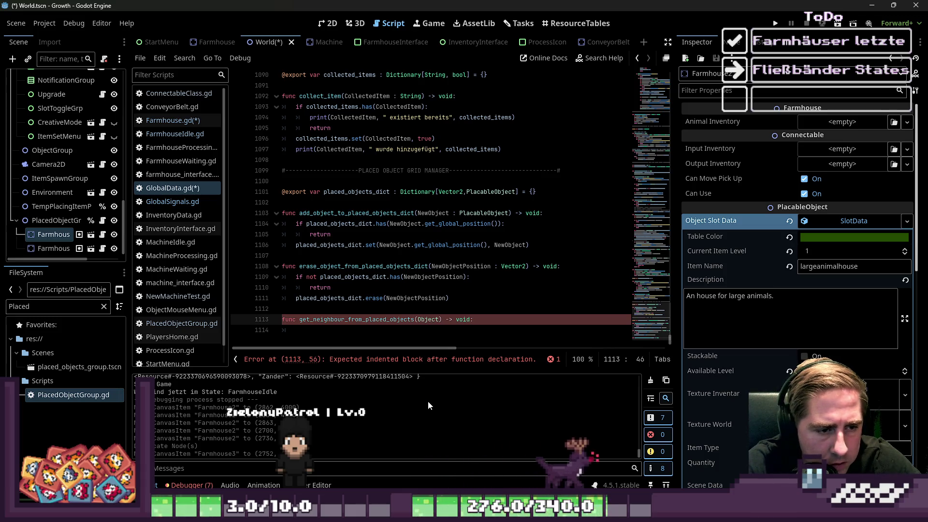
text(Position : Vector2)
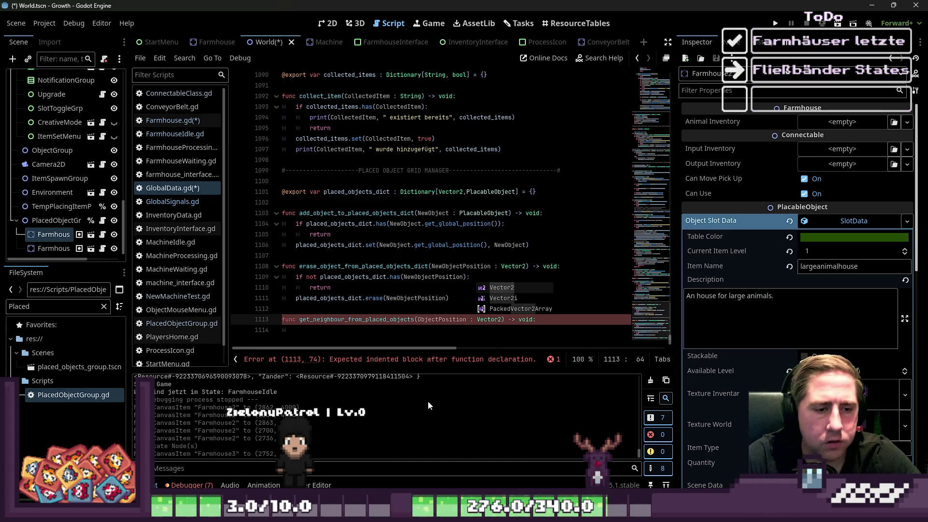
key(End)
key(Return)
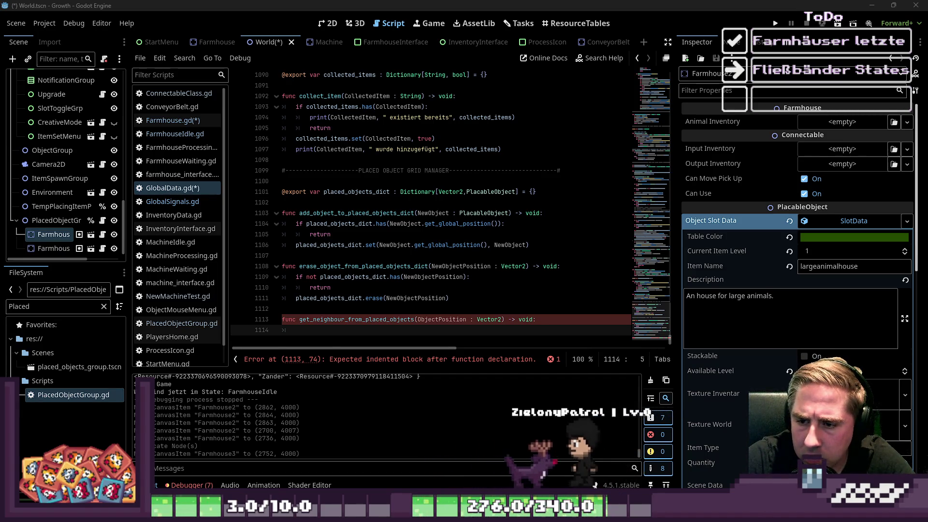
click(326, 28)
- Zoom in on the farmhouse, browse Marker node types in Add Child Node, then cancel
scroll(338, 203, up, 8)
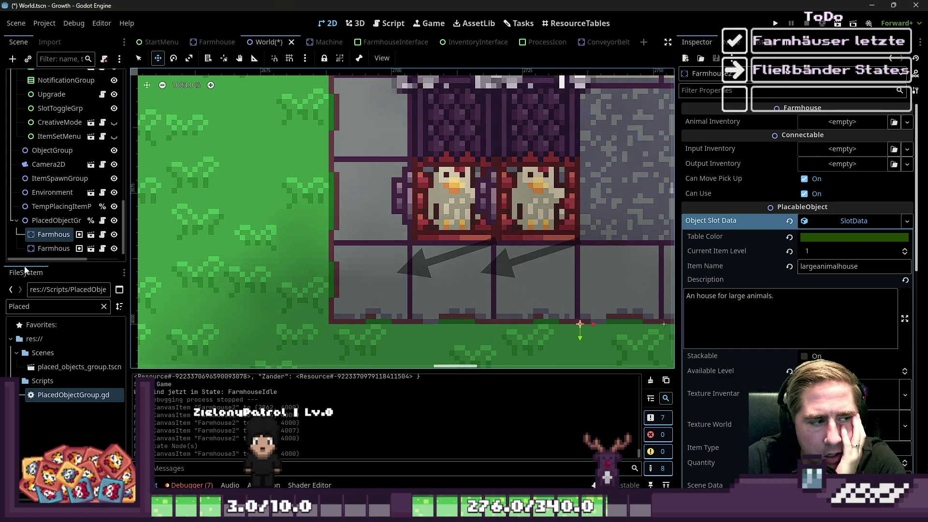
key(ctrl+a)
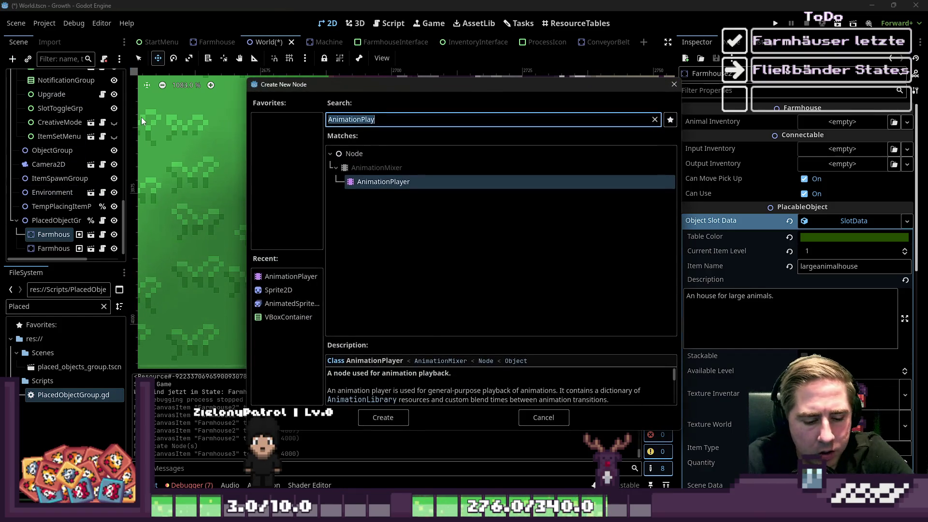
text(Node)
key(BackSpace)
key(BackSpace)
key(BackSpace)
text(Marker)
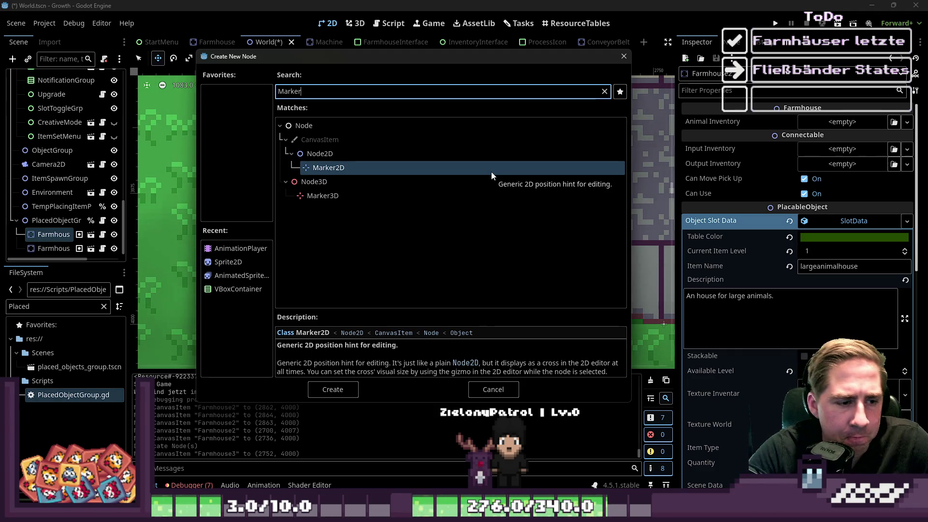
click(305, 199)
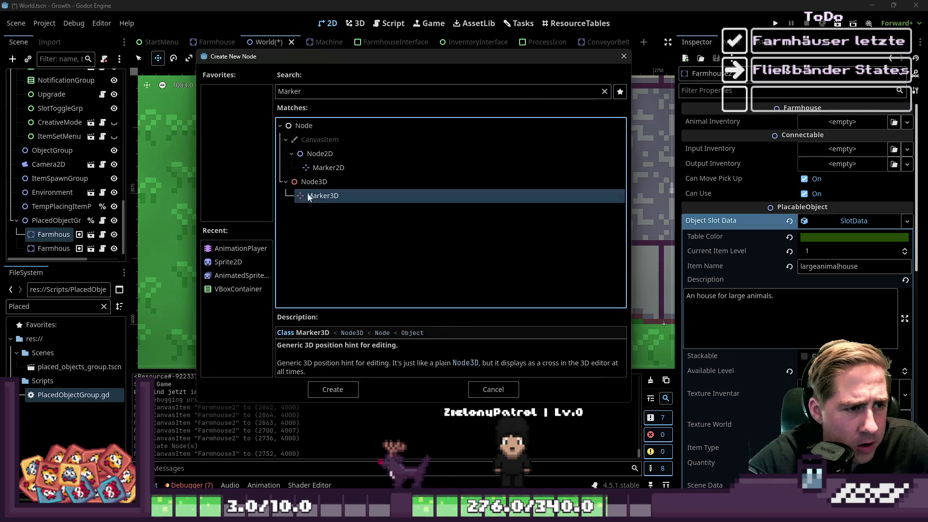
click(332, 167)
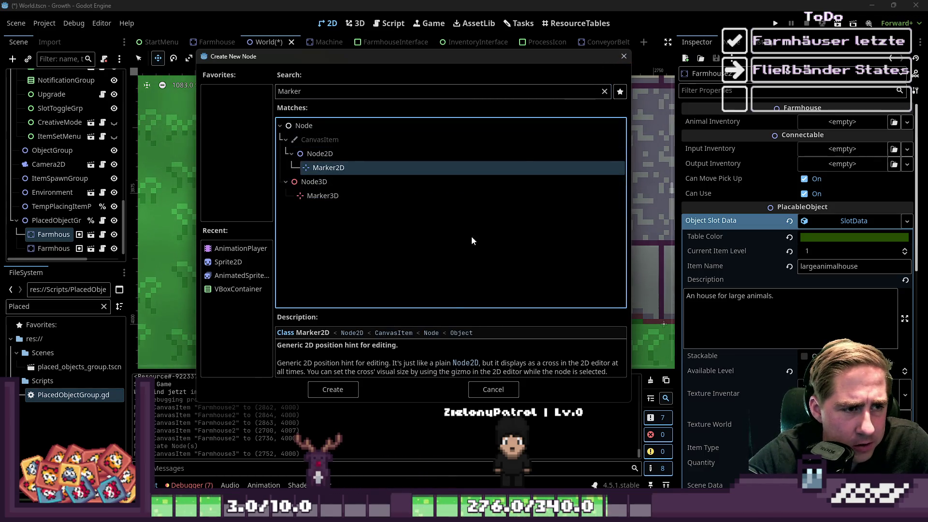
click(476, 387)
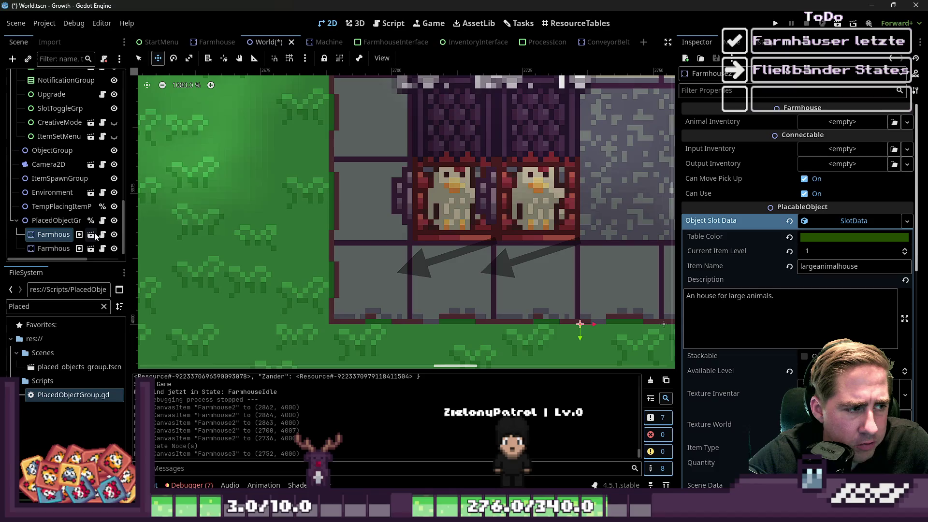
click(92, 235)
scroll(528, 258, down, 6)
drag(522, 244, 481, 181)
scroll(450, 172, up, 12)
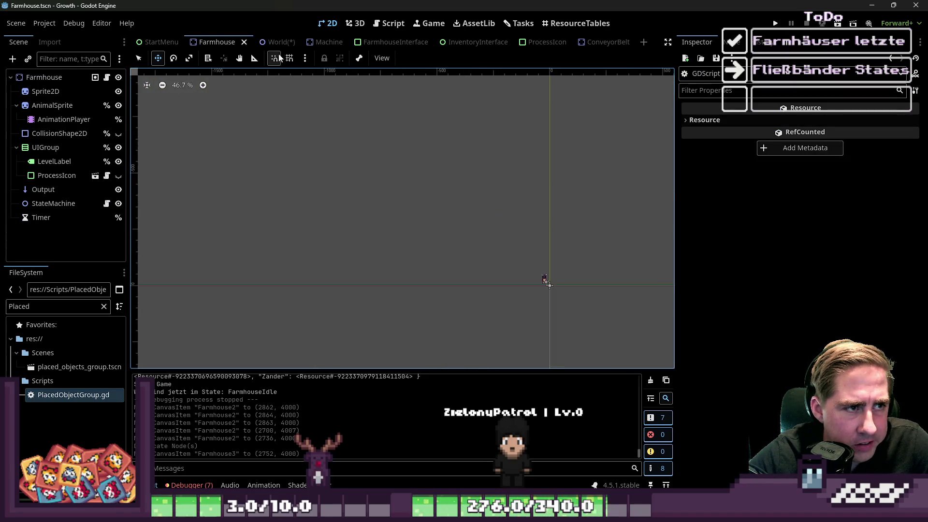
click(280, 42)
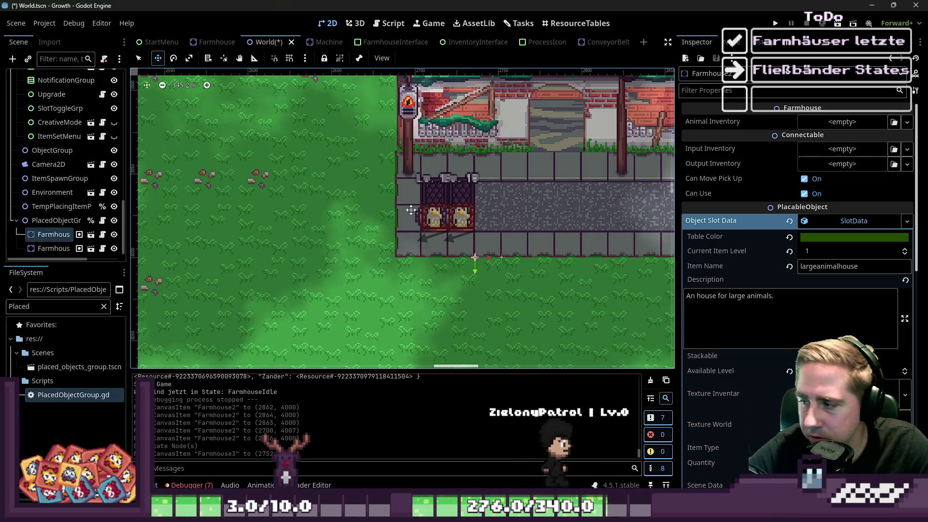
- Open the Farmhouse scene in its own editor tab from the Scene dock
click(47, 236)
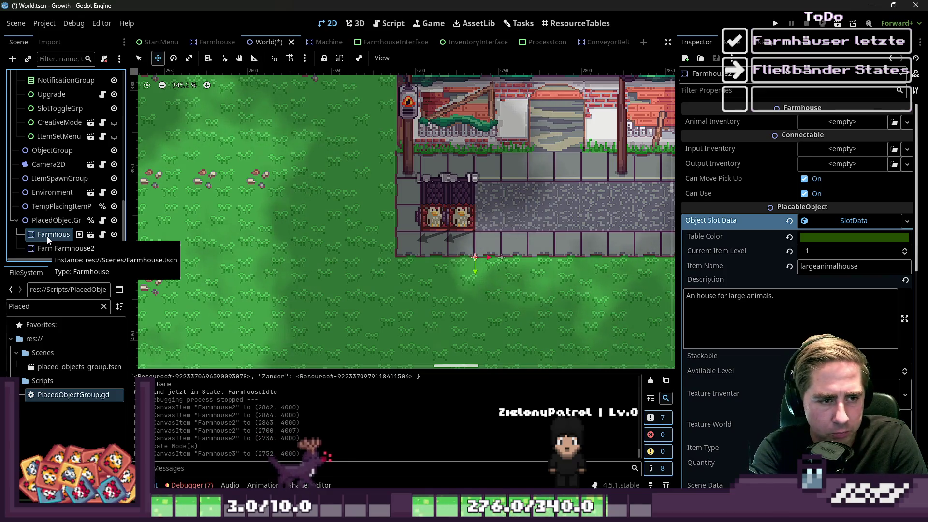
click(92, 236)
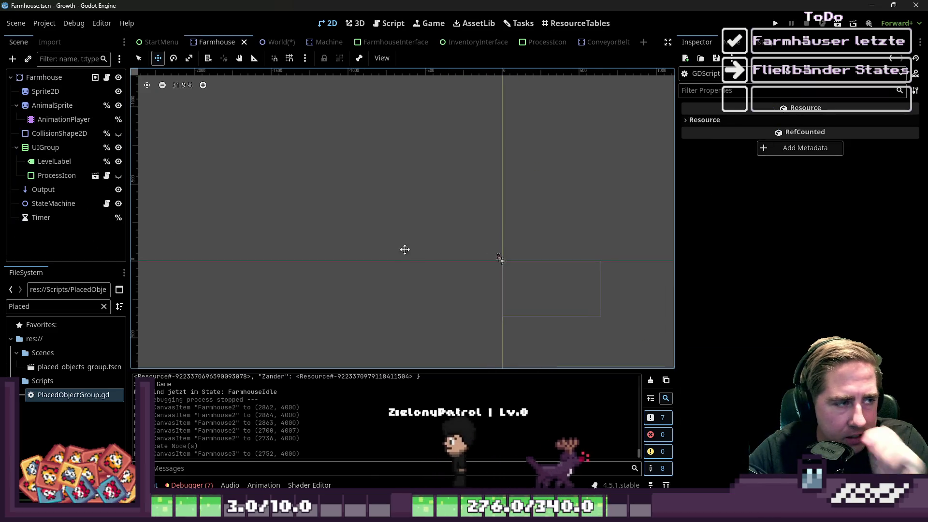
- Add a Marker2D child node under the Farmhouse root
scroll(485, 265, up, 5)
scroll(486, 265, up, 15)
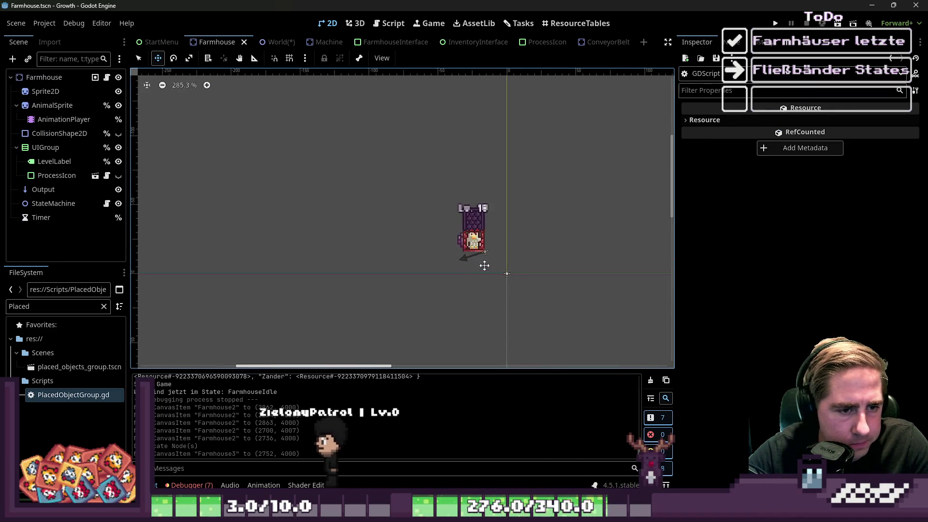
click(53, 80)
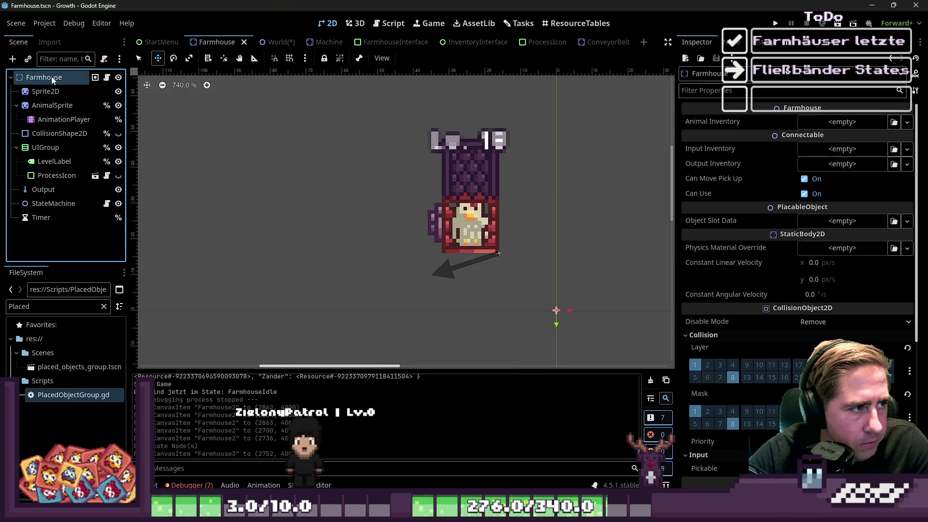
key(ctrl+a)
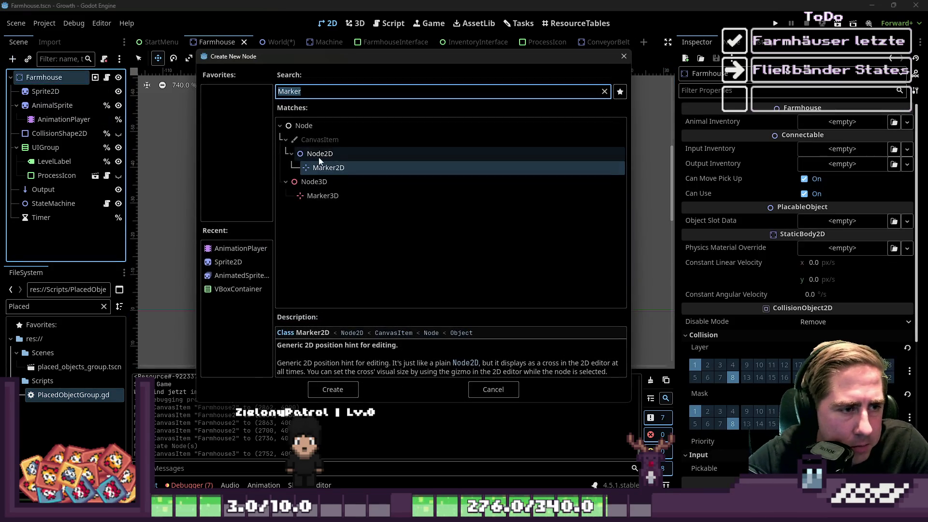
double_click(321, 167)
- Turn on grid snap and drag the marker to (-40, -16) by the house's lower-left edge
mouse_move(409, 265)
mouse_down()
mouse_move(259, 233)
mouse_move(296, 205)
mouse_up()
scroll(386, 269, up, 5)
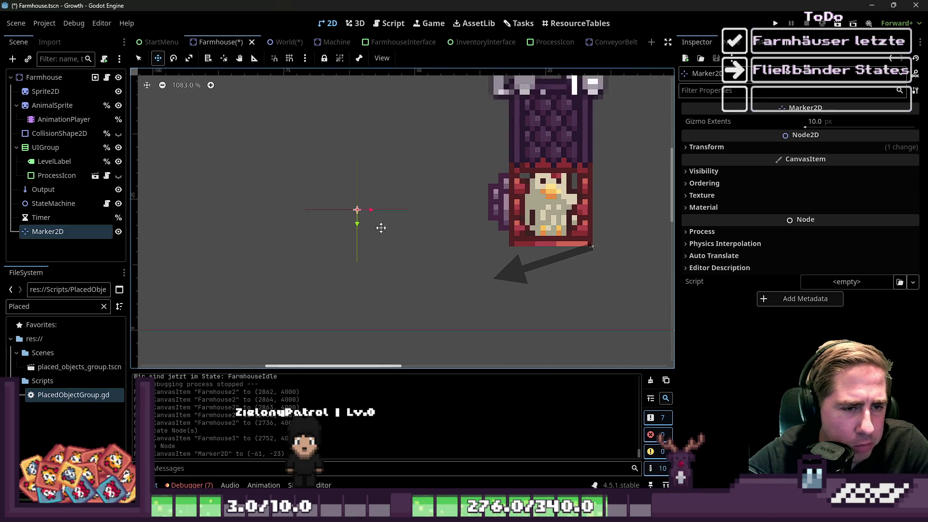
scroll(377, 233, up, 1)
drag(344, 224, 530, 265)
mouse_move(360, 252)
mouse_down()
mouse_move(561, 252)
mouse_move(513, 252)
mouse_up()
click(289, 58)
scroll(460, 236, up, 4)
drag(461, 236, 426, 235)
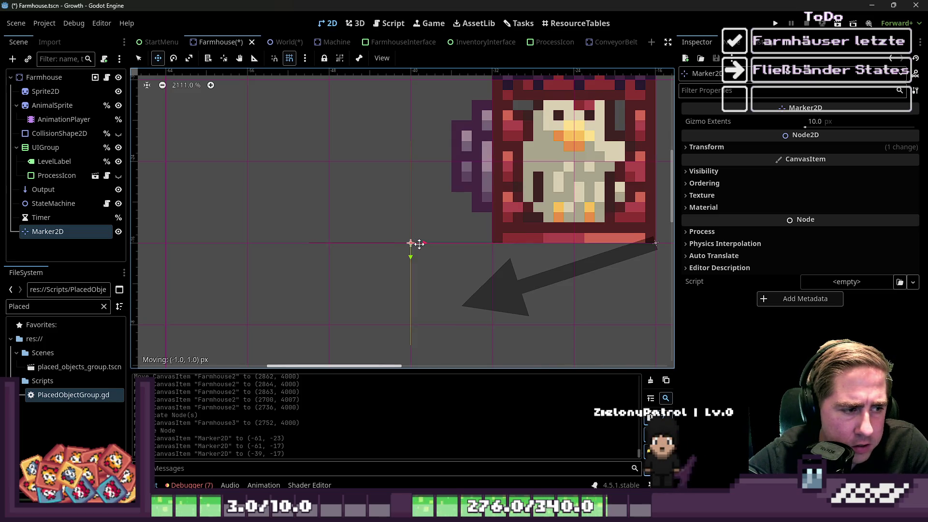
mouse_move(349, 246)
mouse_down()
mouse_move(493, 244)
mouse_move(411, 243)
mouse_up()
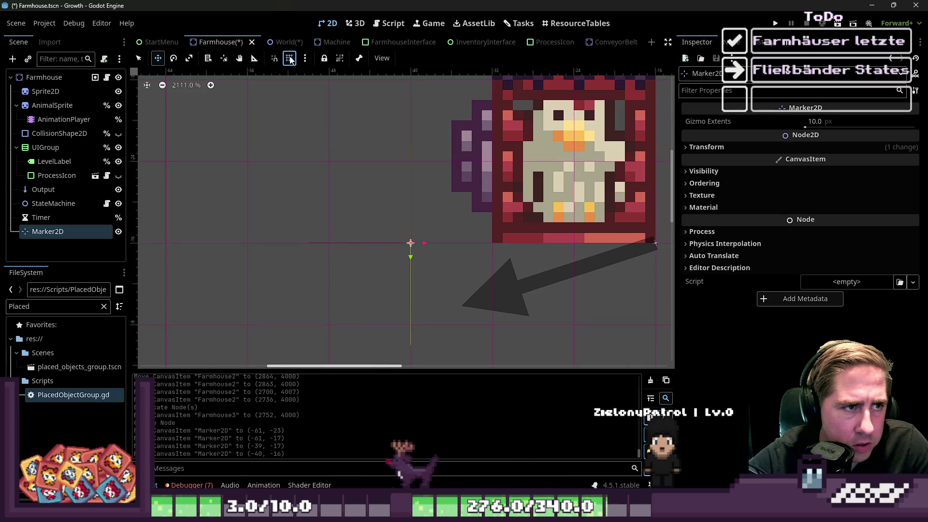
- Set the snap Grid Step to 16 × 16 px in Configure Snap and confirm
click(304, 59)
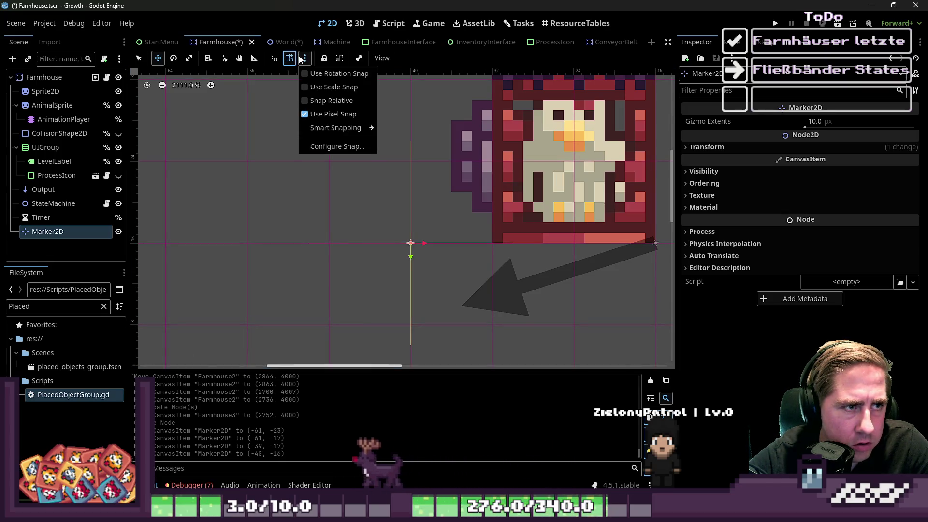
click(337, 145)
double_click(466, 222)
text(16)
key(Tab)
key(Tab)
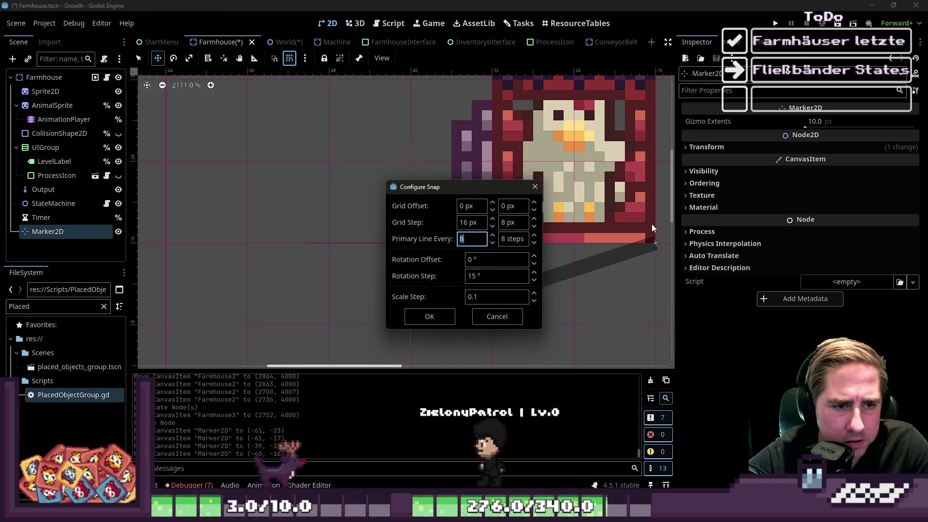
double_click(509, 222)
text(16)
key(Return)
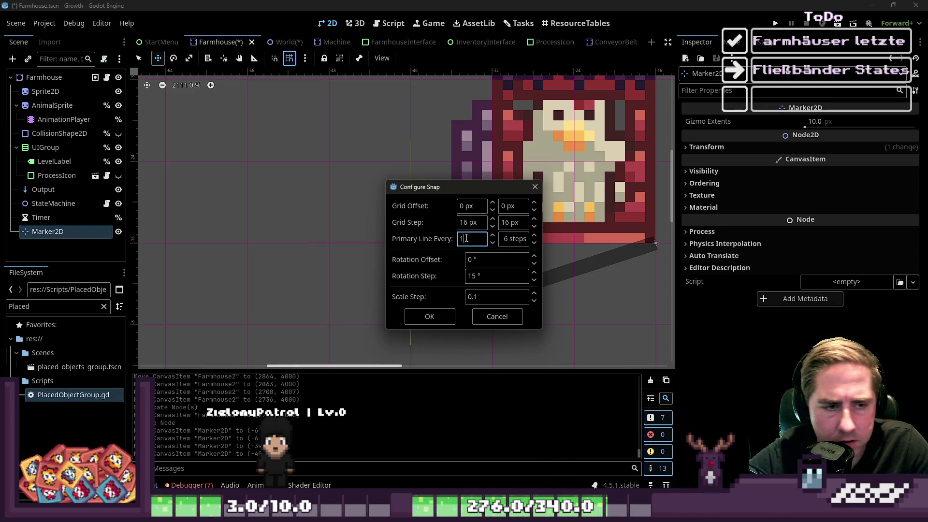
click(428, 322)
- Snap the Marker2D to the sprite's bottom-left corner at (-32, -16)
mouse_move(423, 245)
mouse_down()
mouse_move(364, 240)
mouse_move(543, 242)
mouse_move(343, 231)
mouse_up()
scroll(420, 215, down, 8)
scroll(373, 157, up, 5)
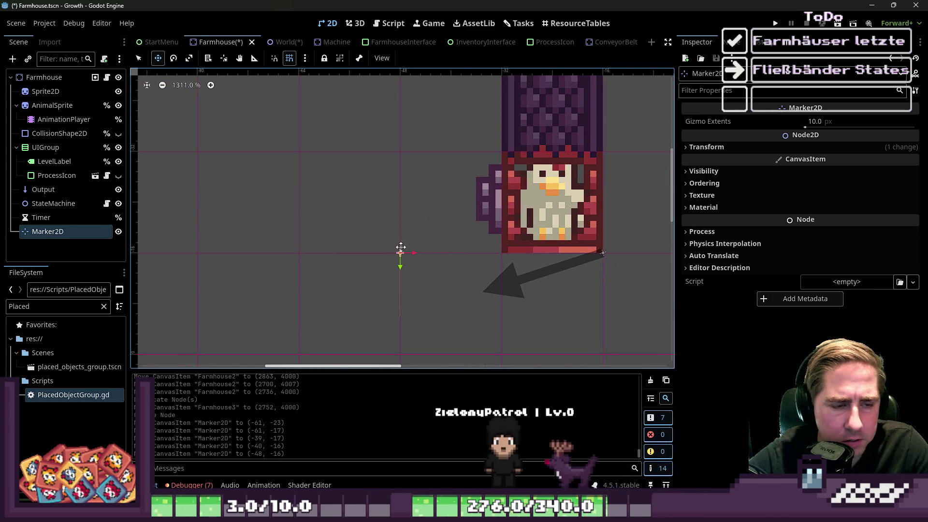
drag(407, 247, 493, 243)
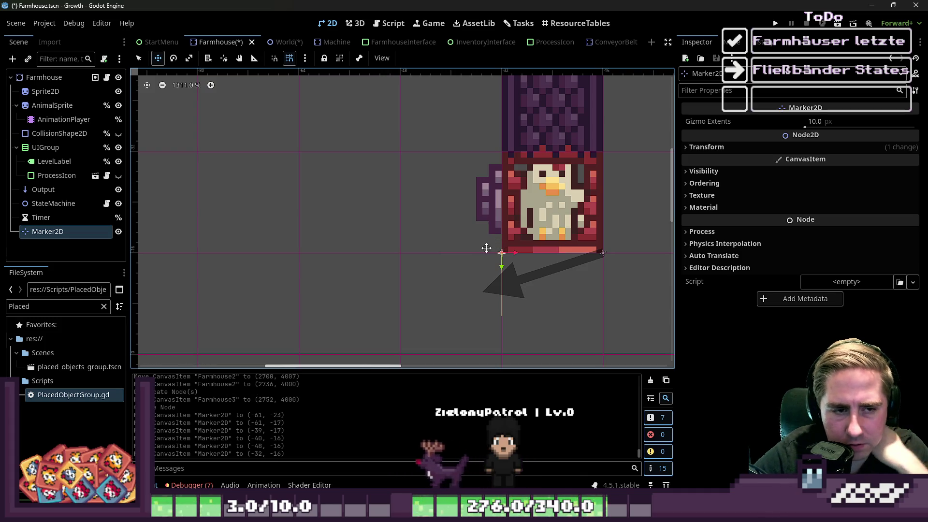
scroll(477, 229, down, 2)
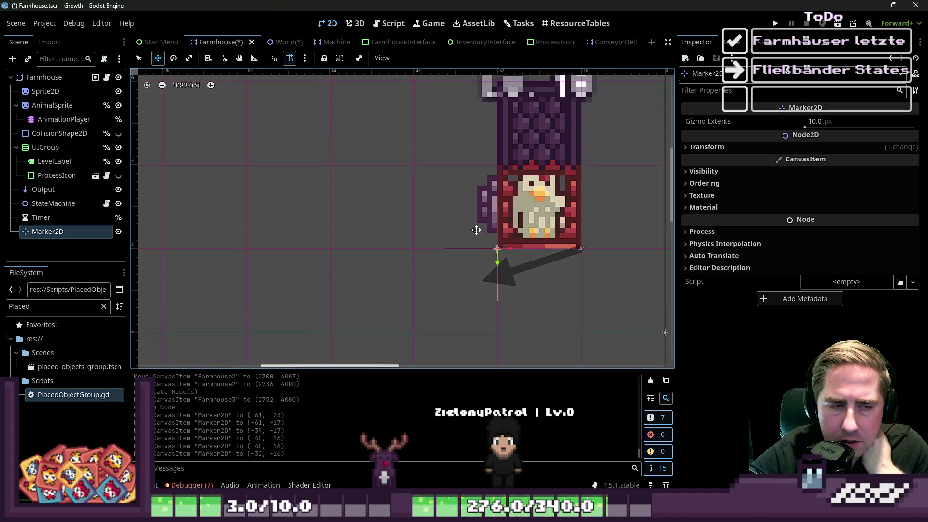
scroll(445, 269, up, 3)
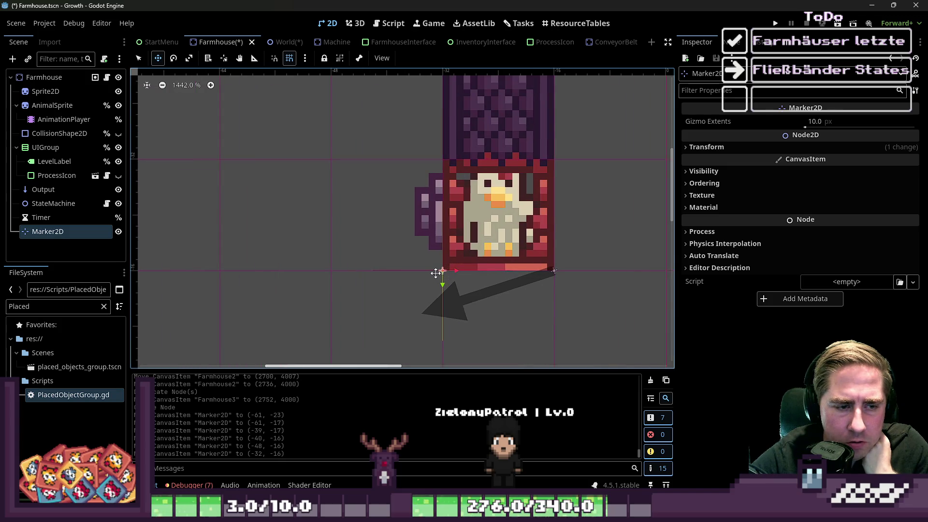
drag(435, 273, 442, 187)
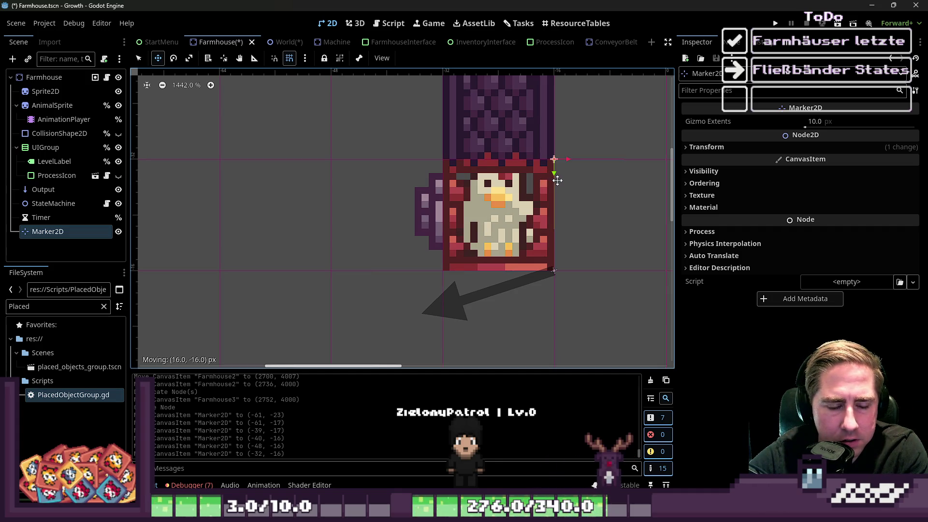
drag(631, 247, 644, 256)
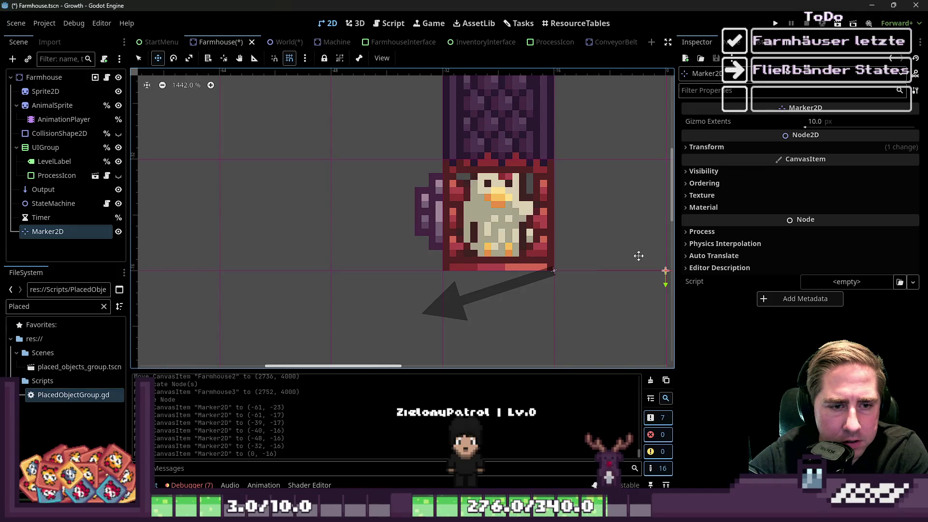
scroll(437, 208, down, 2)
mouse_move(466, 264)
mouse_down()
mouse_move(471, 232)
mouse_move(592, 253)
mouse_move(497, 303)
mouse_move(527, 200)
mouse_move(601, 255)
mouse_move(513, 341)
mouse_up()
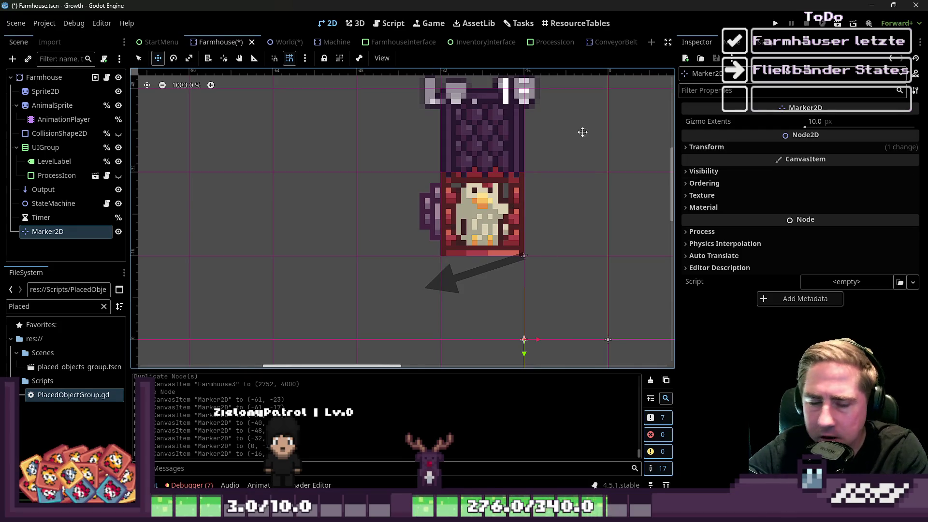
drag(428, 235, 429, 235)
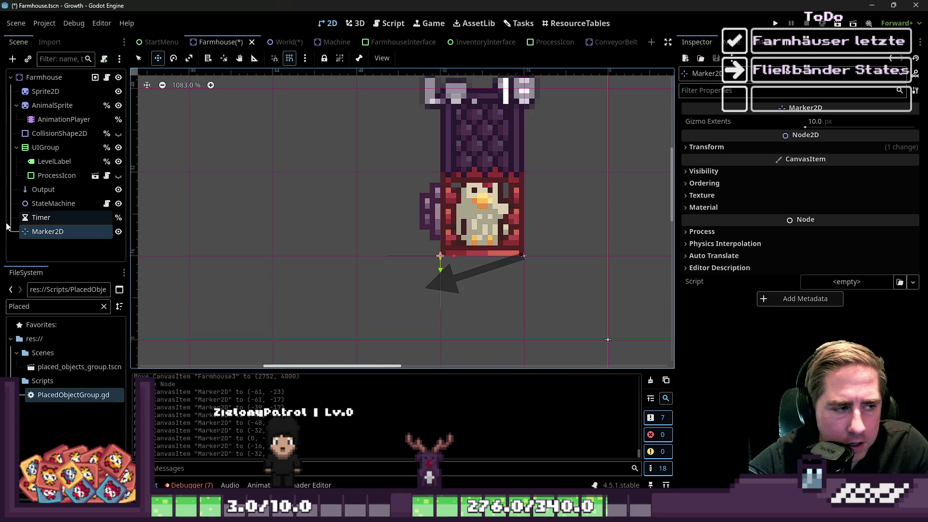
- Delete the Output node from the Farmhouse scene
click(43, 189)
key(Delete)
key(Return)
click(47, 218)
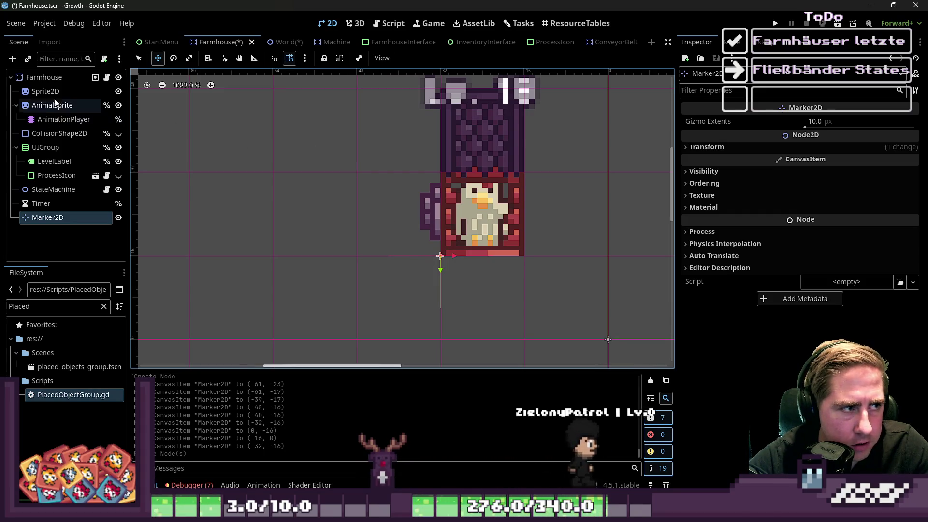
click(95, 78)
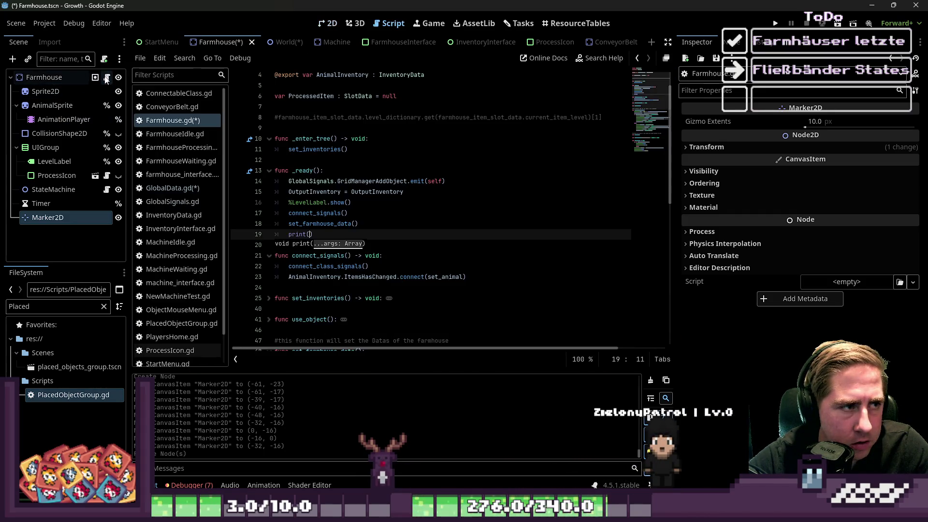
- Fold set_inventories, set_farmhouse_data and set_animal, and expand rotate_object in Farmhouse.gd
click(372, 175)
scroll(267, 166, down, 1)
click(269, 107)
click(269, 106)
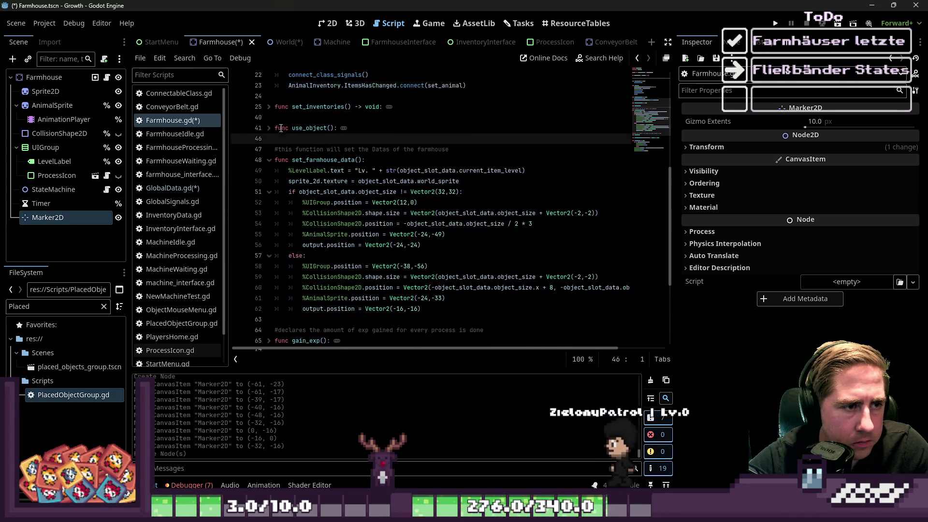
scroll(311, 164, down, 8)
scroll(310, 164, up, 3)
click(268, 117)
click(268, 118)
click(268, 122)
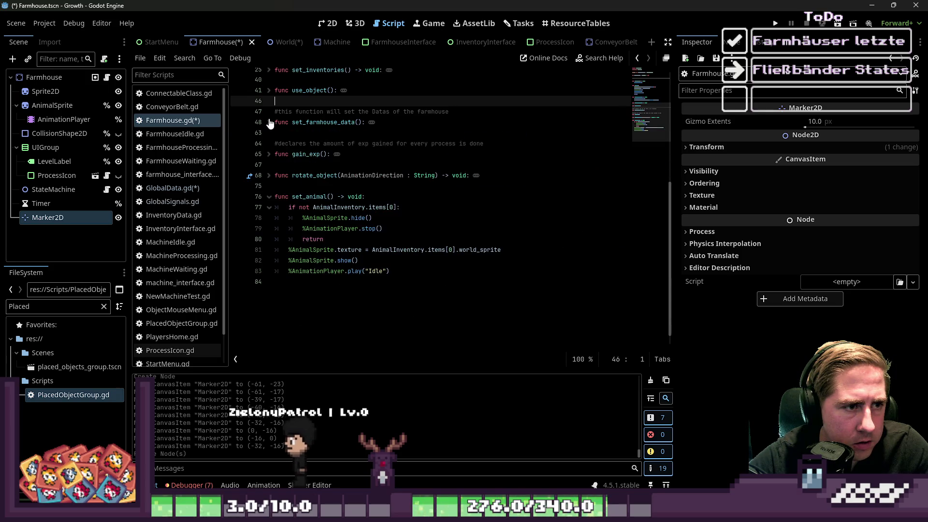
click(269, 196)
click(269, 175)
click(302, 213)
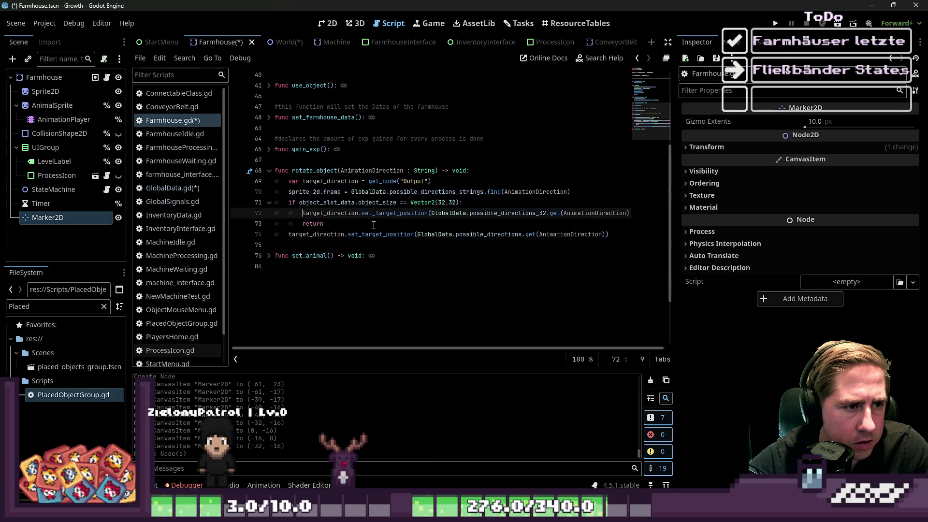
click(379, 224)
- Delete the target_direction declaration line from rotate_object
mouse_move(609, 235)
mouse_down()
mouse_move(515, 234)
mouse_move(290, 198)
mouse_move(252, 180)
mouse_move(252, 171)
mouse_up()
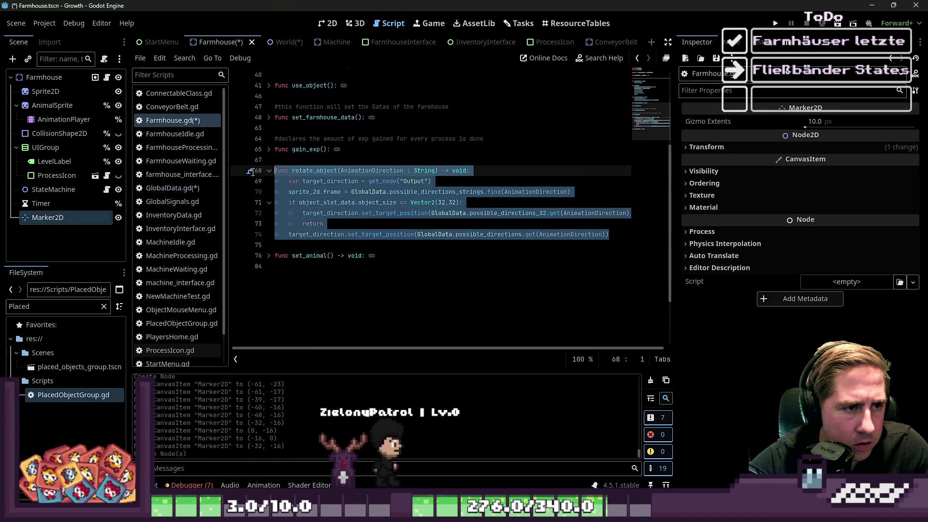
key(End)
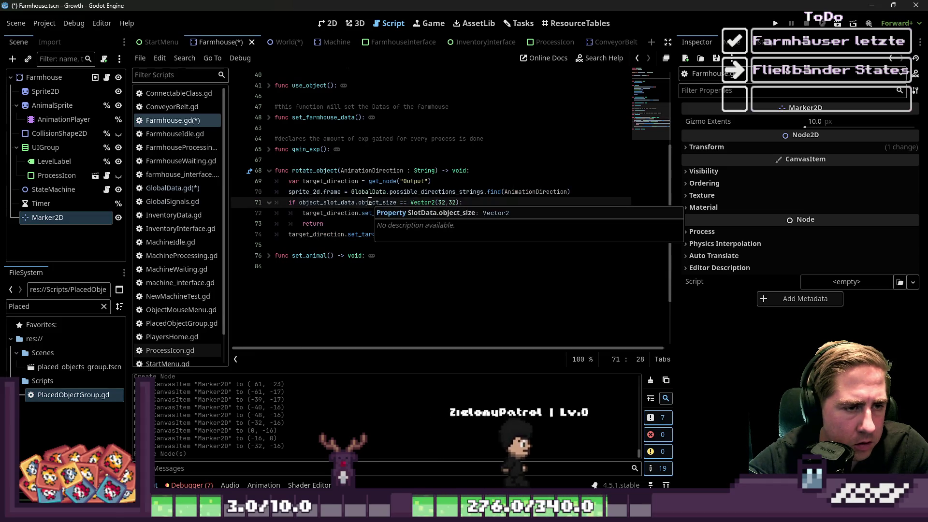
click(368, 192)
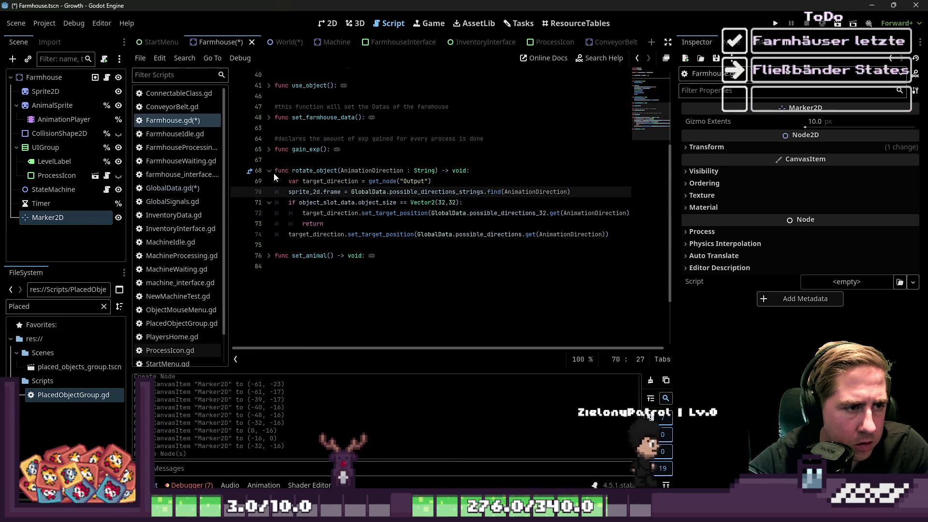
click(345, 213)
mouse_move(345, 213)
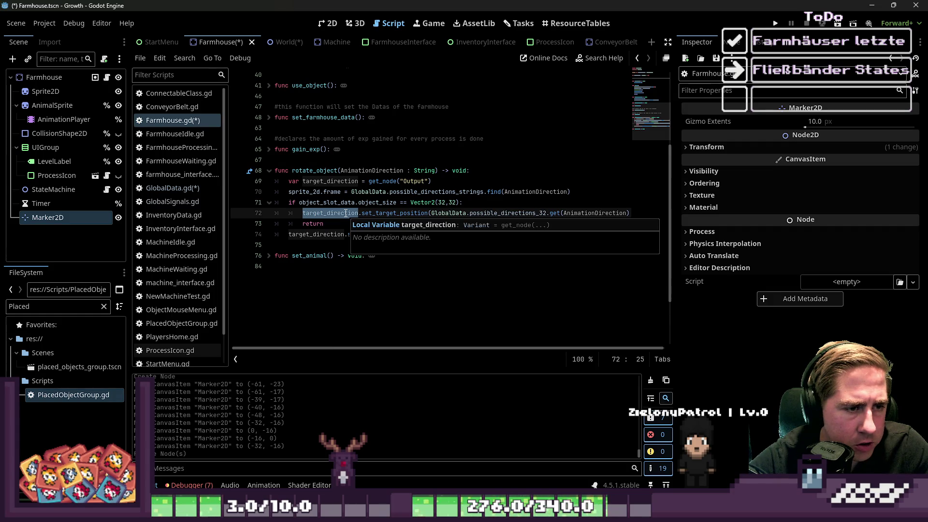
drag(432, 181, 252, 182)
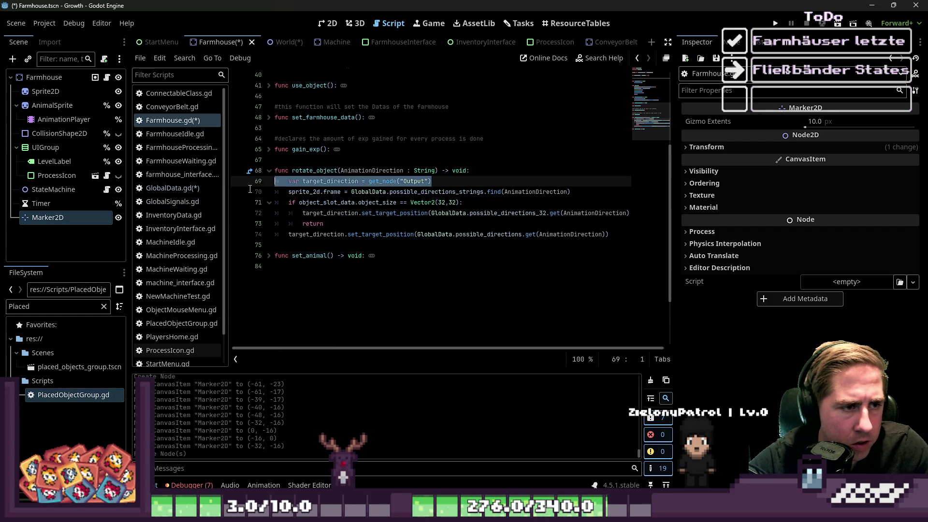
key(BackSpace)
key(BackSpace)
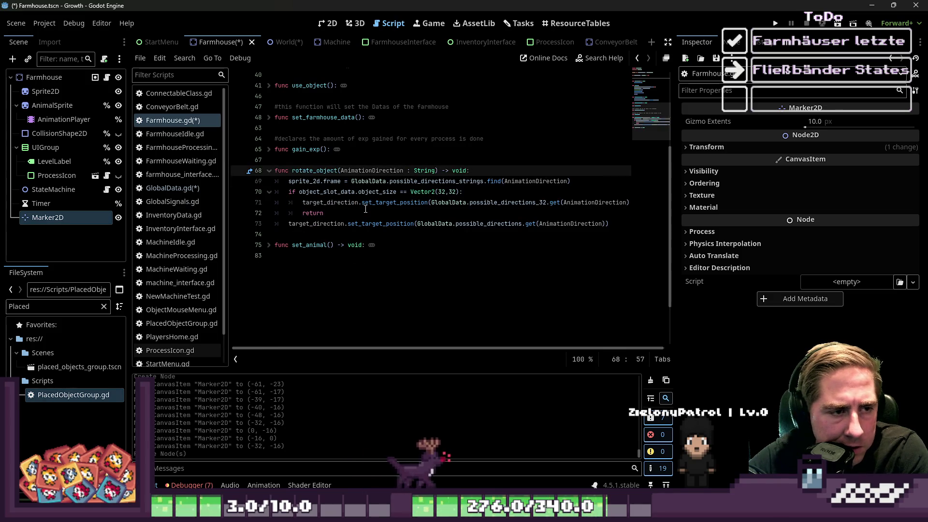
- Remove the if/else set_target_position lines, leaving only sprite_2d.frame, then return to the 2D view
scroll(365, 208, up, 2)
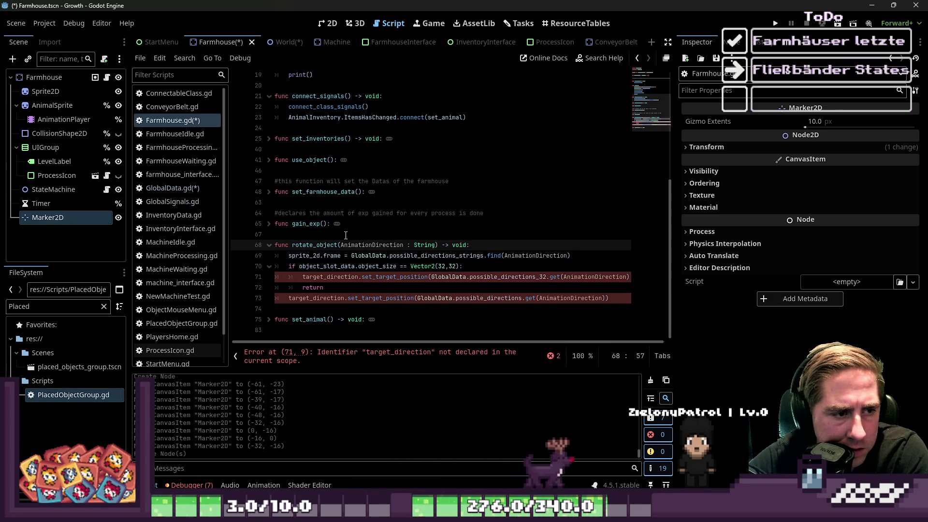
click(317, 277)
drag(323, 287, 265, 269)
drag(613, 298, 257, 272)
key(BackSpace)
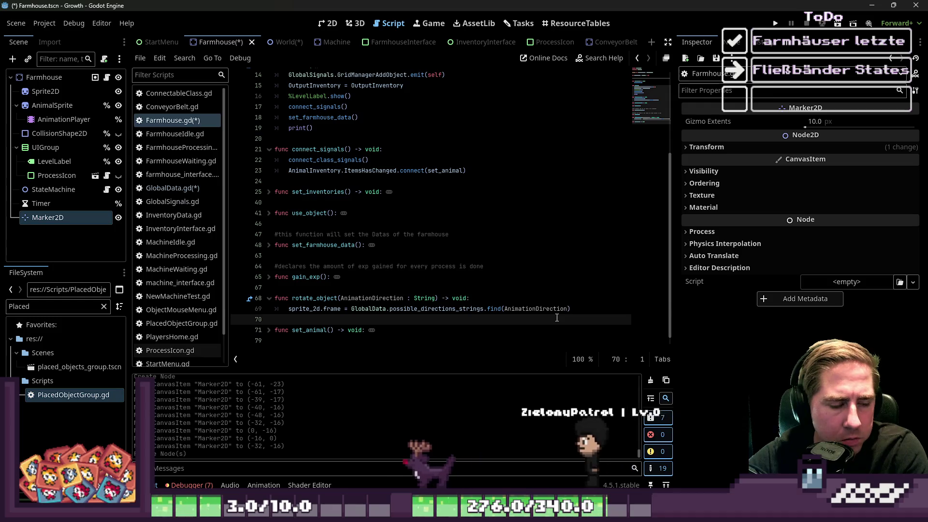
key(Return)
key(Up)
key(Tab)
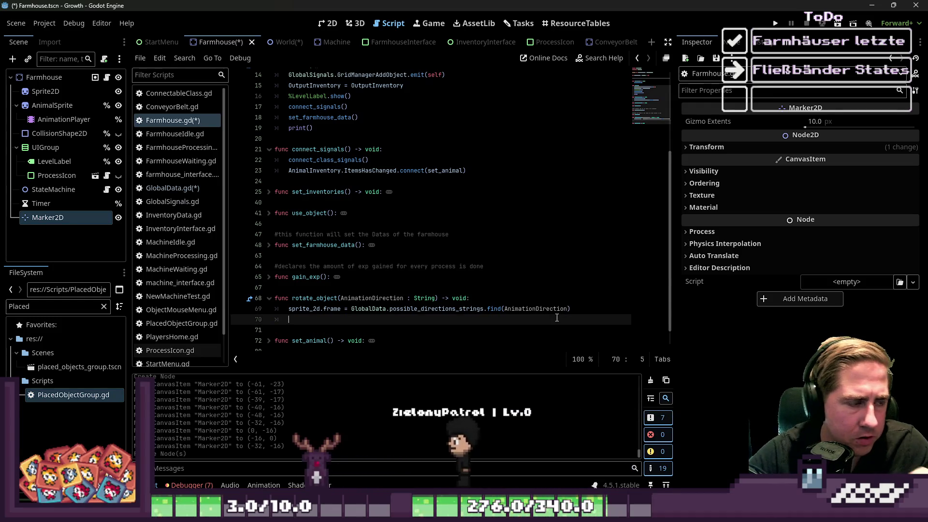
click(318, 26)
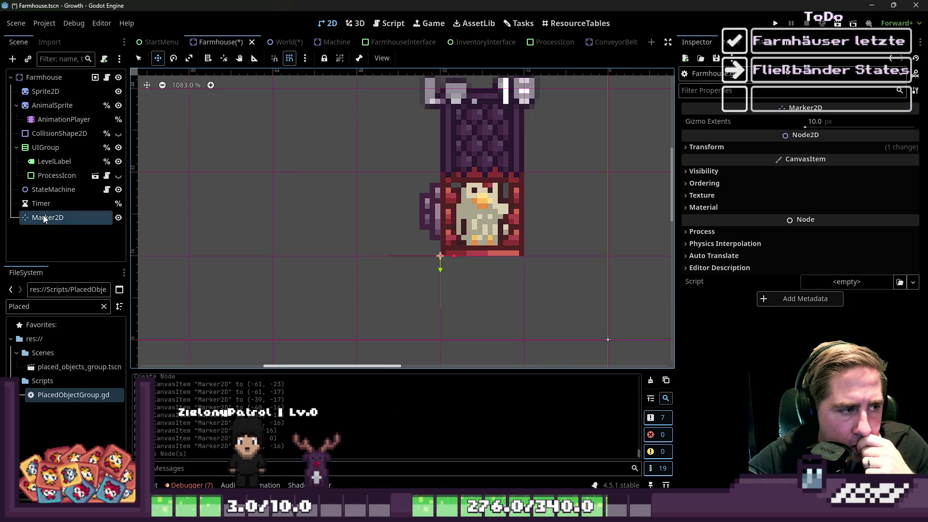
- Inspect the Marker2D's position on the zoomed-out Farmhouse canvas, then reselect AnimationDirection on line 69 of Farmhouse.gd
click(43, 77)
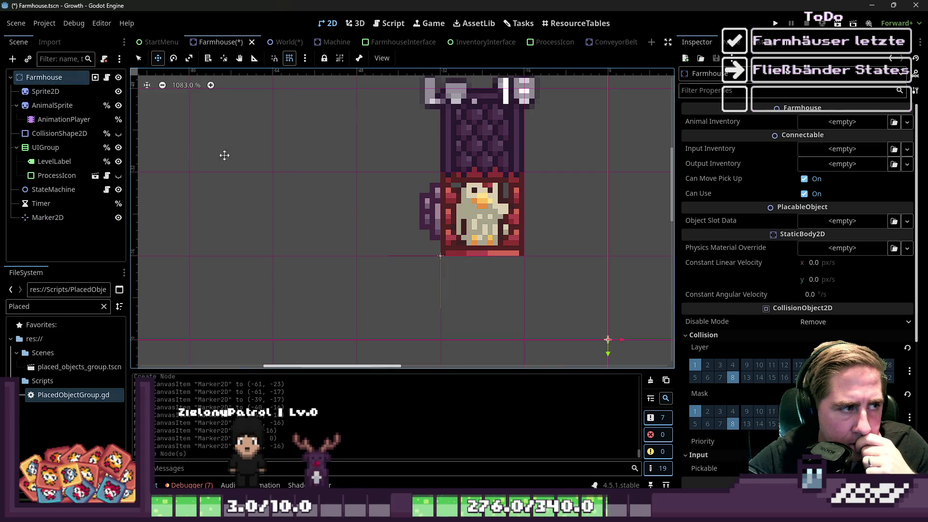
scroll(406, 237, down, 8)
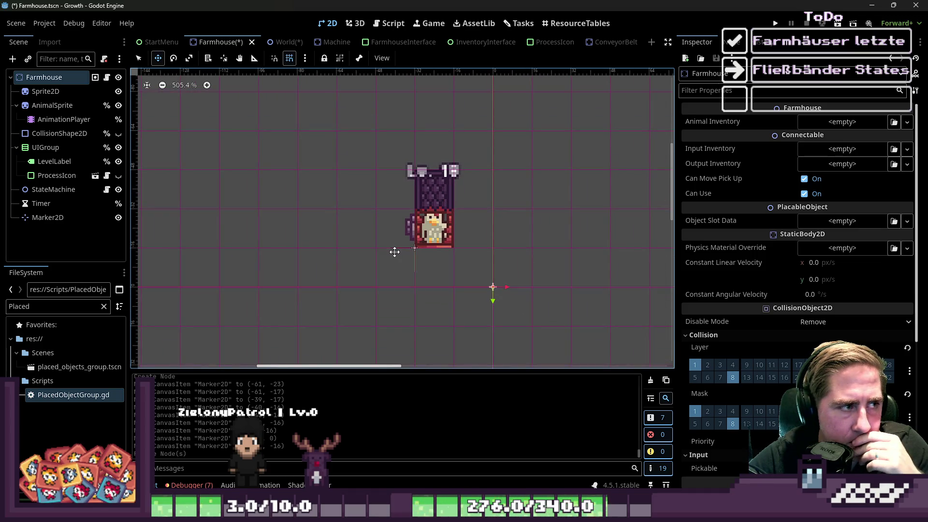
click(43, 219)
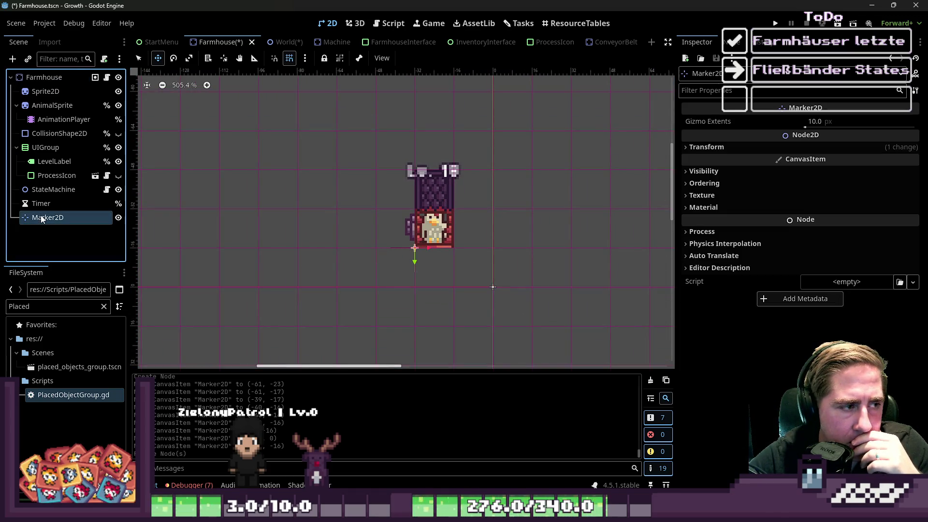
click(389, 23)
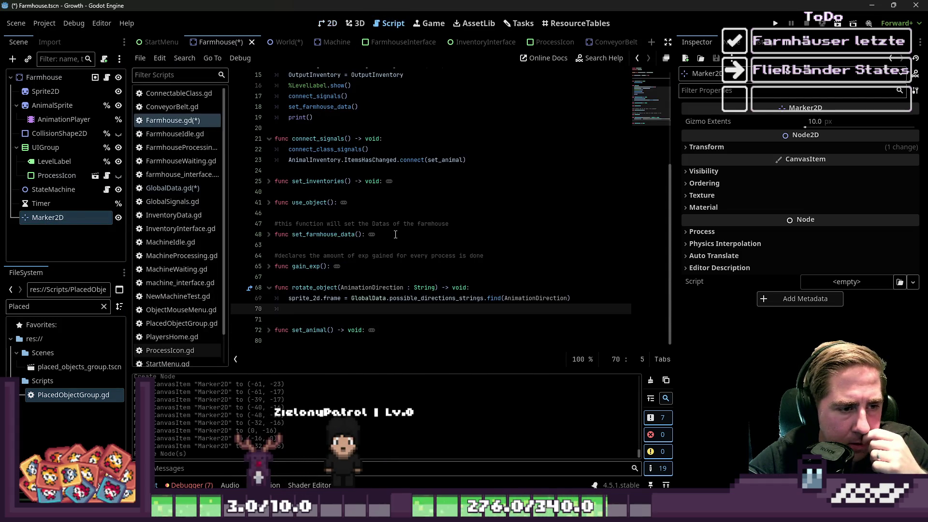
double_click(442, 297)
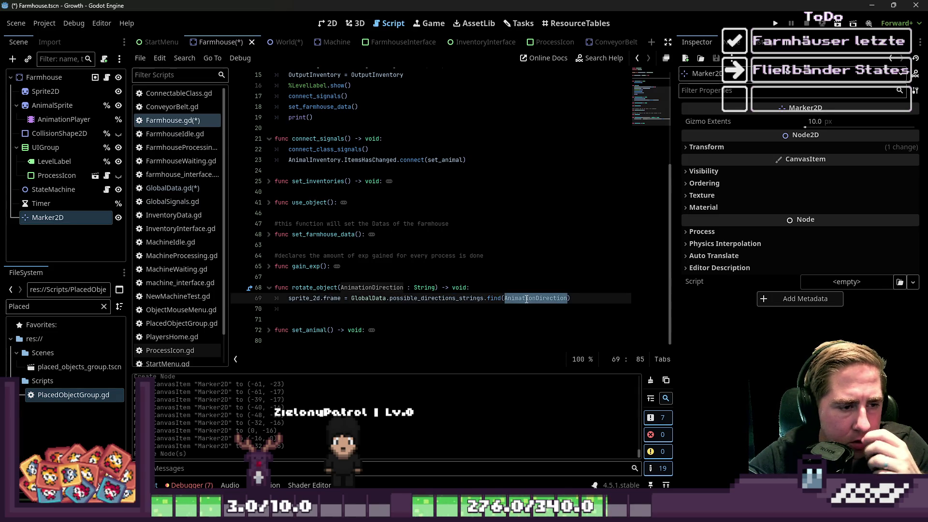
- Jump from possible_directions_strings on line 69 to its definition in GlobalData.gd
click(378, 289)
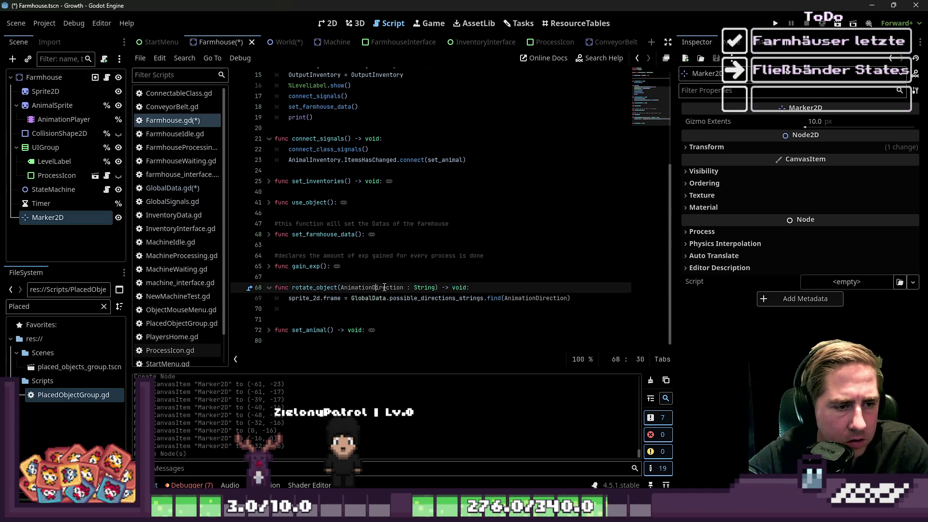
ctrl+click(418, 299)
drag(394, 277, 394, 266)
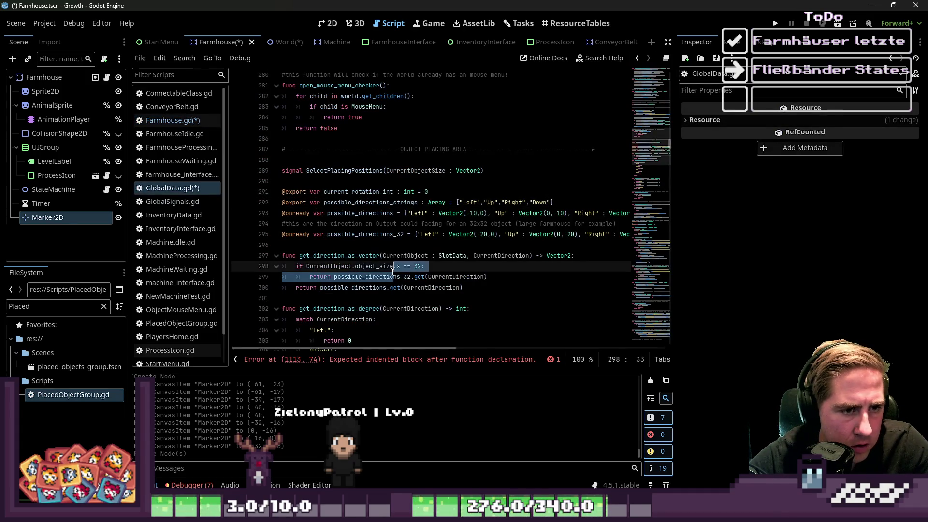
click(528, 203)
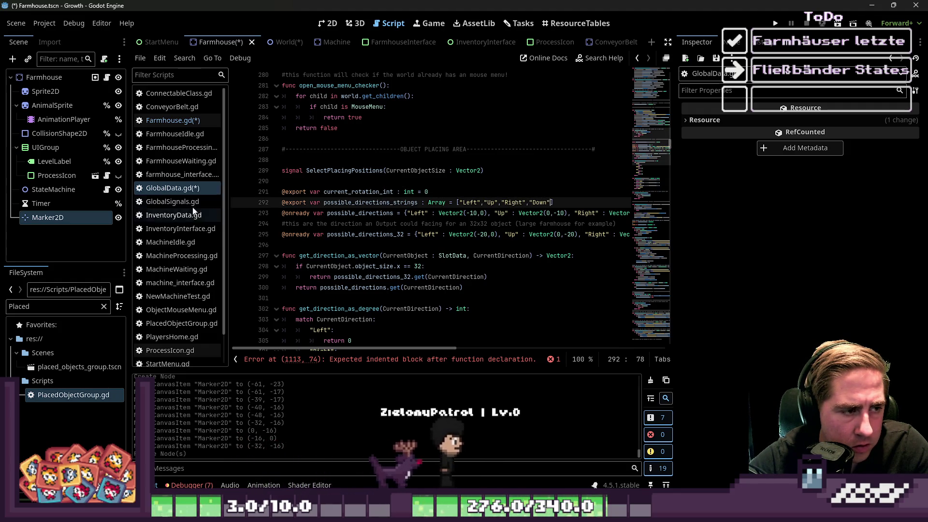
- Switch between the Farmhouse and GlobalData scripts, then jump again to possible_directions_strings' definition
click(179, 120)
key(Return)
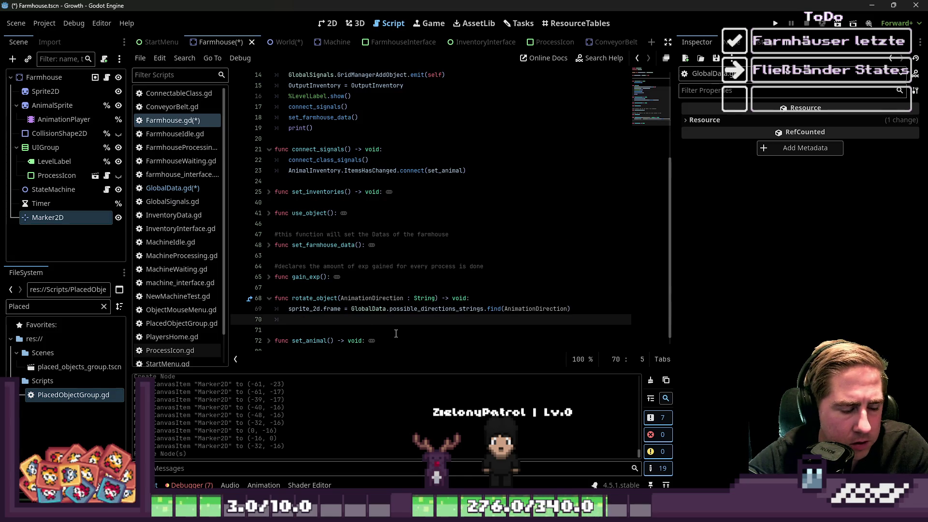
click(192, 188)
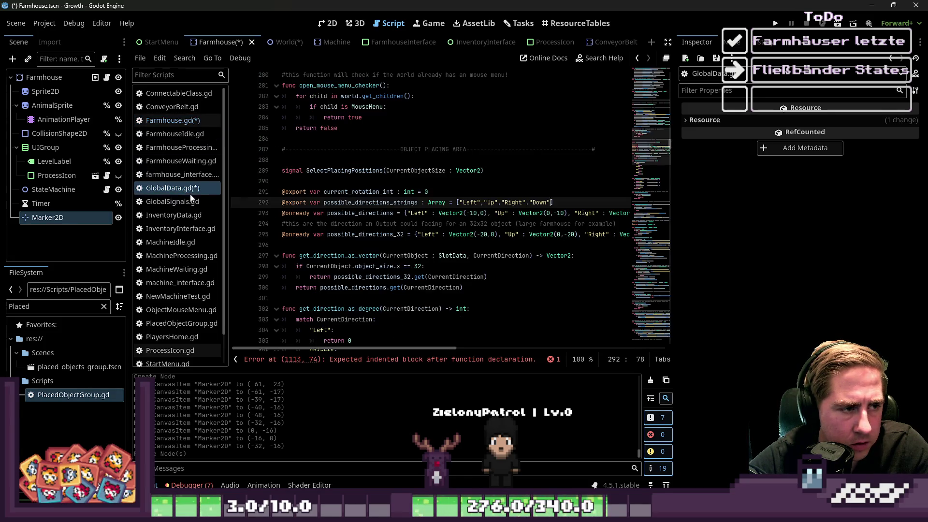
click(184, 121)
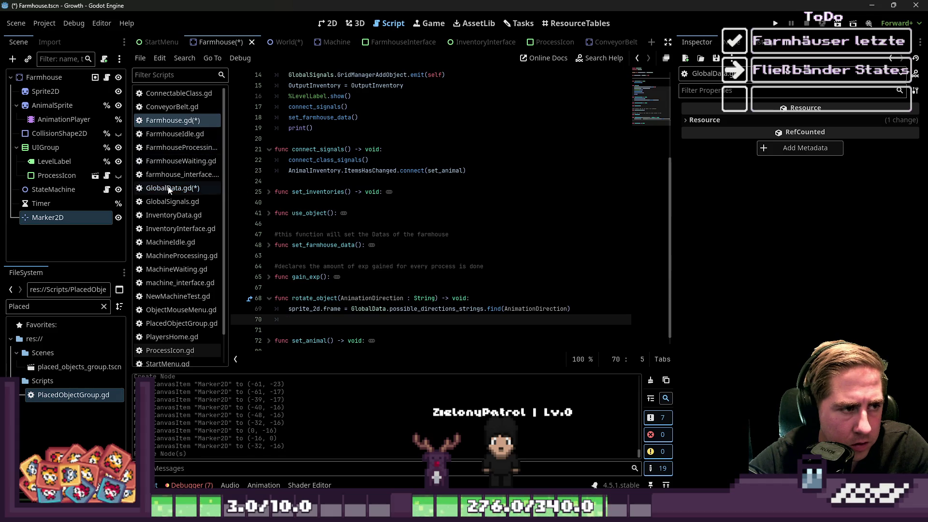
click(169, 189)
click(161, 122)
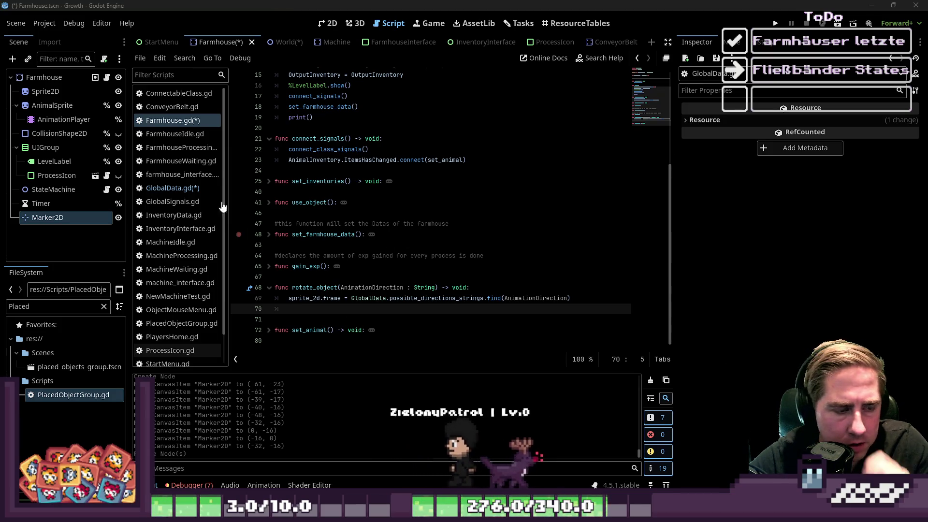
click(420, 298)
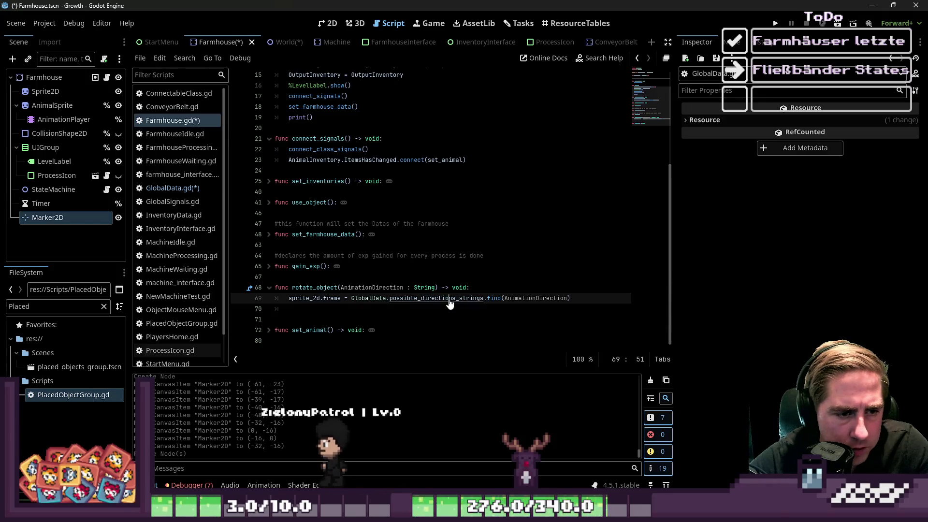
ctrl+click(420, 298)
click(376, 224)
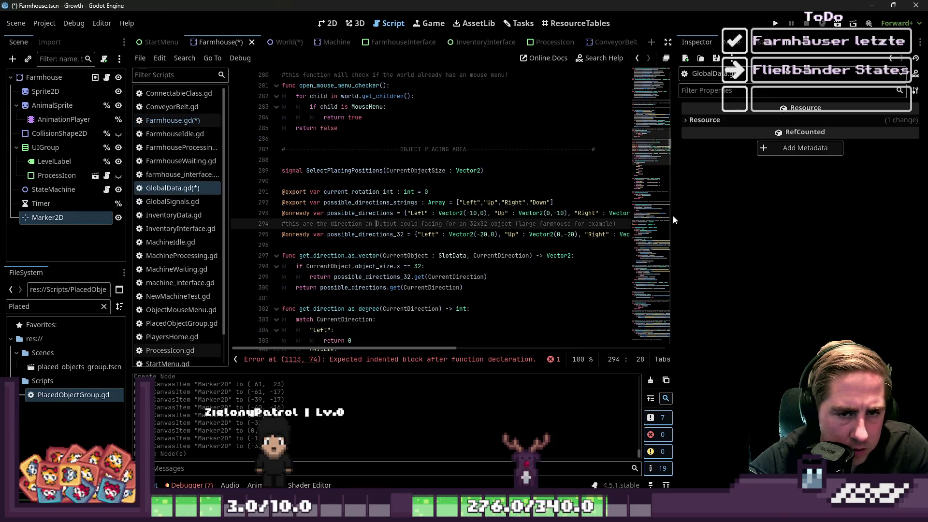
- Widen the code area and replace Vector2(-10,0) on line 293 with an empty Vector2()
drag(674, 221, 818, 222)
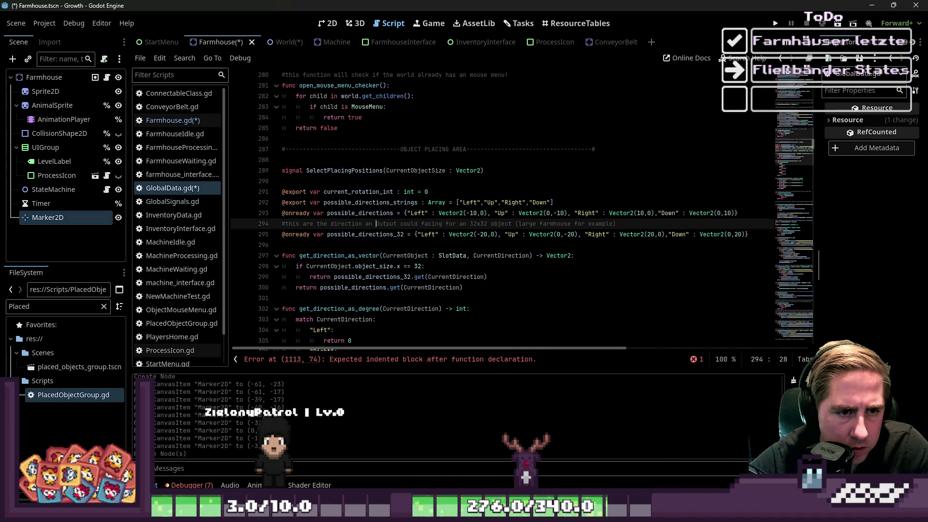
drag(230, 194, 182, 194)
double_click(390, 214)
click(390, 214)
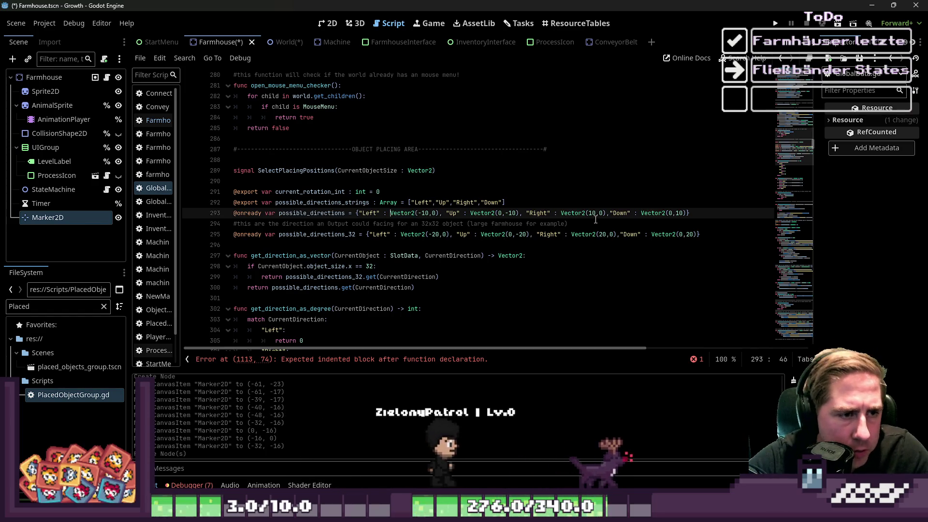
key(shift+Right)
key(shift+Right)
key(shift+Right)
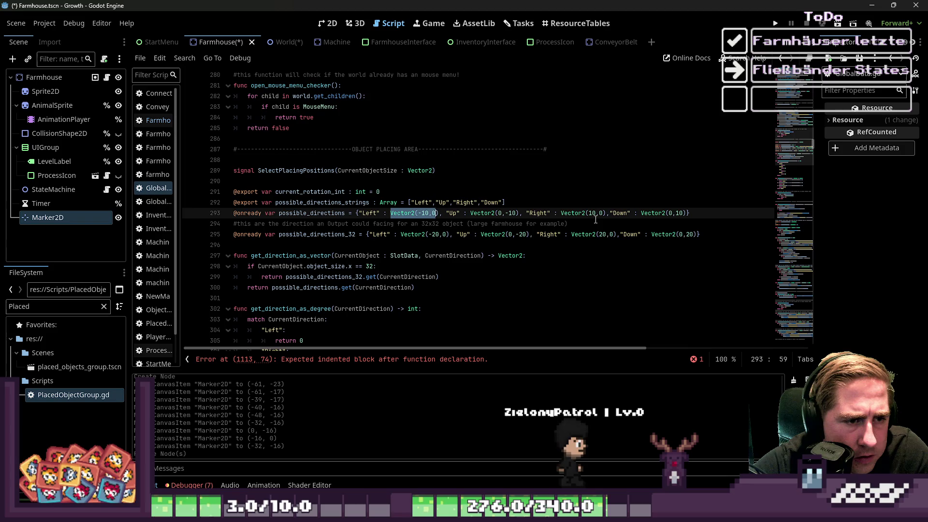
key(shift+Right)
key(BackSpace)
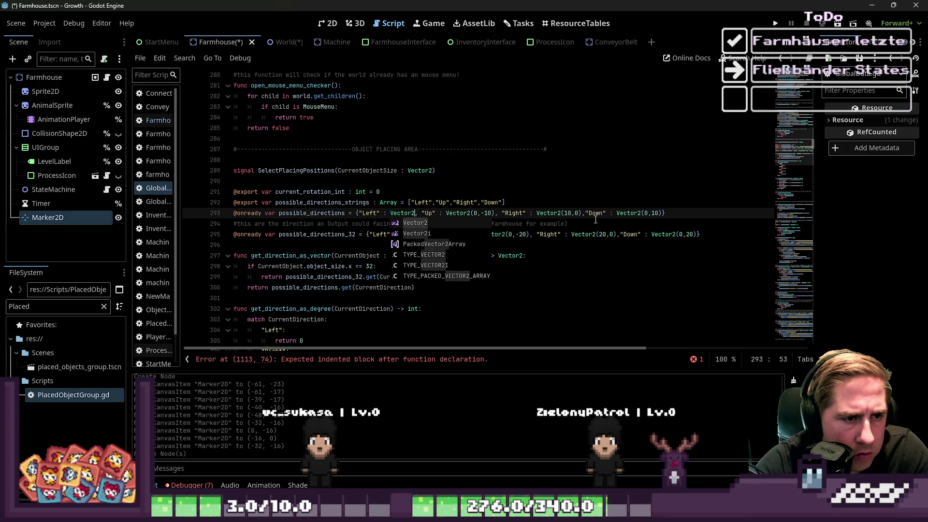
key(Return)
text(()
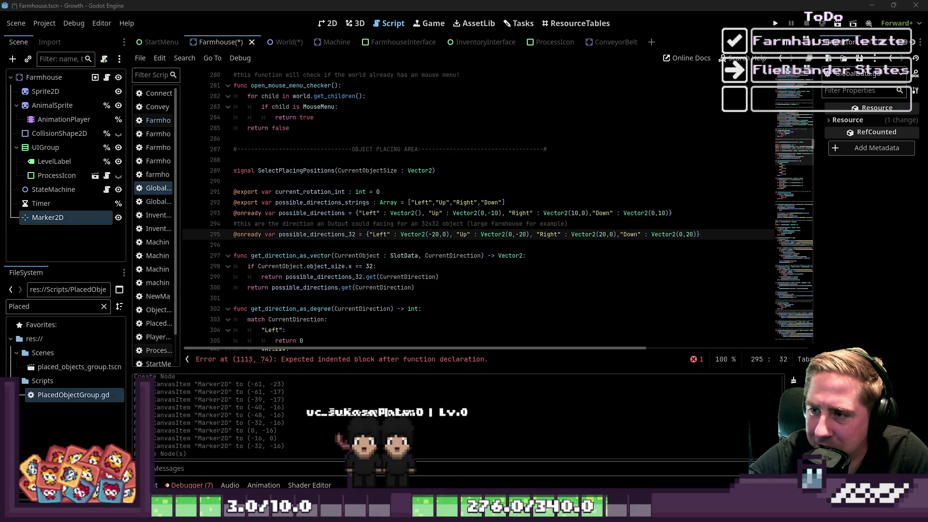
- Check lines 300 and 294 and the new Vector2() on line 293
click(335, 288)
click(332, 224)
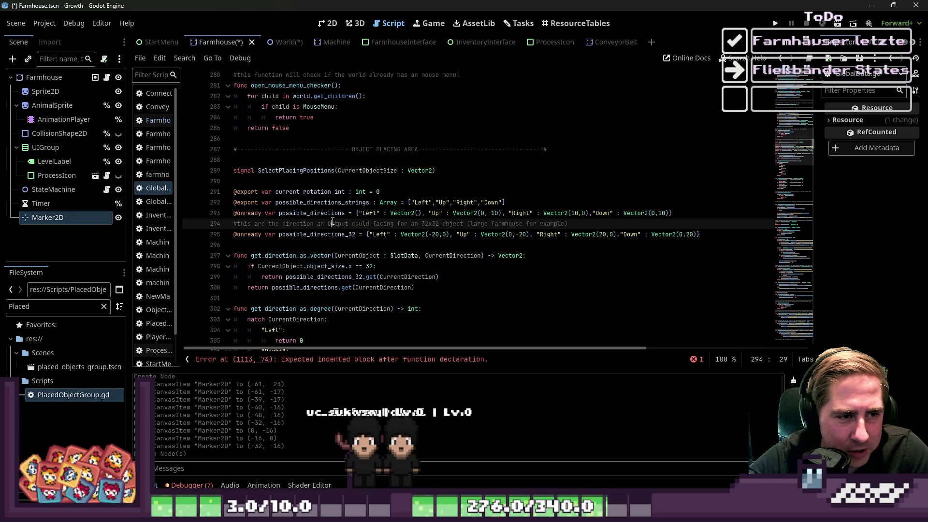
click(408, 212)
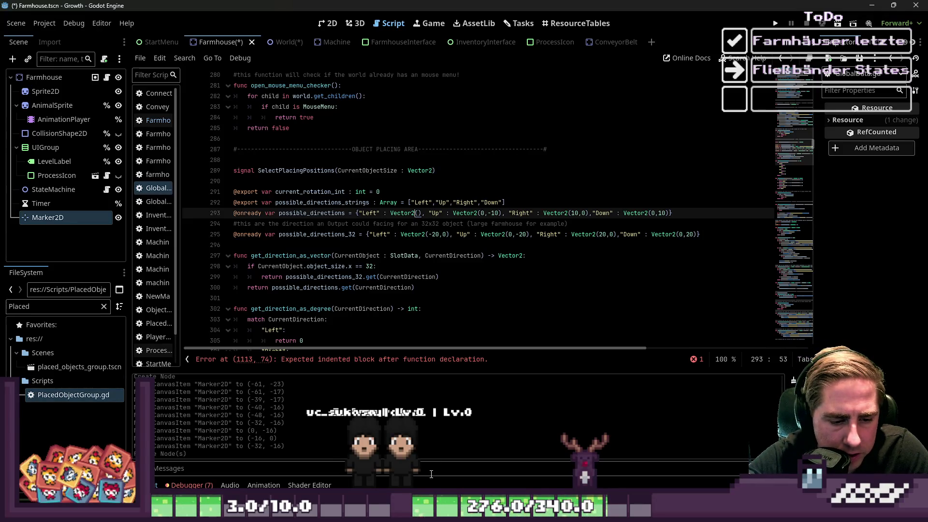
scroll(478, 208, down, 4)
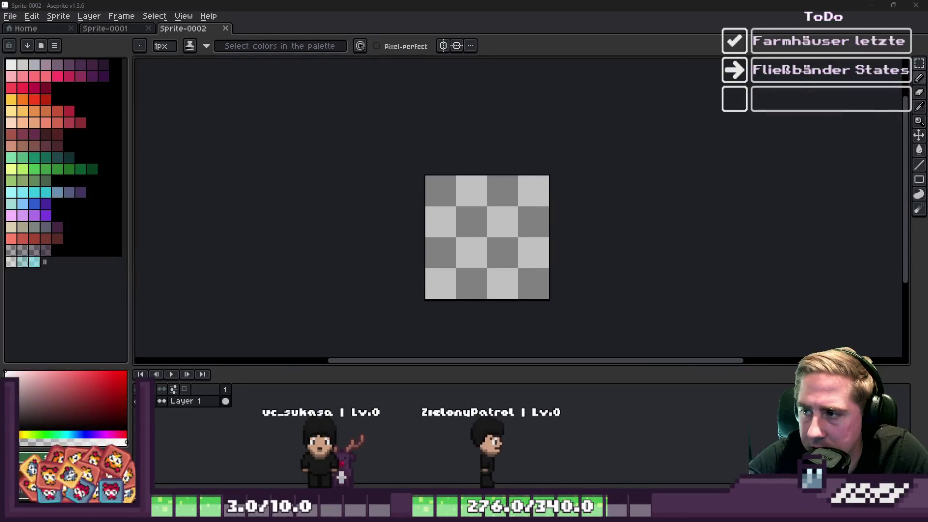
- Zoom into Sprite-0002 and place a single green pixel on the canvas
scroll(474, 217, up, 8)
click(536, 254)
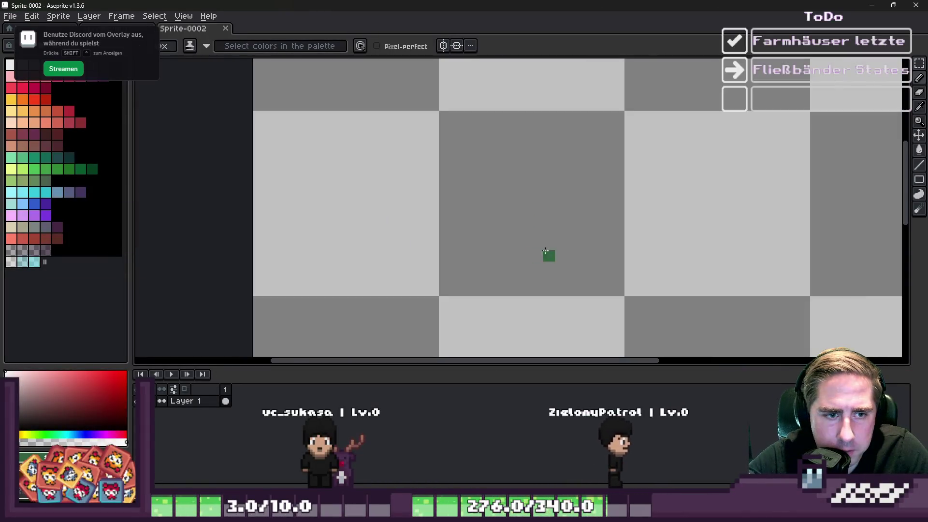
scroll(631, 291, up, 1)
scroll(472, 178, down, 3)
scroll(528, 223, up, 3)
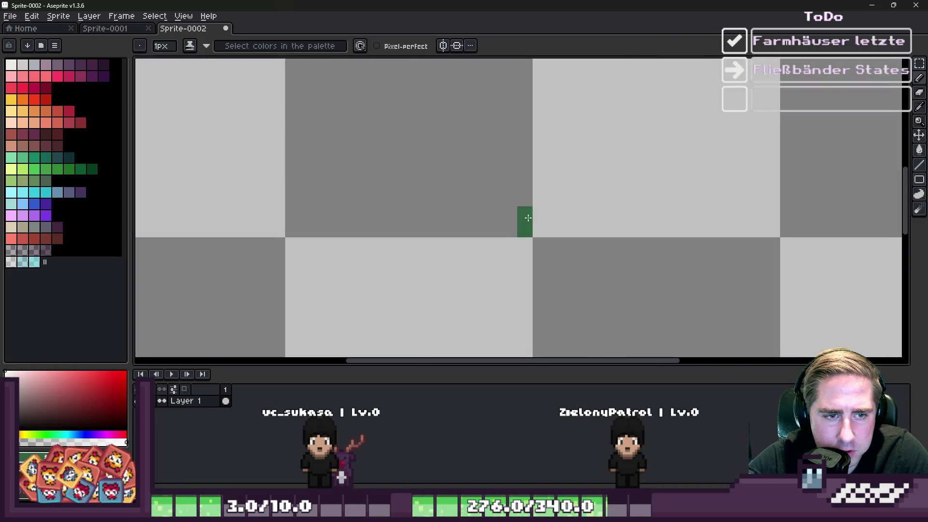
scroll(536, 204, up, 2)
scroll(502, 145, down, 1)
scroll(492, 152, up, 1)
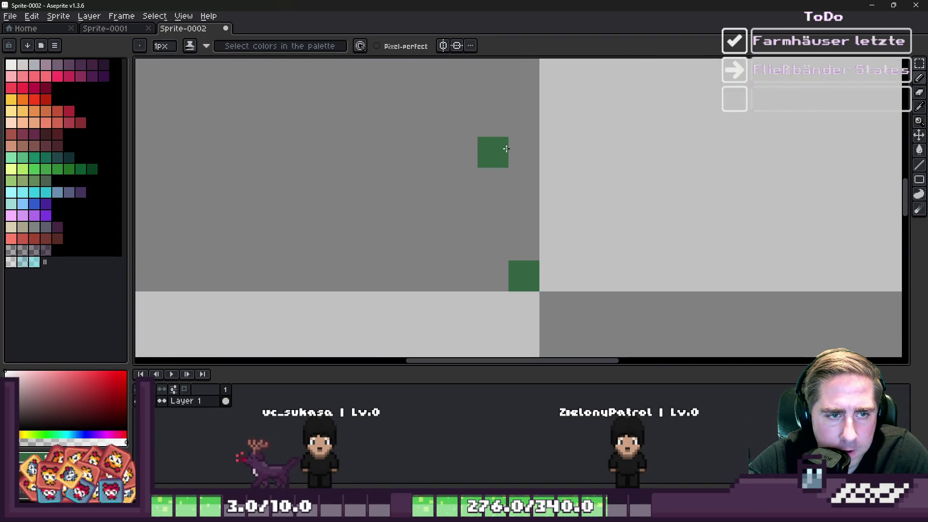
- Draw two small dark-green hollow letter outlines side by side near the top
mouse_move(528, 88)
mouse_down()
mouse_move(526, 179)
mouse_move(461, 100)
mouse_up()
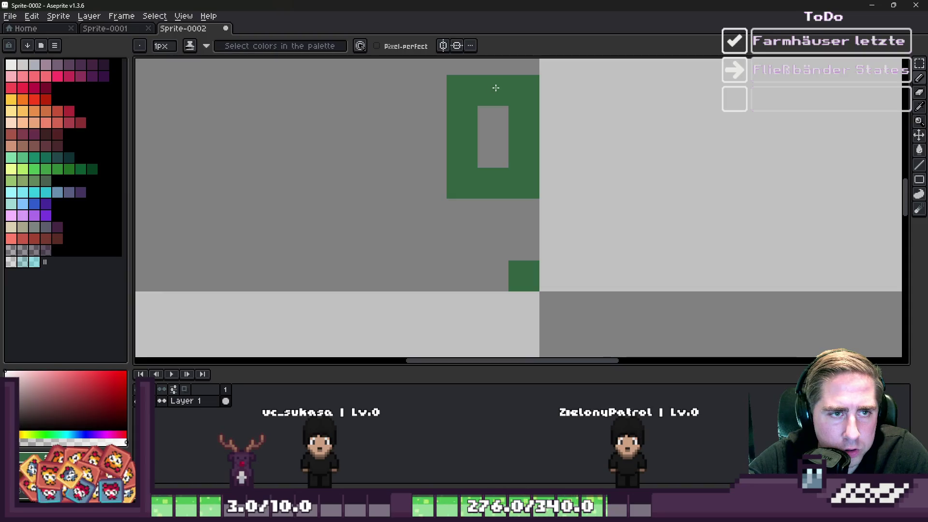
mouse_move(616, 90)
mouse_down()
mouse_move(586, 93)
mouse_move(588, 181)
mouse_move(654, 145)
mouse_up()
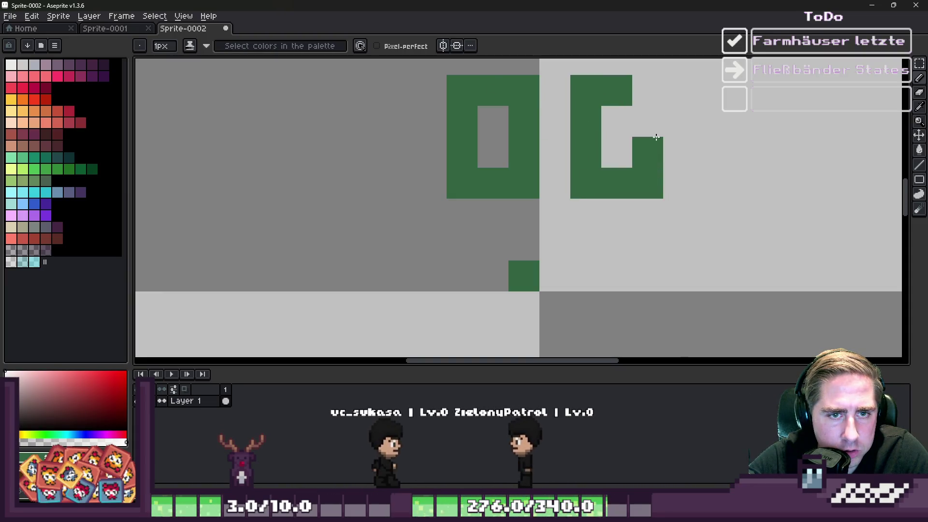
scroll(654, 145, down, 3)
scroll(545, 196, down, 2)
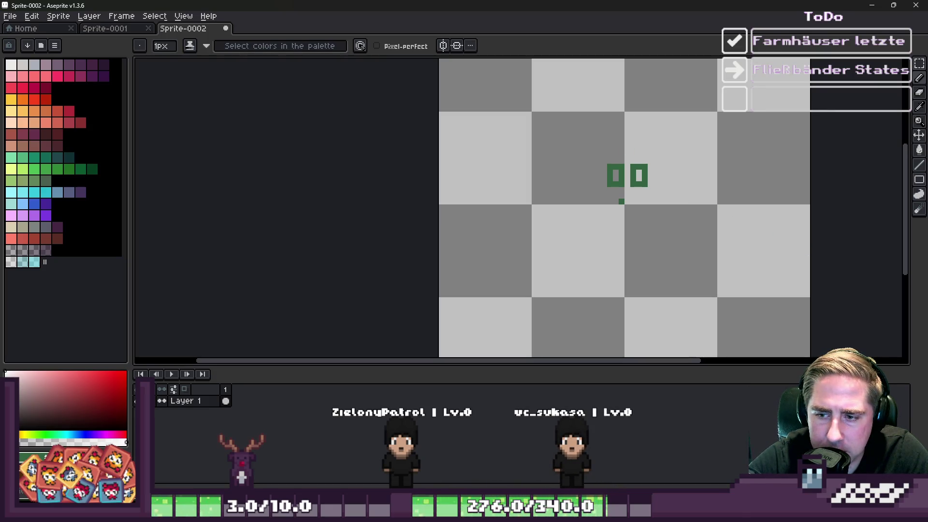
scroll(705, 276, up, 2)
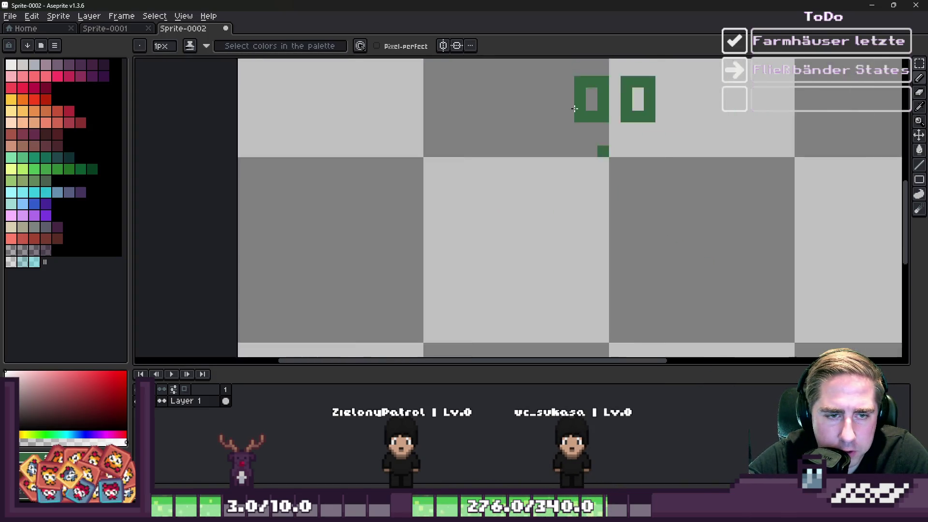
scroll(561, 245, down, 1)
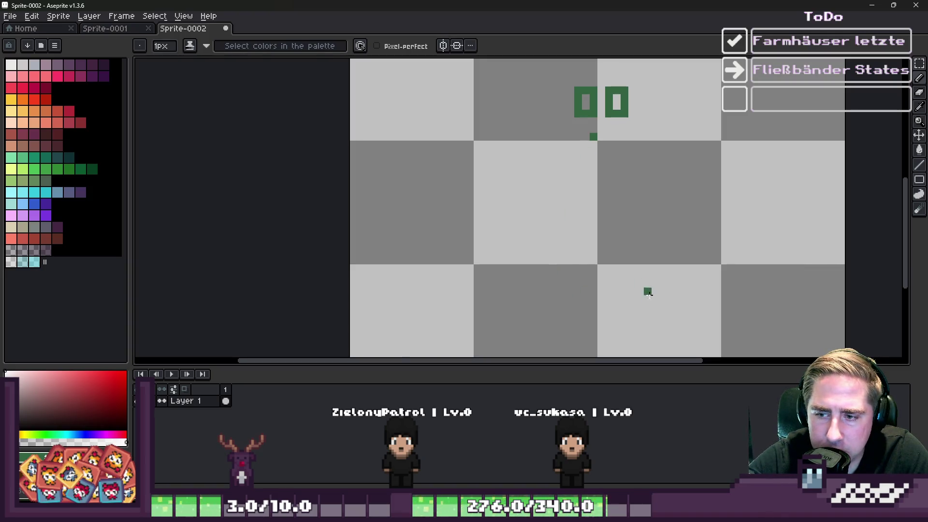
scroll(548, 259, down, 1)
scroll(511, 178, up, 1)
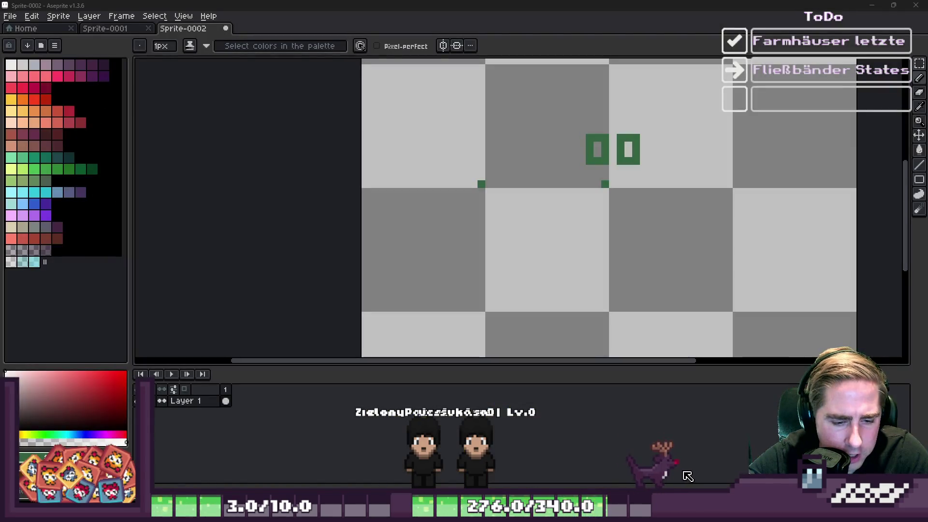
- Run the game, add pass to get_neighbour_from_placed_objects on line 1114, and restart it
click(598, 453)
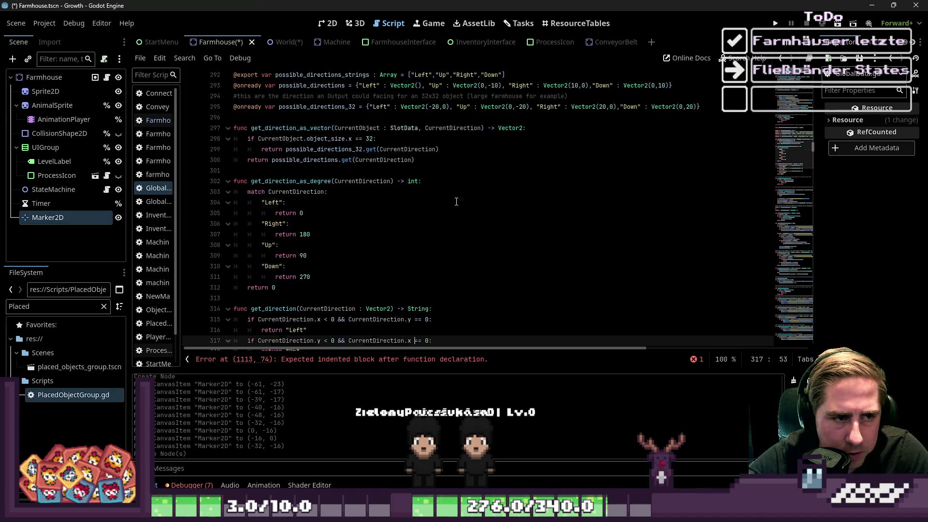
click(775, 23)
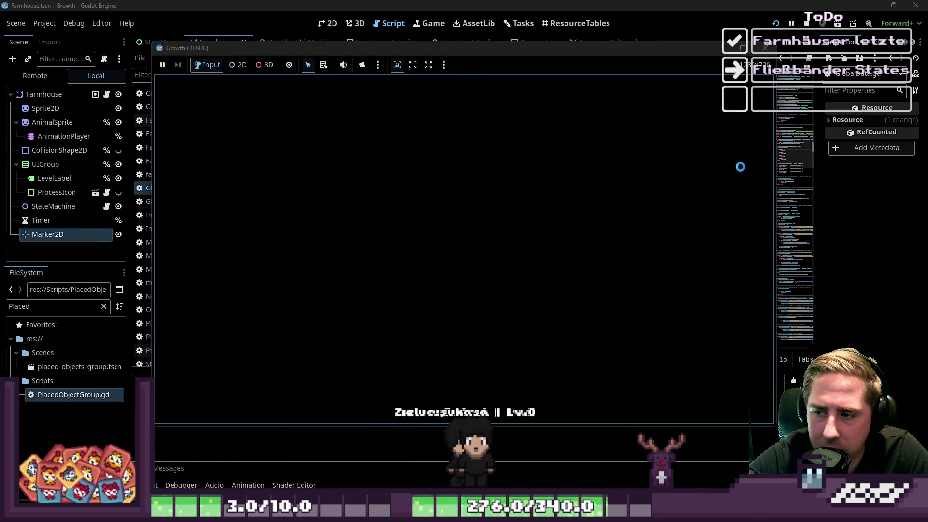
click(396, 277)
click(306, 307)
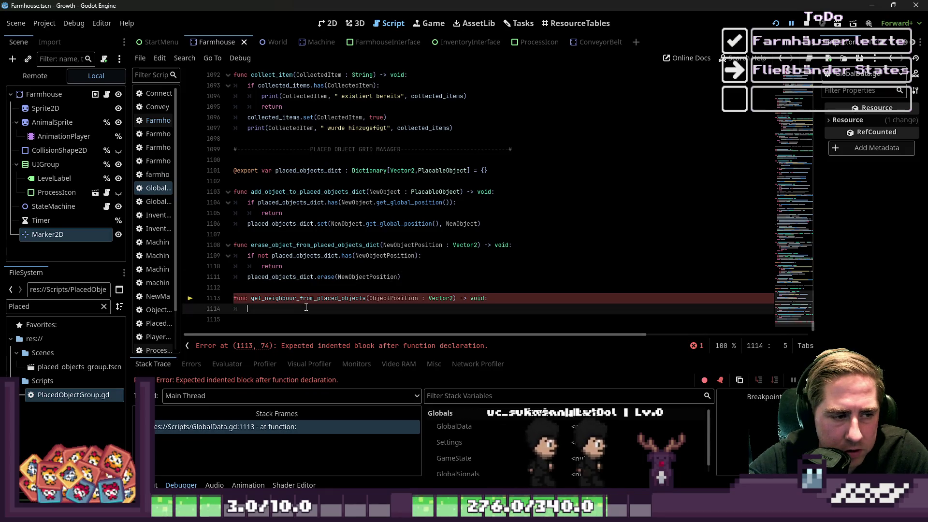
text(pass)
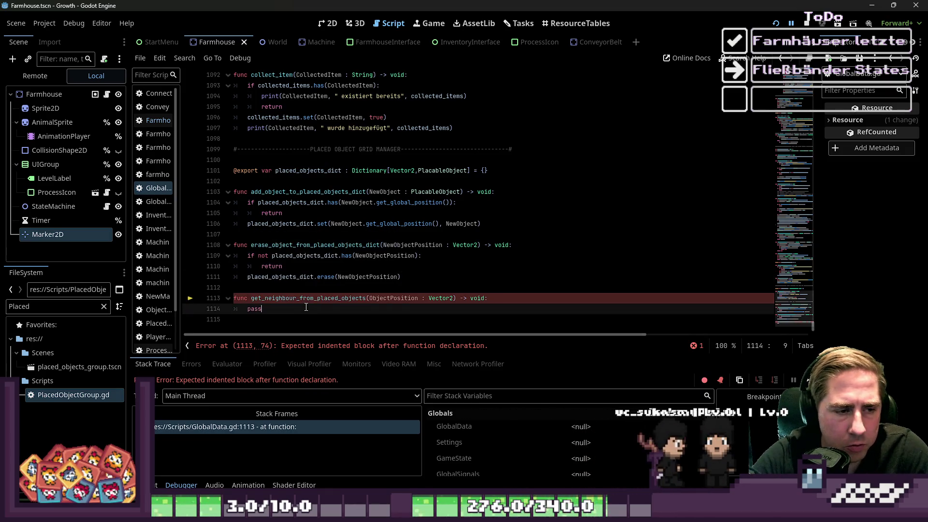
click(556, 255)
click(775, 24)
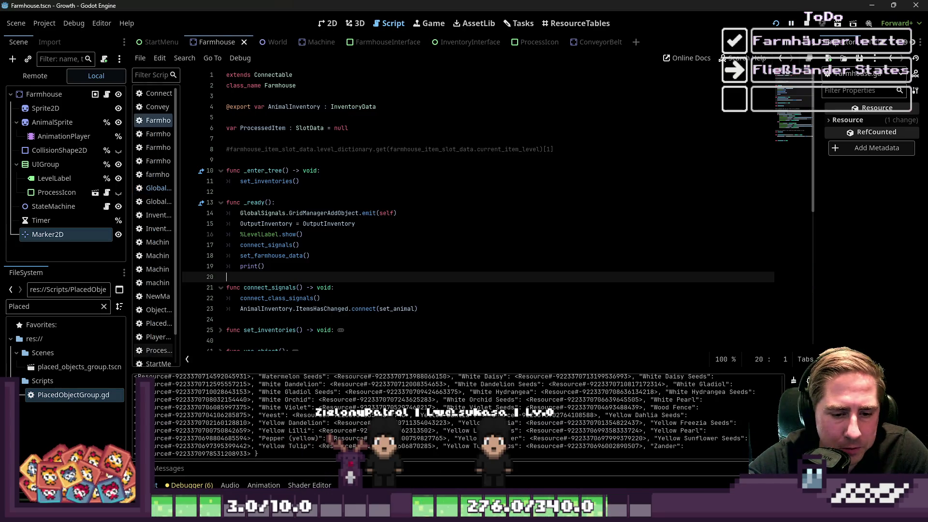
- Start a new game as character 'dsac', walk left, up and south, and select hotbar slot 3
click(447, 222)
text(dsac)
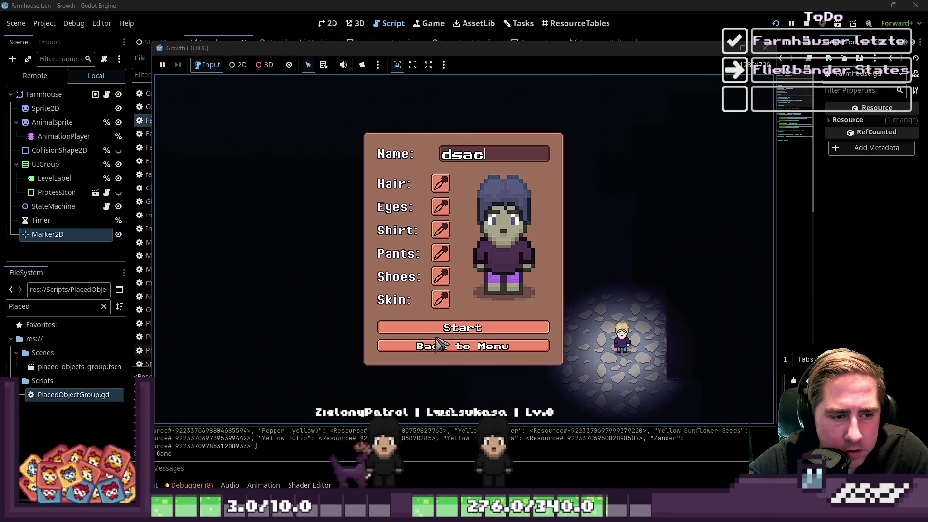
click(440, 327)
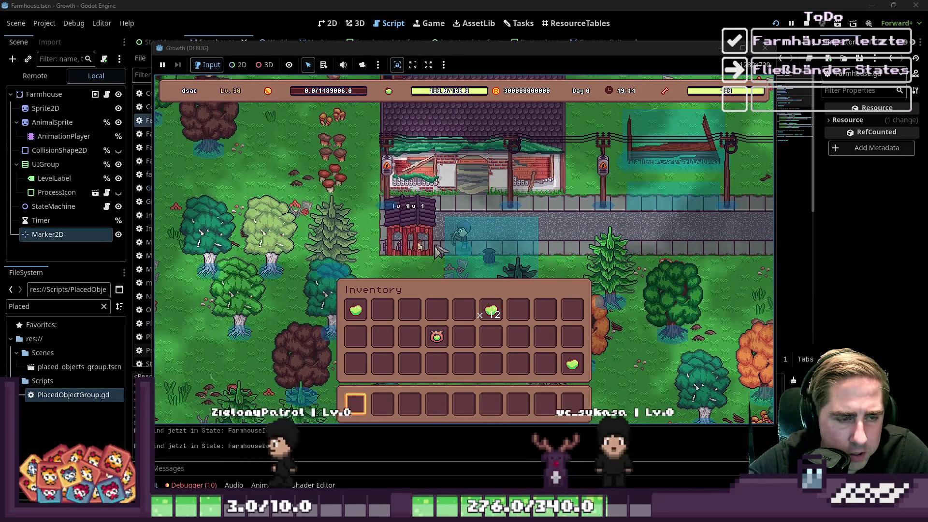
key(a)
key(w)
key(a)
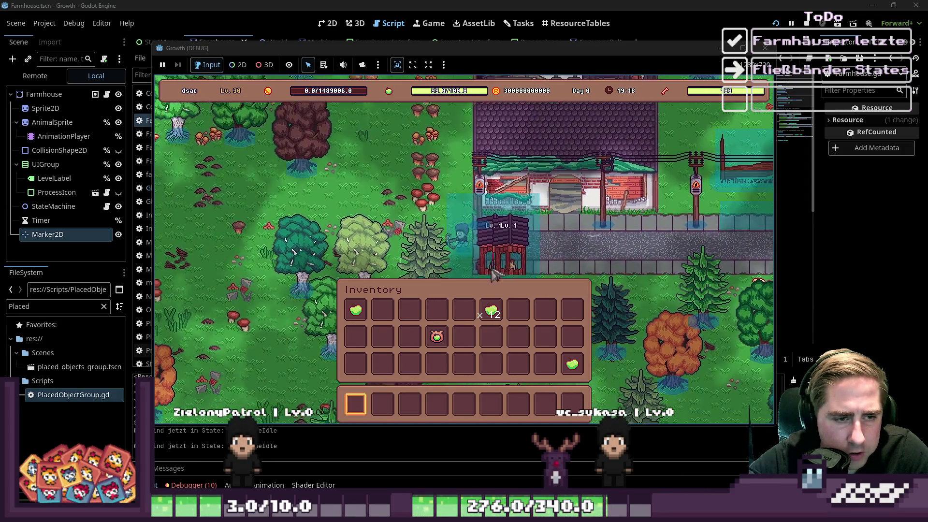
key(s)
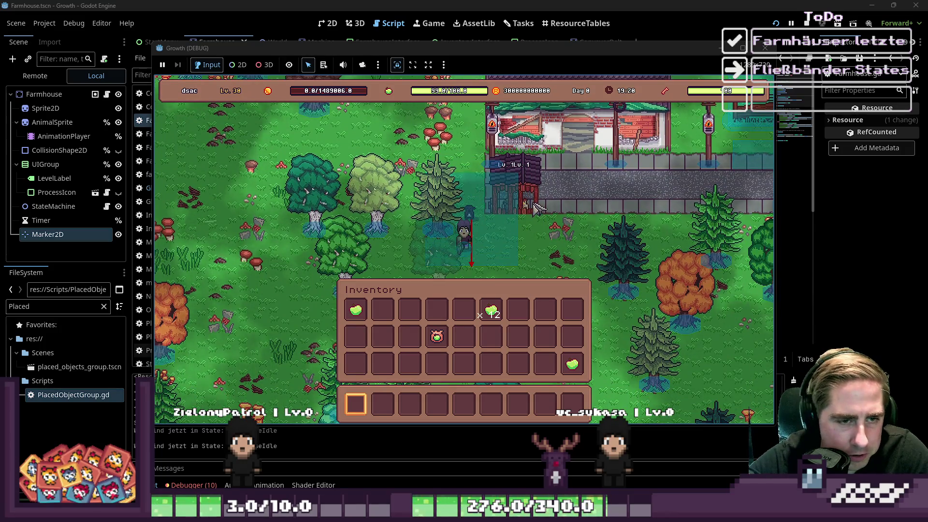
key(3)
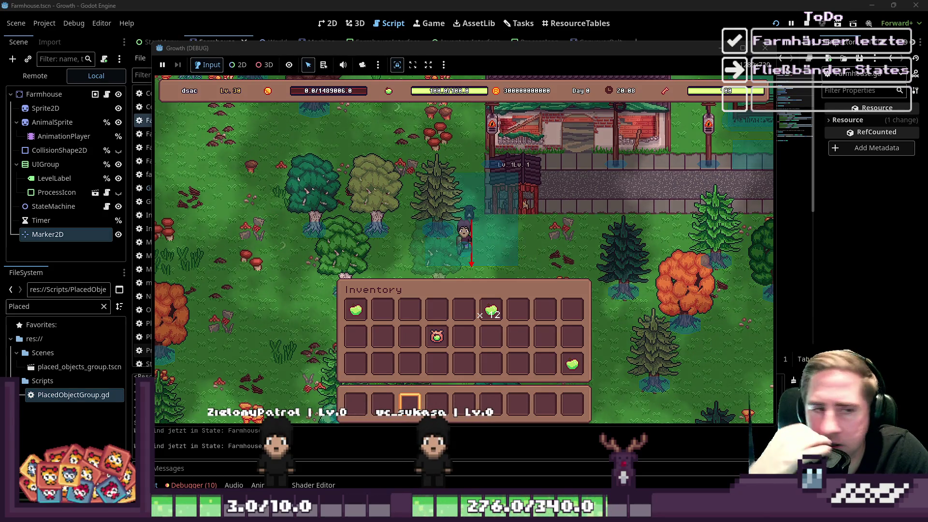
- Close the Growth (DEBUG) game window to stop the run
click(359, 4)
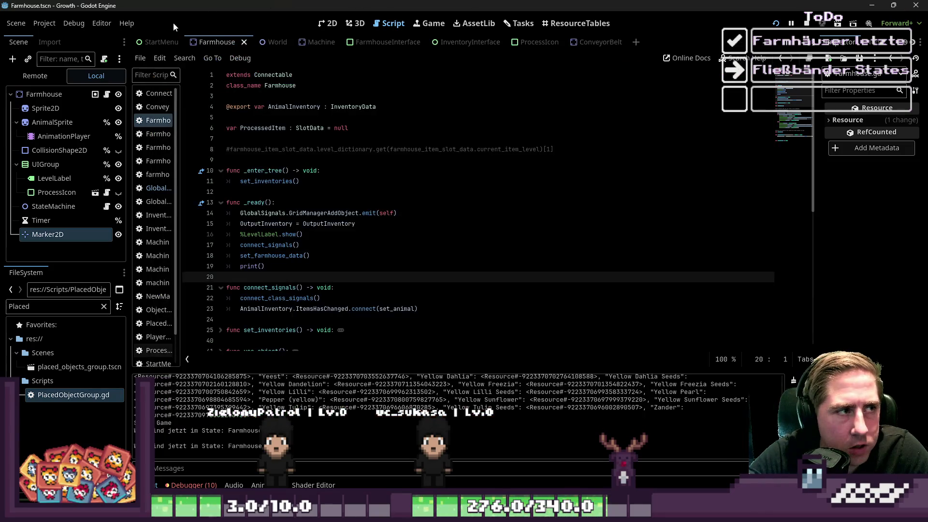
- Review the top of Farmhouse.gd, moving between lines 9 and 17 around set_inventories()
scroll(509, 202, down, 3)
scroll(514, 207, up, 3)
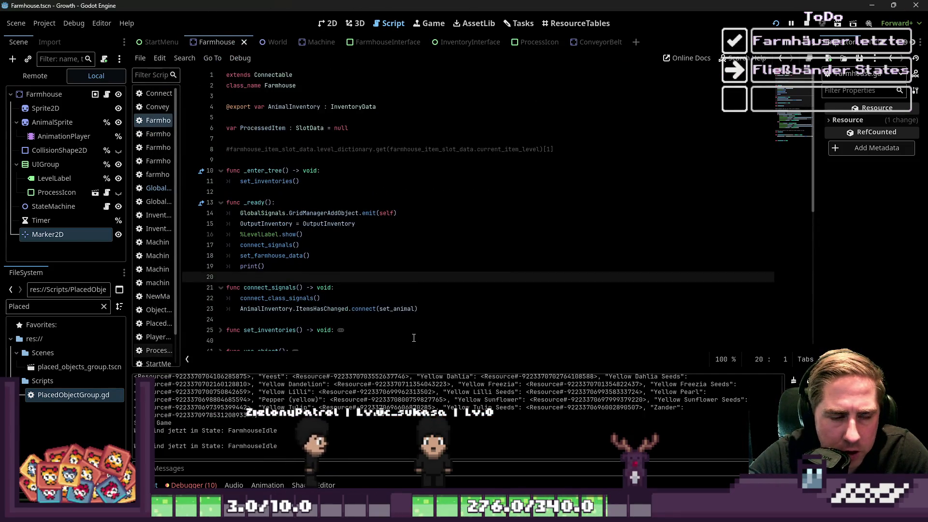
click(252, 192)
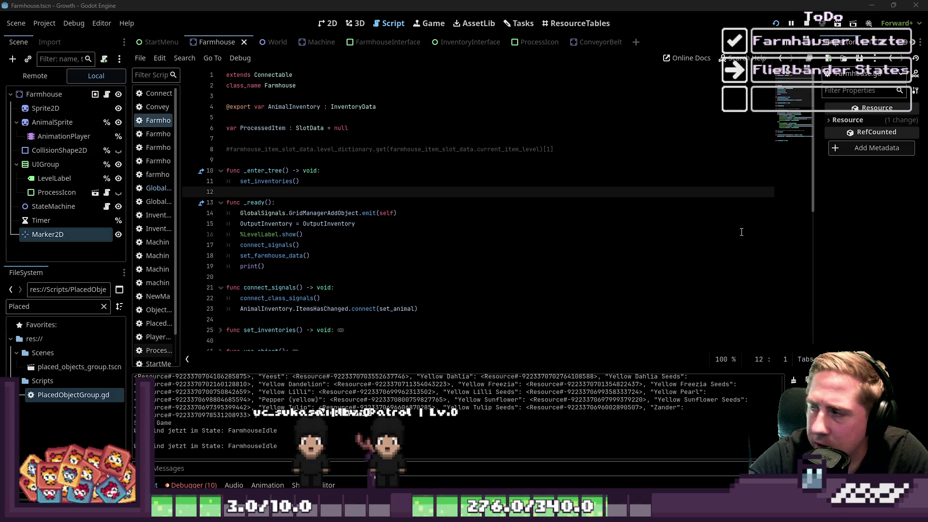
click(406, 243)
mouse_move(241, 193)
mouse_down()
mouse_move(226, 187)
mouse_move(236, 160)
mouse_move(228, 155)
mouse_up()
click(232, 191)
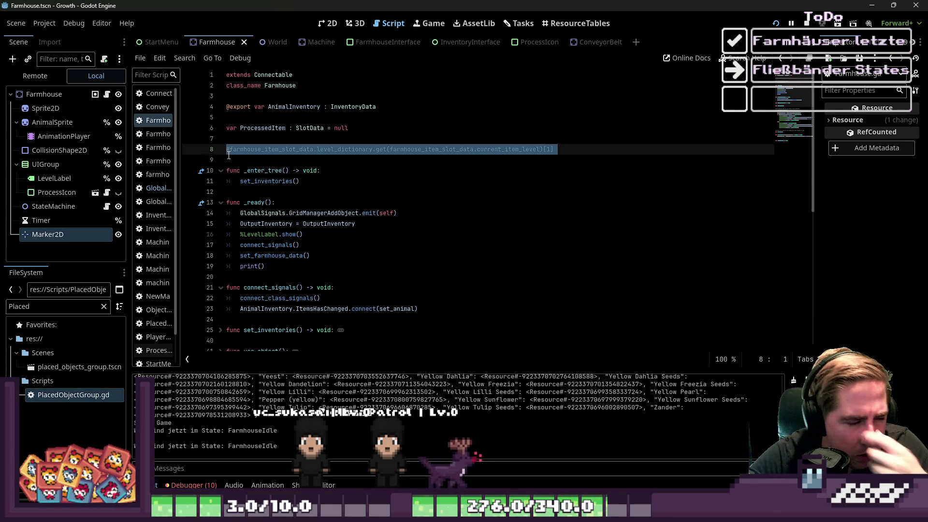
click(229, 155)
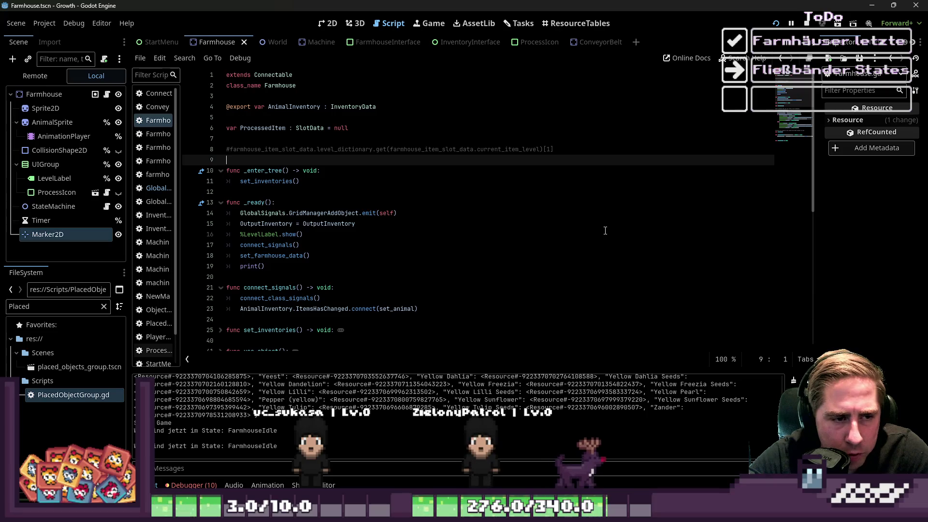
- Narrow the Scene dock and widen the script list to show full file names
drag(130, 232, 88, 231)
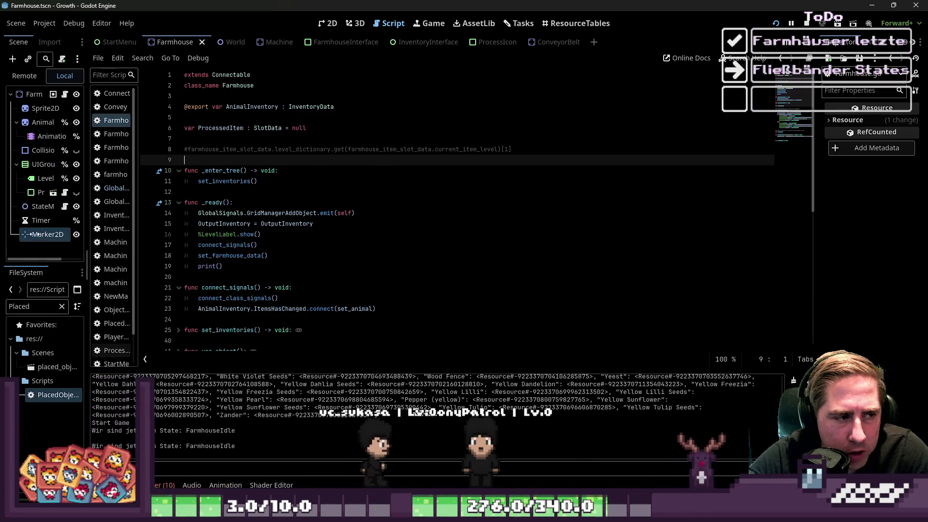
drag(137, 257, 209, 259)
click(382, 245)
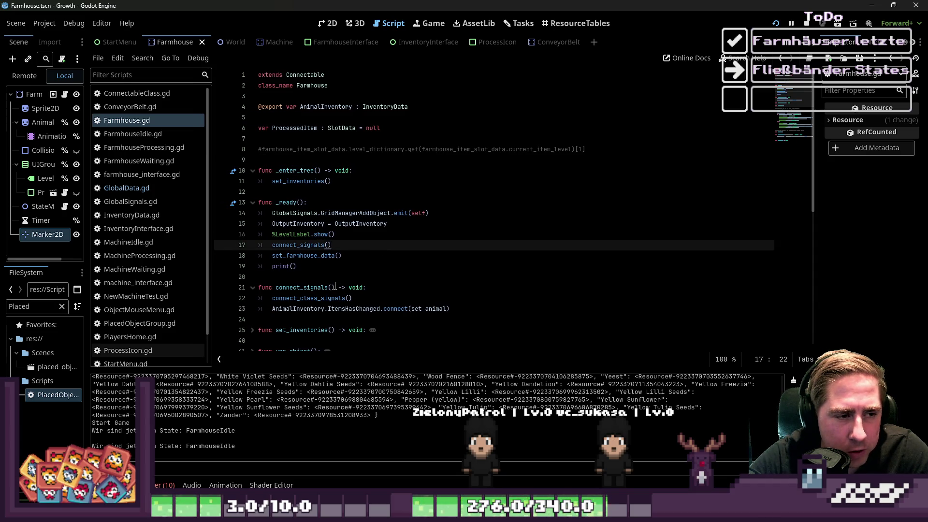
- Review the commented-out line 8 and lines 3 to 16 of Farmhouse.gd
key(Down)
key(Down)
key(Down)
mouse_move(587, 150)
mouse_down()
mouse_move(247, 139)
mouse_move(273, 164)
mouse_move(251, 152)
mouse_up()
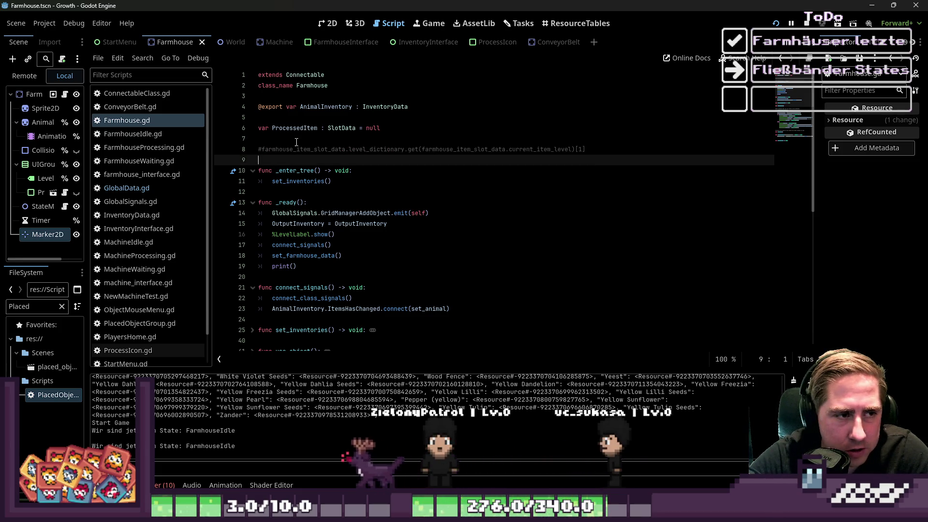
click(301, 163)
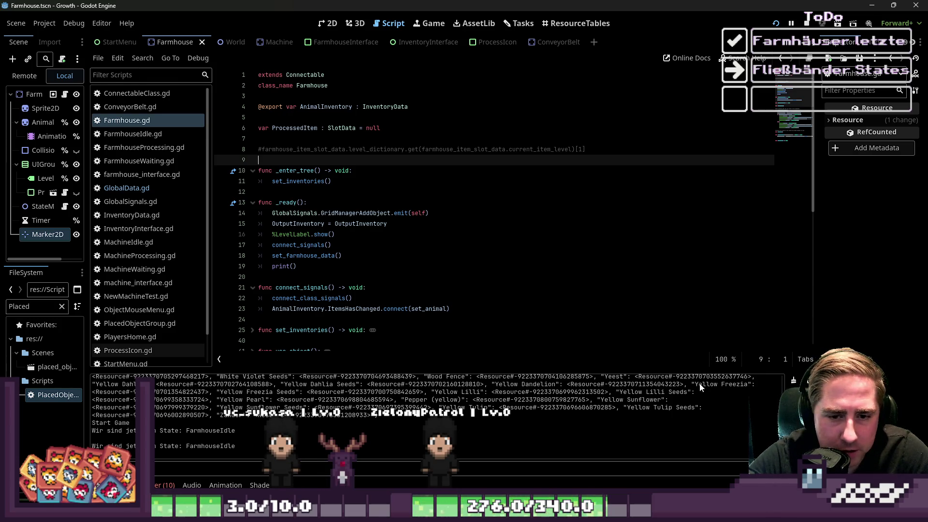
mouse_move(258, 96)
mouse_down()
mouse_move(338, 107)
mouse_move(406, 242)
mouse_up()
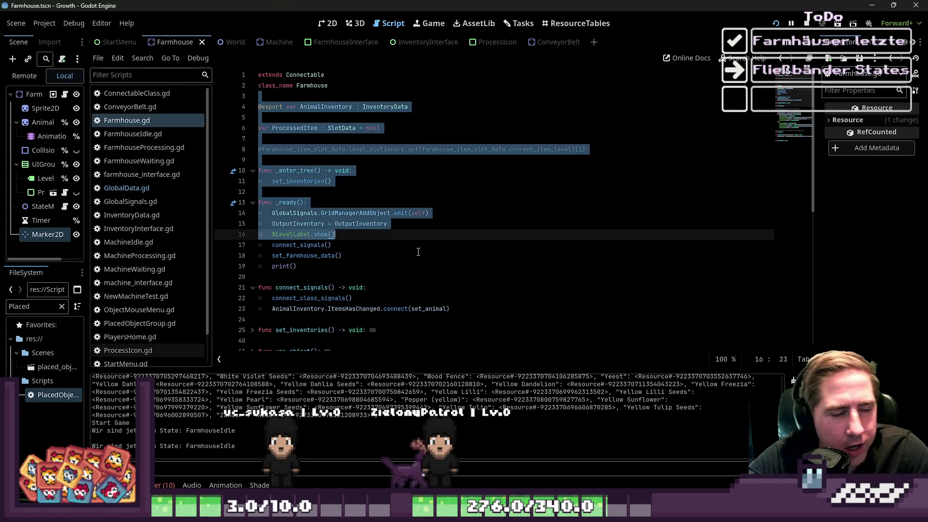
click(431, 245)
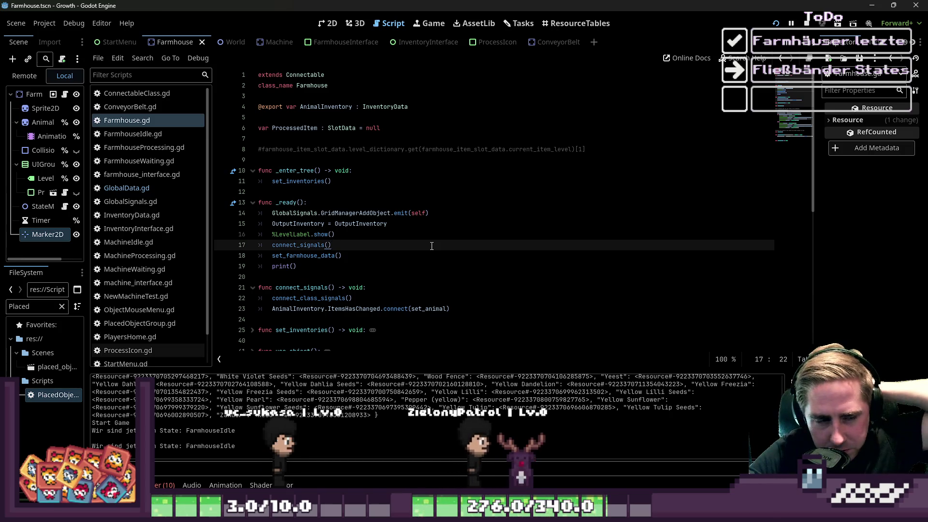
- Delete the empty print() line following set_farmhouse_data() in _ready
triple_click(361, 266)
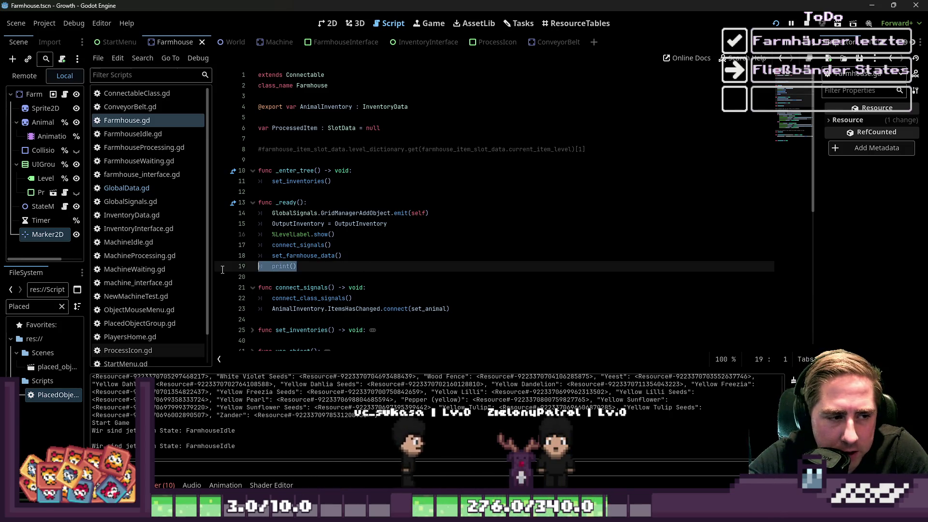
key(BackSpace)
key(BackSpace)
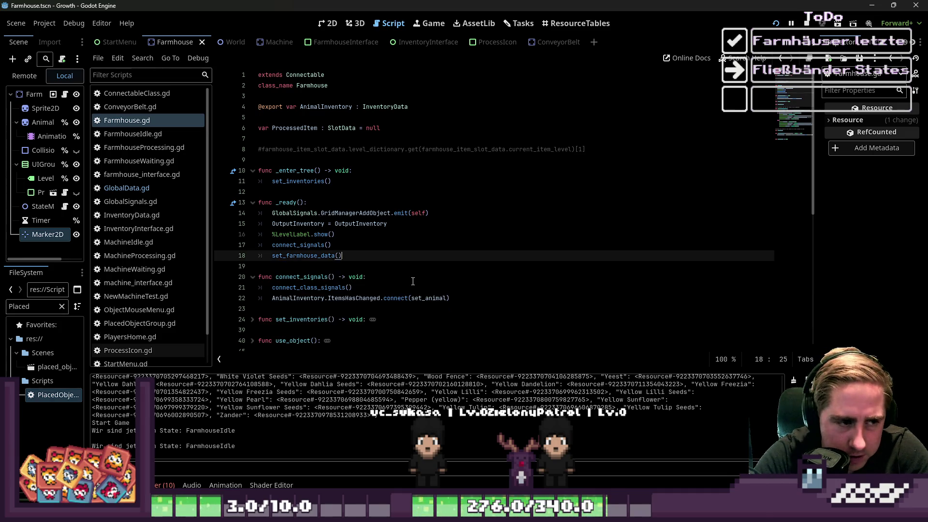
click(432, 266)
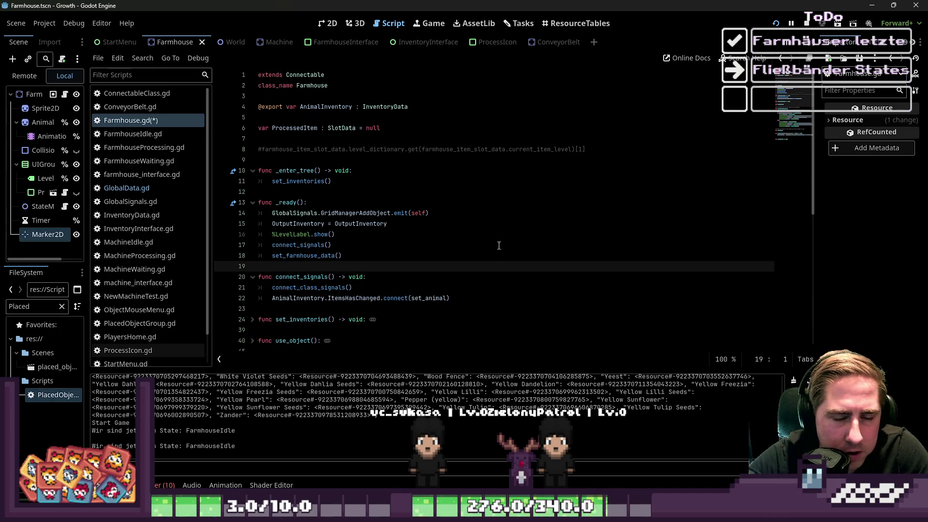
scroll(499, 246, down, 5)
scroll(531, 271, up, 5)
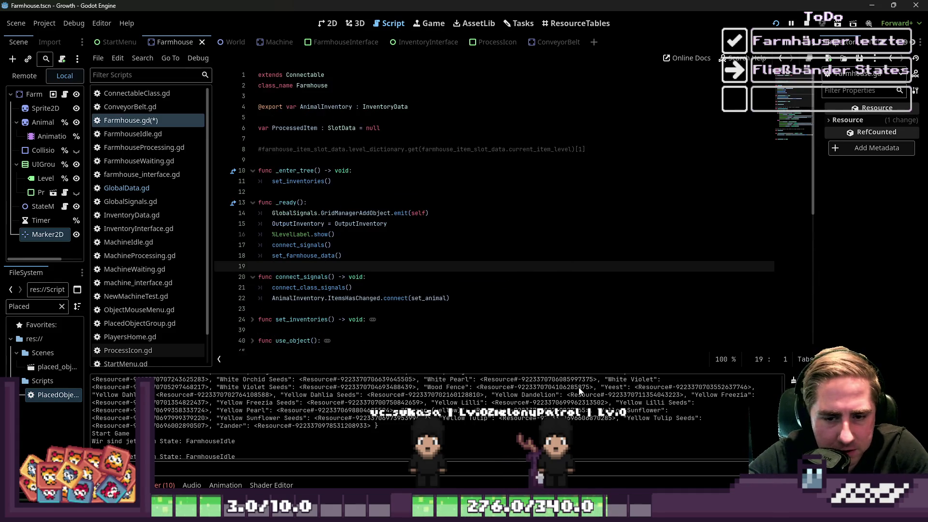
key(Down)
key(Down)
key(Down)
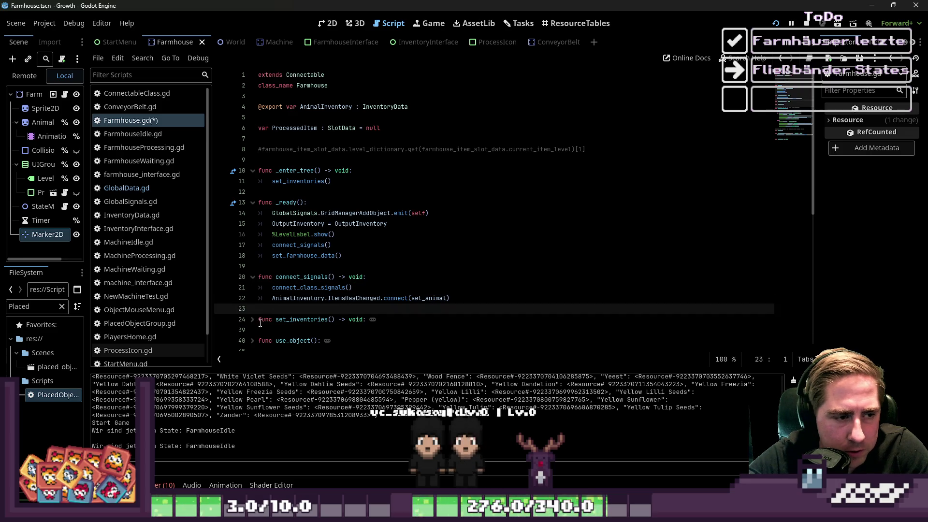
click(252, 320)
click(252, 321)
scroll(253, 320, down, 1)
click(252, 308)
click(252, 309)
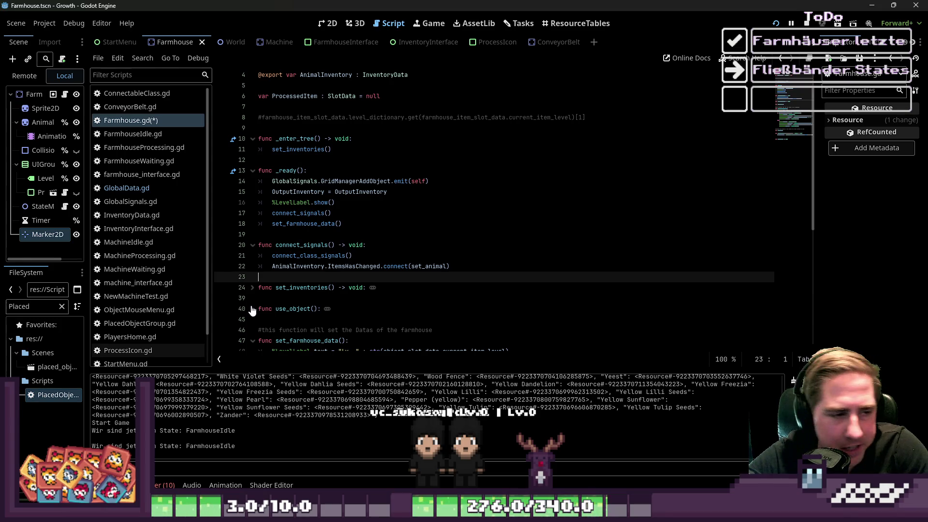
click(260, 298)
scroll(331, 287, down, 7)
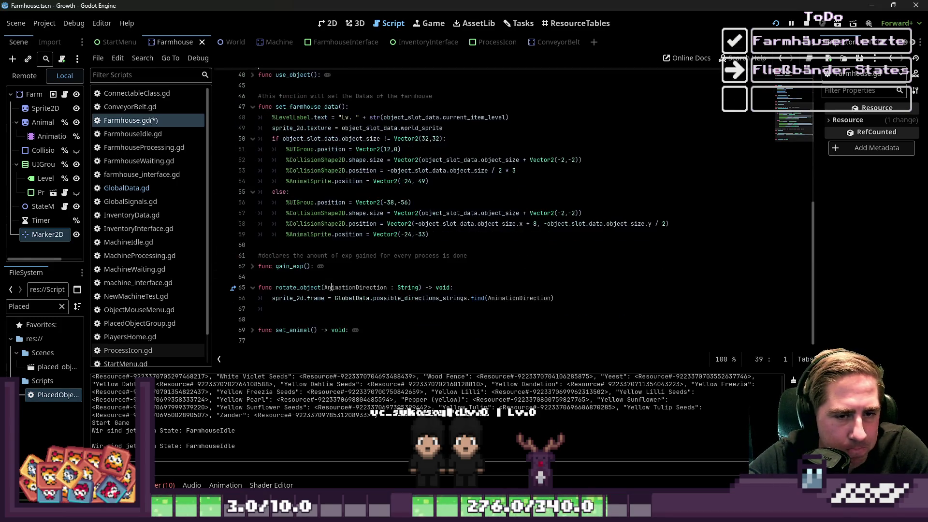
scroll(329, 274, up, 6)
click(326, 246)
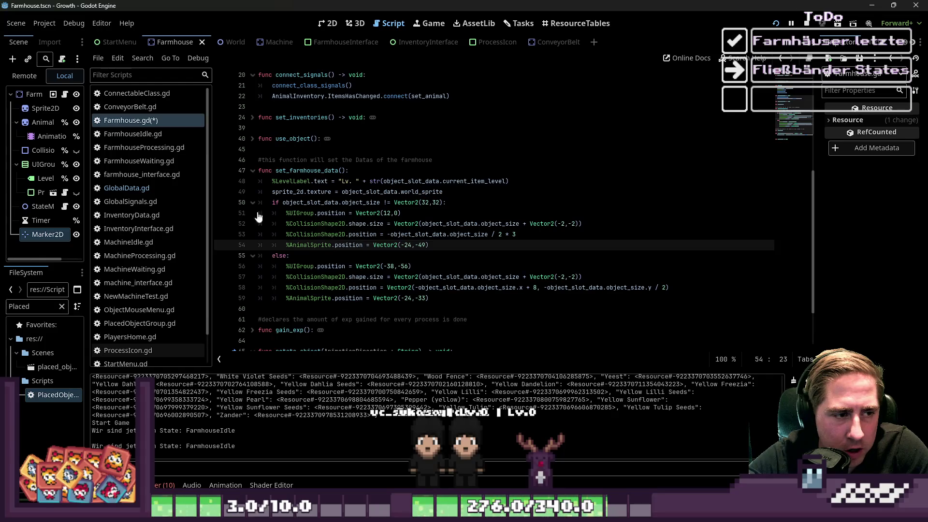
scroll(266, 176, up, 5)
scroll(137, 196, down, 1)
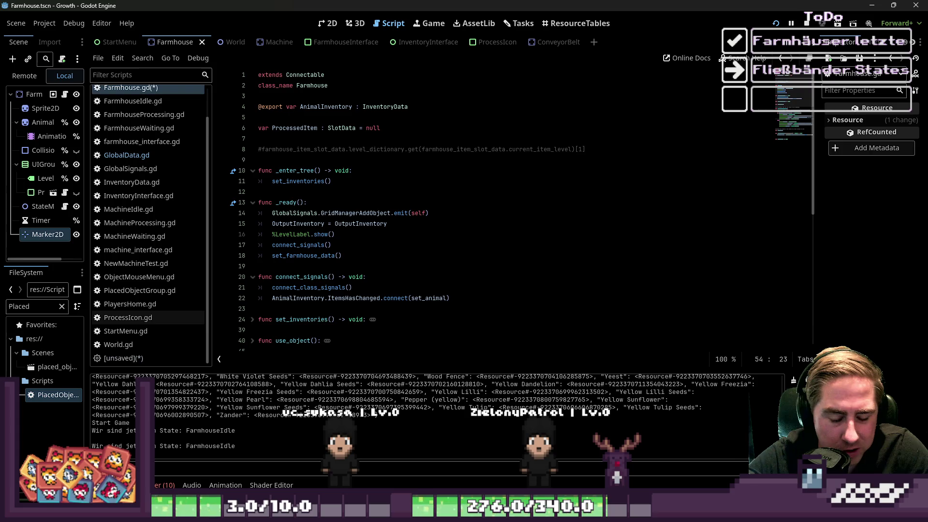
drag(131, 423, 372, 400)
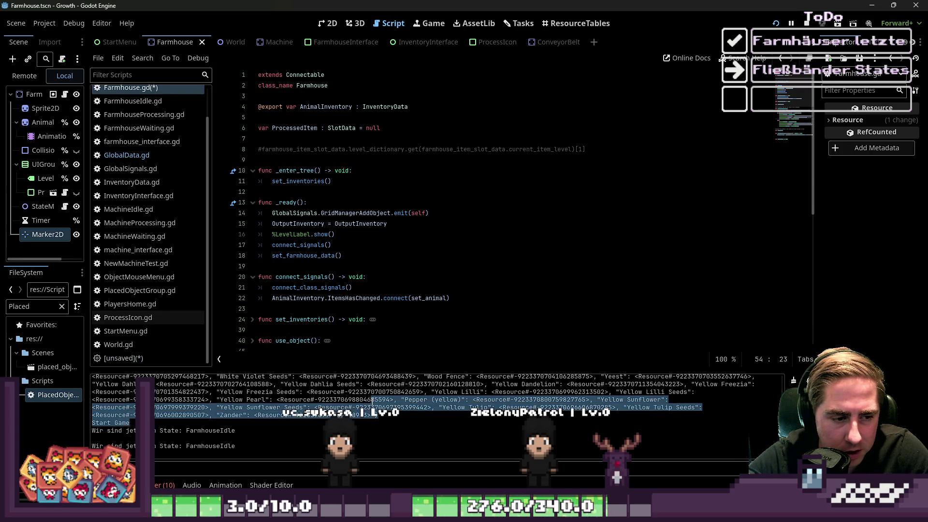
mouse_move(262, 398)
mouse_down()
mouse_move(236, 378)
mouse_move(217, 409)
mouse_up()
click(360, 418)
scroll(360, 418, down, 3)
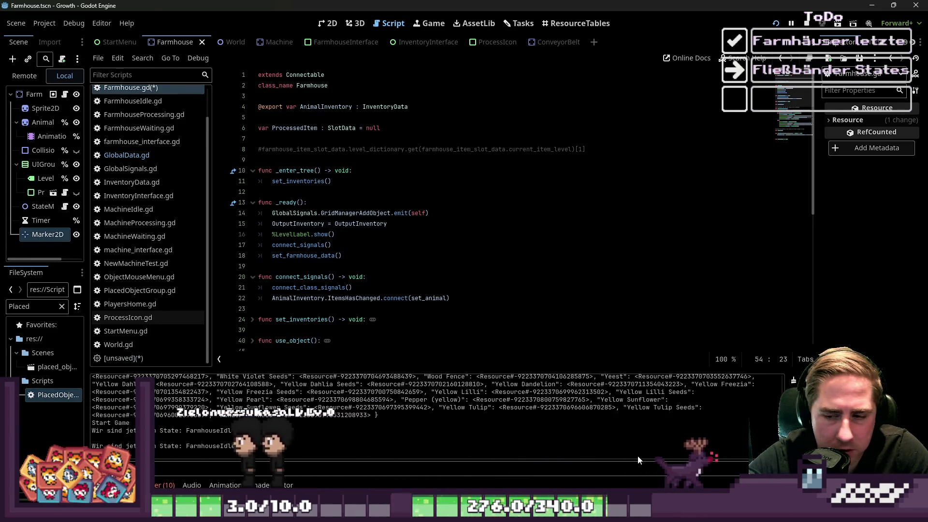
click(330, 267)
scroll(330, 267, down, 3)
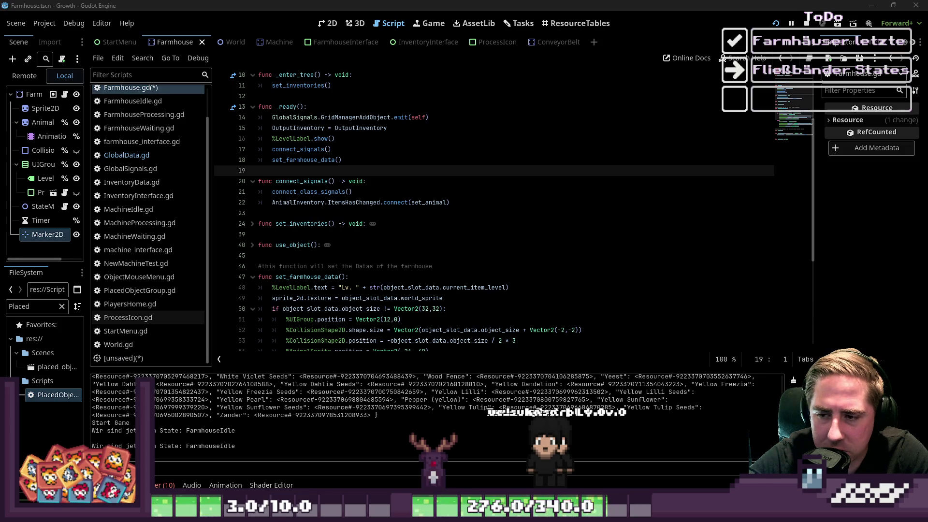
click(672, 308)
scroll(671, 300, down, 4)
scroll(671, 295, up, 7)
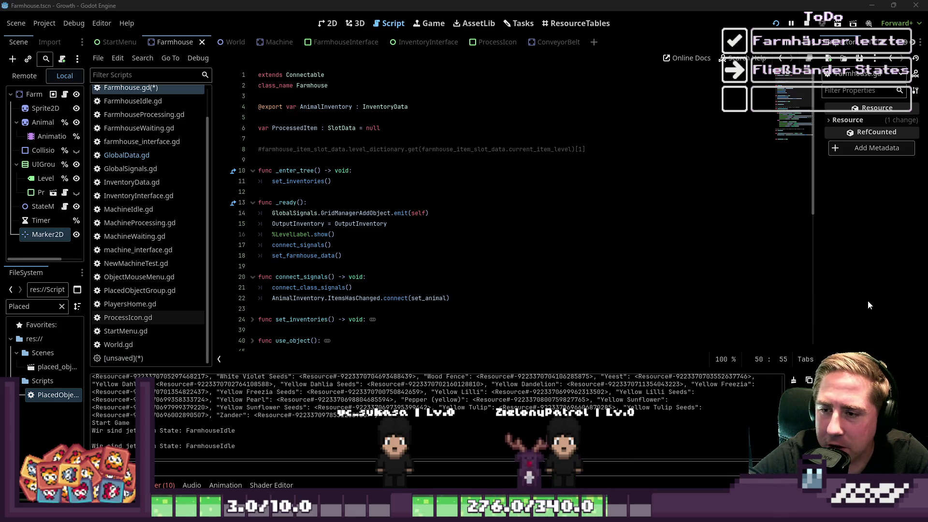
click(320, 266)
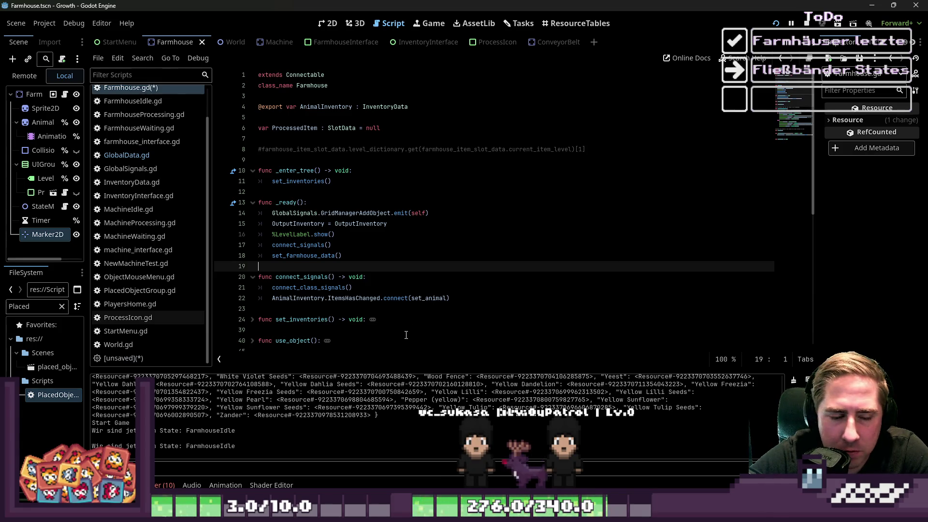
- Unfold set_inventories() in Farmhouse.gd to inspect its body
click(349, 308)
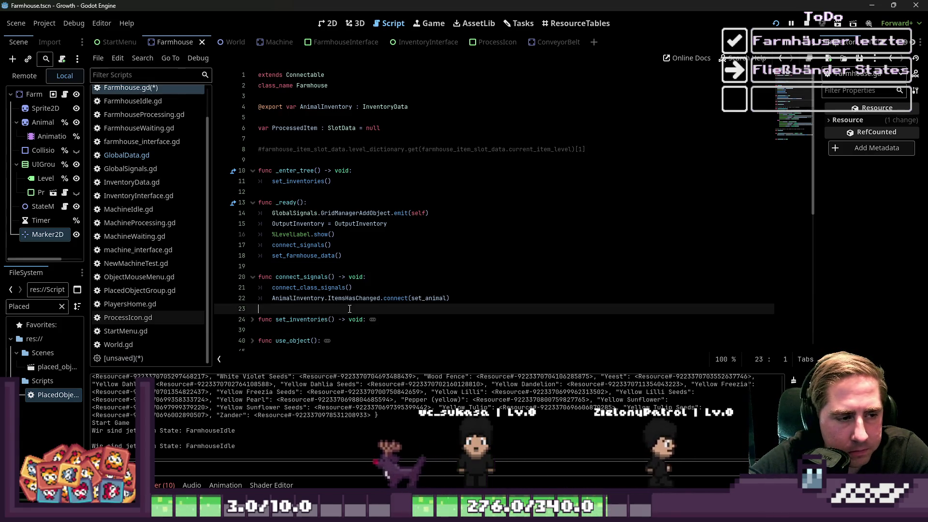
scroll(349, 309, down, 2)
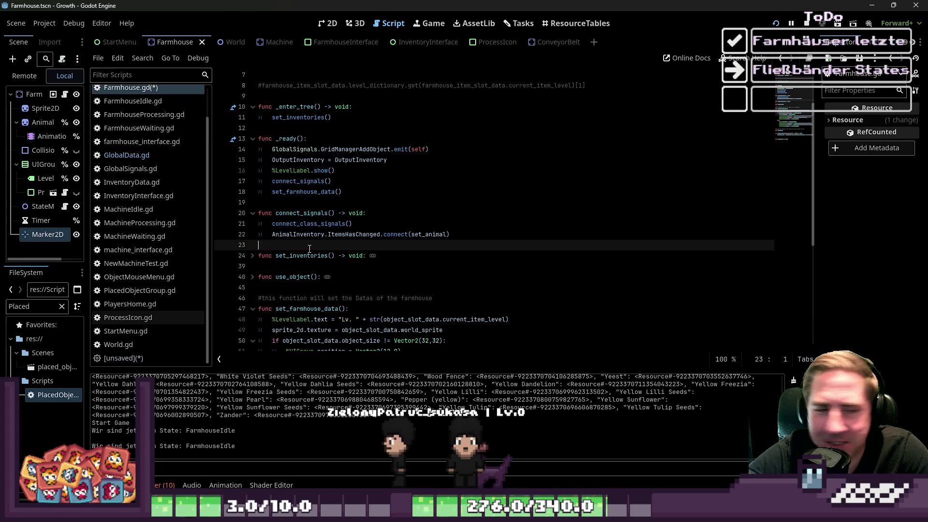
click(289, 256)
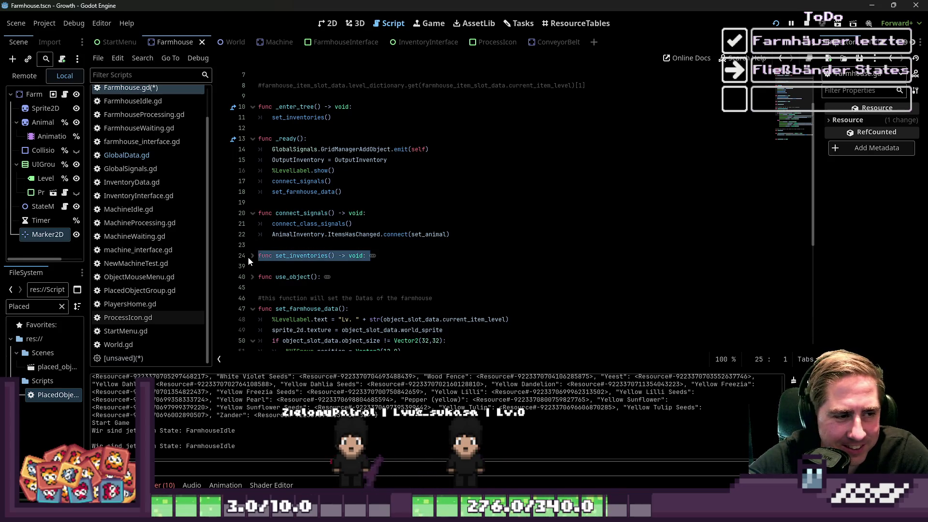
click(248, 257)
click(348, 255)
click(322, 245)
- Show the Farmhouse scene's house sprite and level label in the 2D view
scroll(387, 261, down, 9)
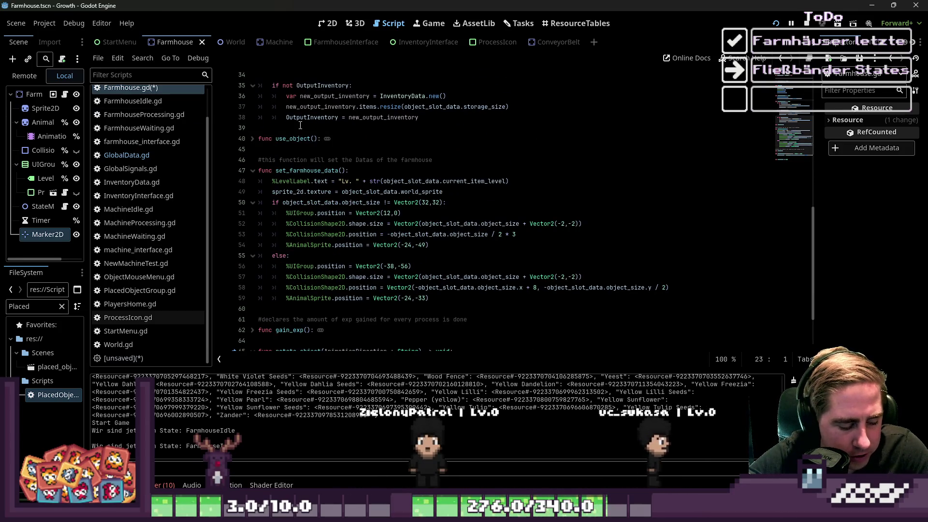
mouse_move(298, 122)
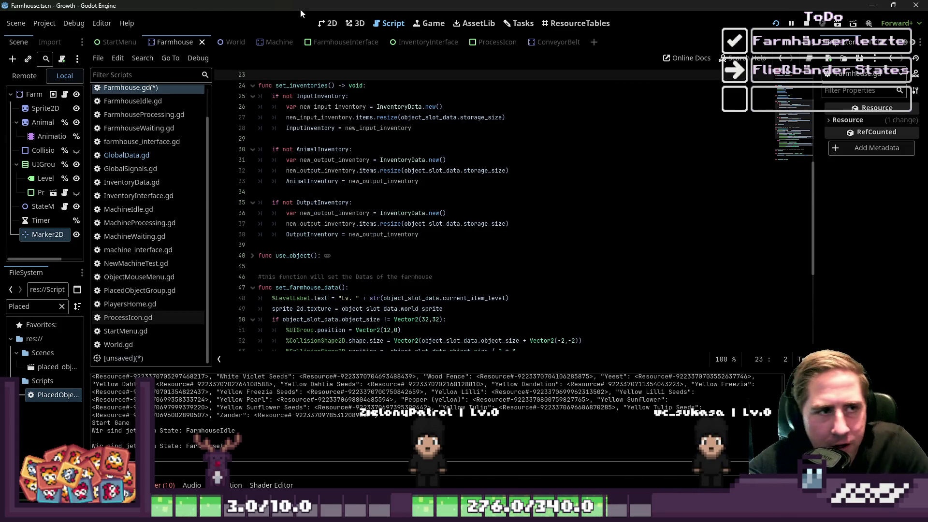
click(327, 23)
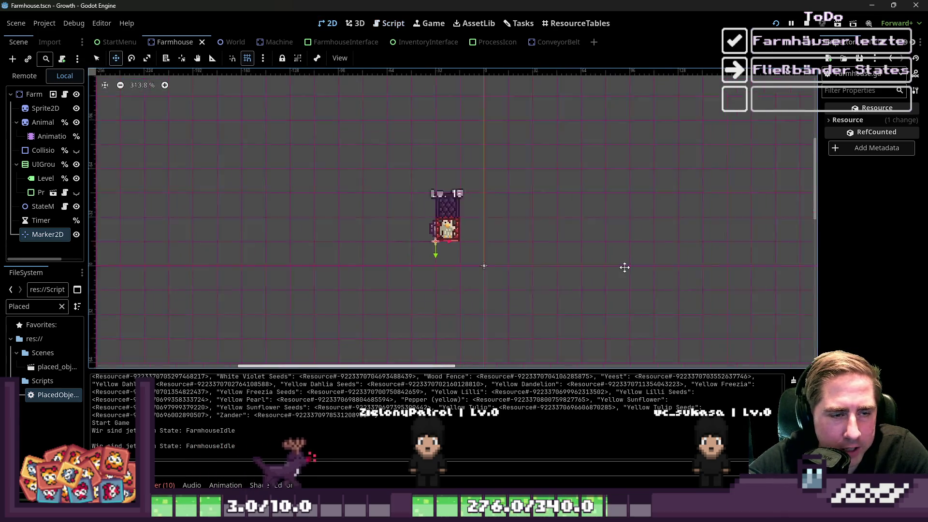
- Zoom out of the farmhouse canvas and switch to Farmhouse.gd at set_farmhouse_data
scroll(452, 239, up, 3)
scroll(454, 237, up, 2)
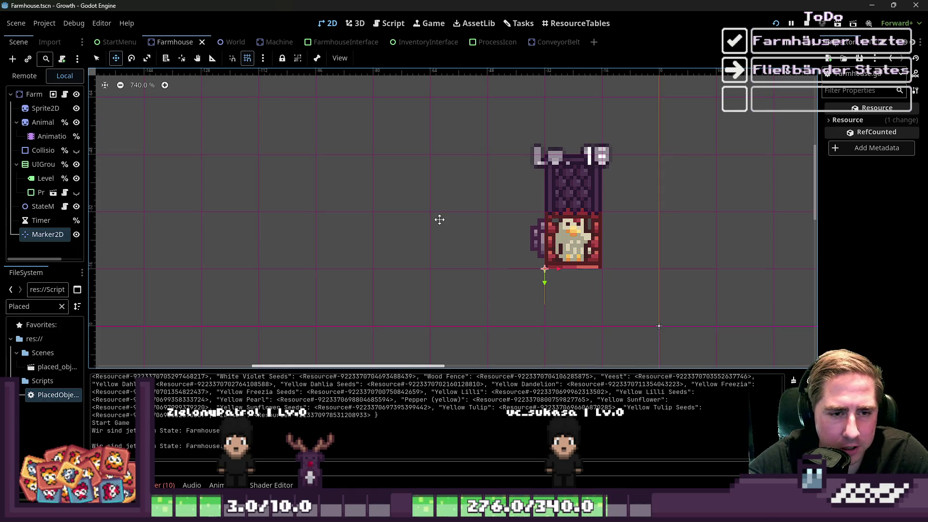
scroll(503, 240, down, 4)
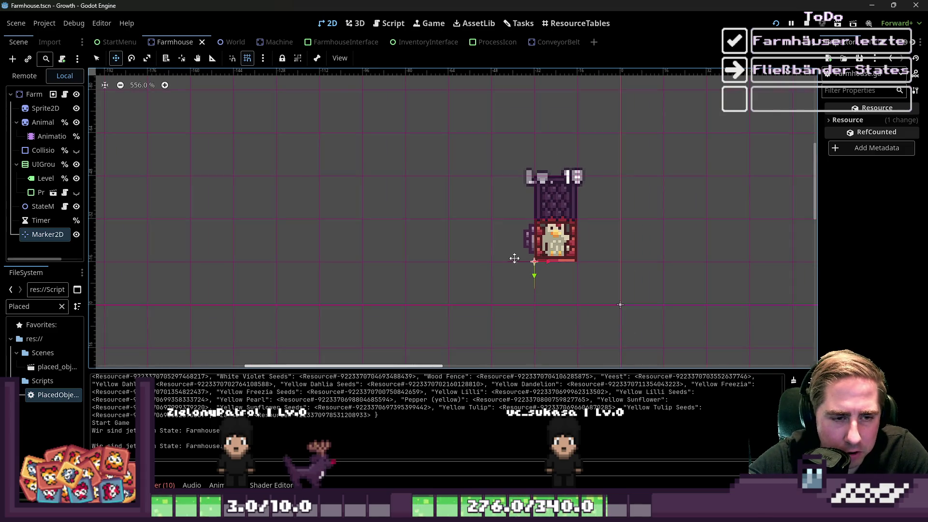
scroll(563, 304, down, 2)
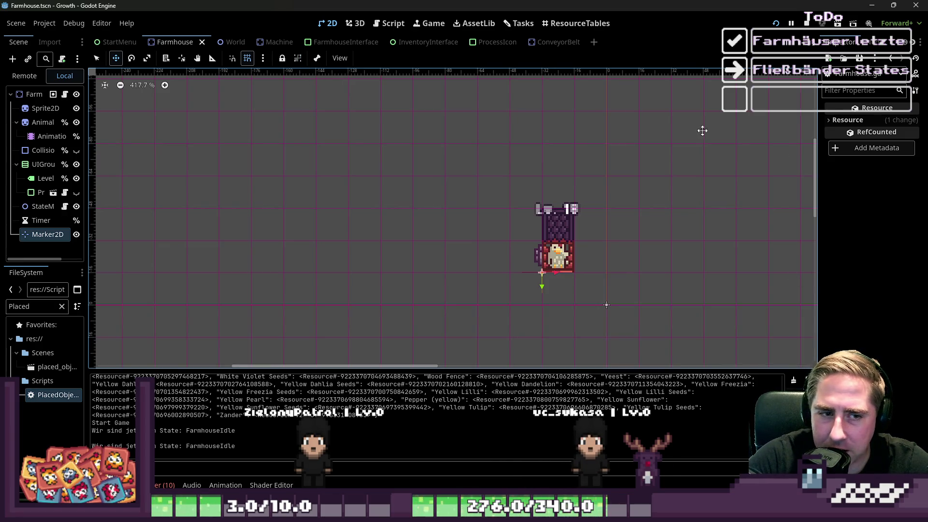
scroll(520, 193, down, 5)
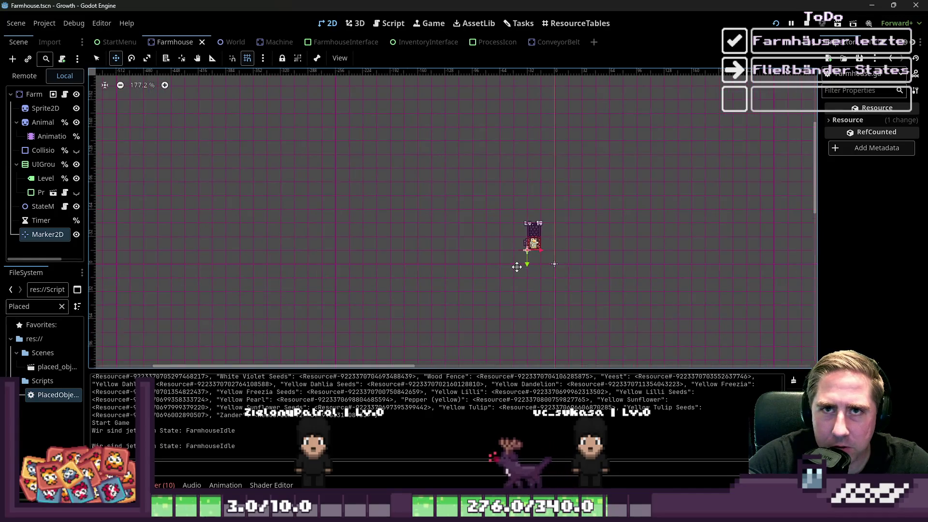
scroll(541, 261, up, 8)
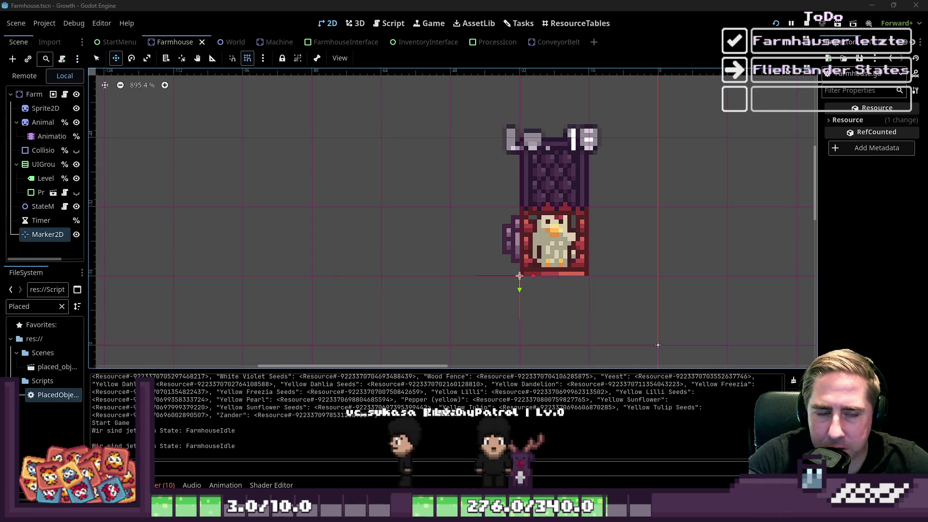
scroll(502, 225, down, 4)
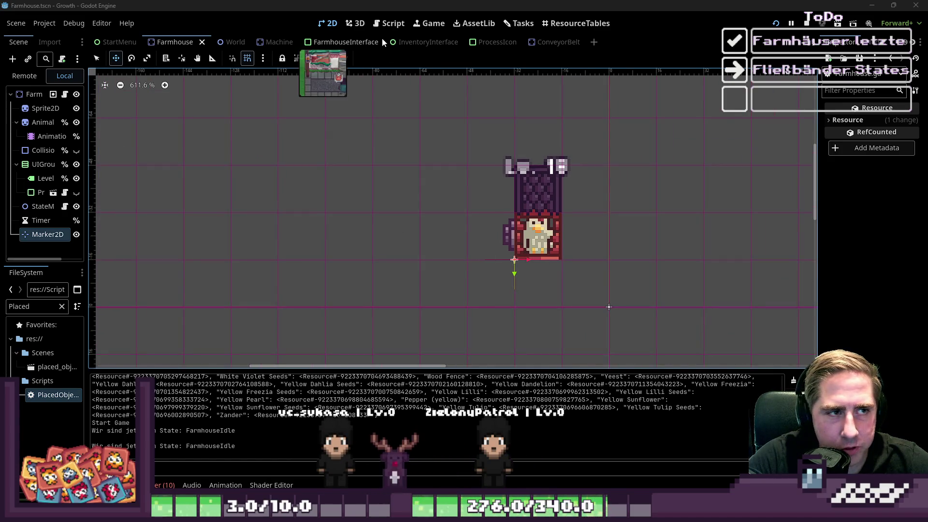
click(386, 27)
scroll(425, 117, down, 4)
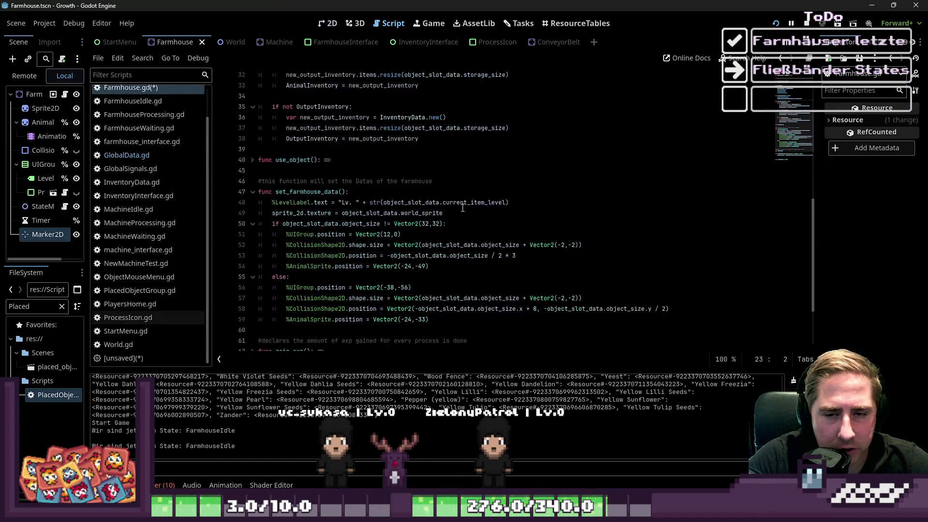
- Check the else: branch on line 55, then return to the Farmhouse scene's 2D canvas
click(353, 242)
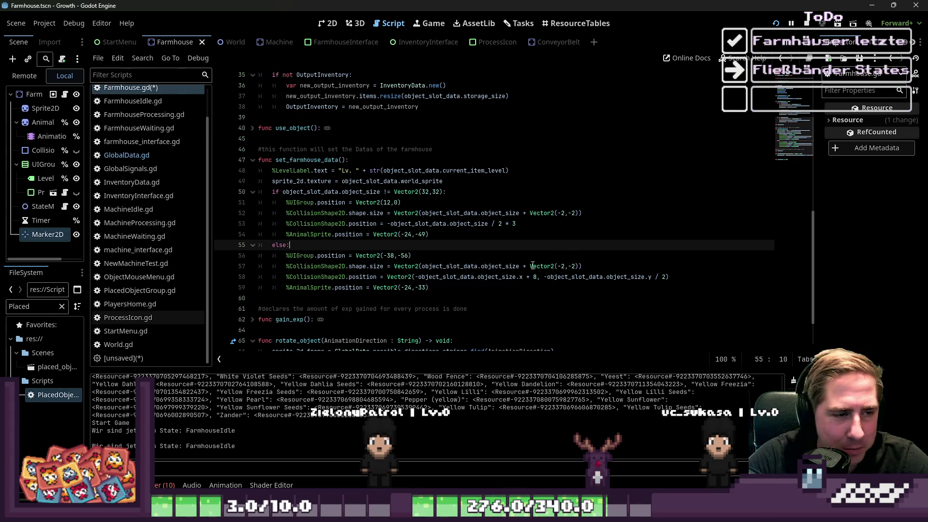
click(305, 234)
click(327, 23)
scroll(465, 246, down, 5)
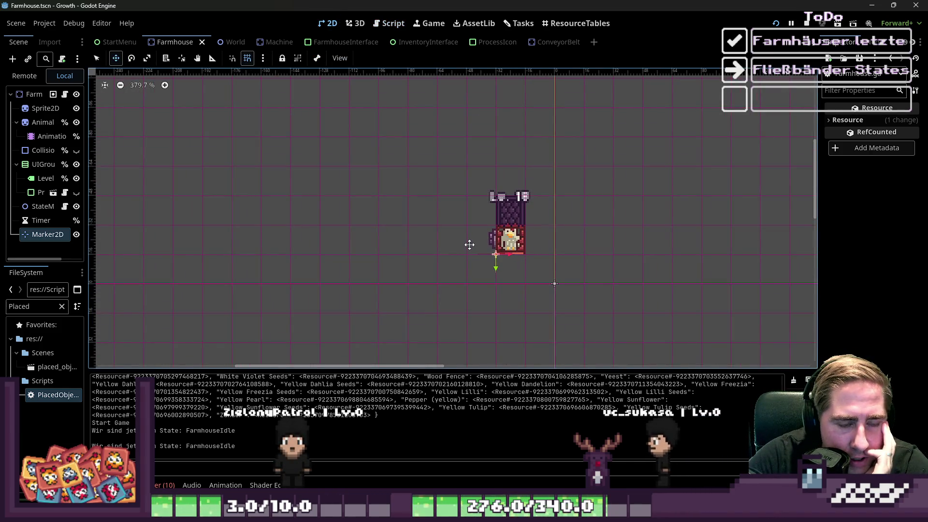
- Zoom into the canvas and drag the dock splitter right so Scene node names fit
scroll(493, 242, up, 6)
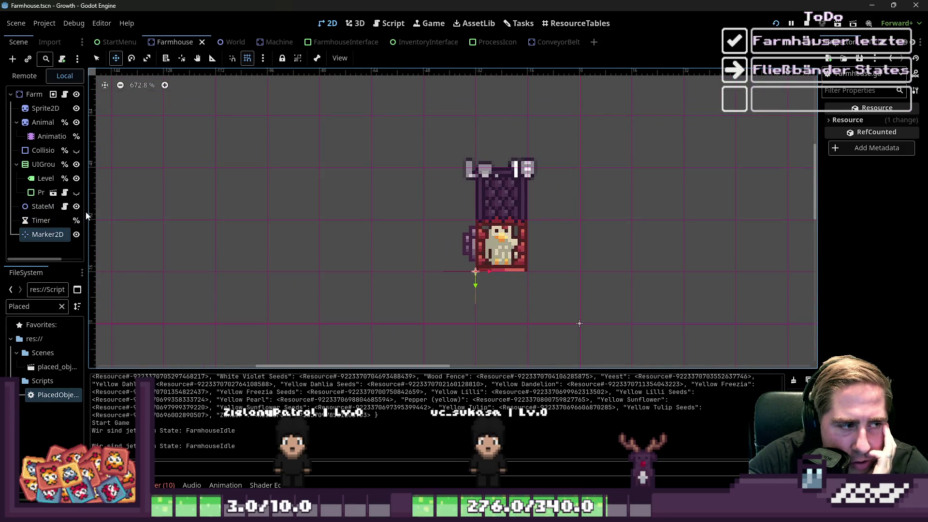
mouse_move(87, 212)
mouse_down()
mouse_move(256, 193)
mouse_move(122, 177)
mouse_up()
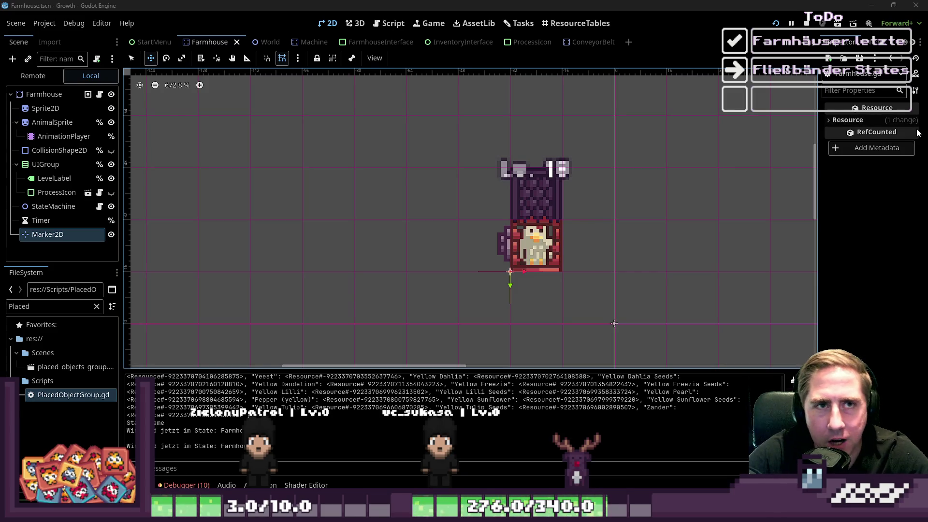
- Expand the Inspector's Resource section, review the Timer node's one-shot 1.0 wait time, then reselect Marker2D
mouse_move(918, 134)
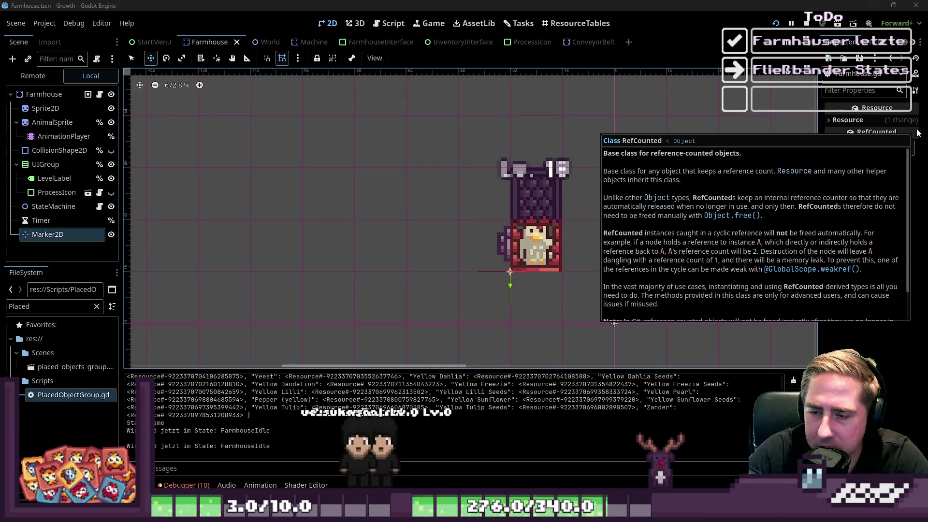
click(860, 121)
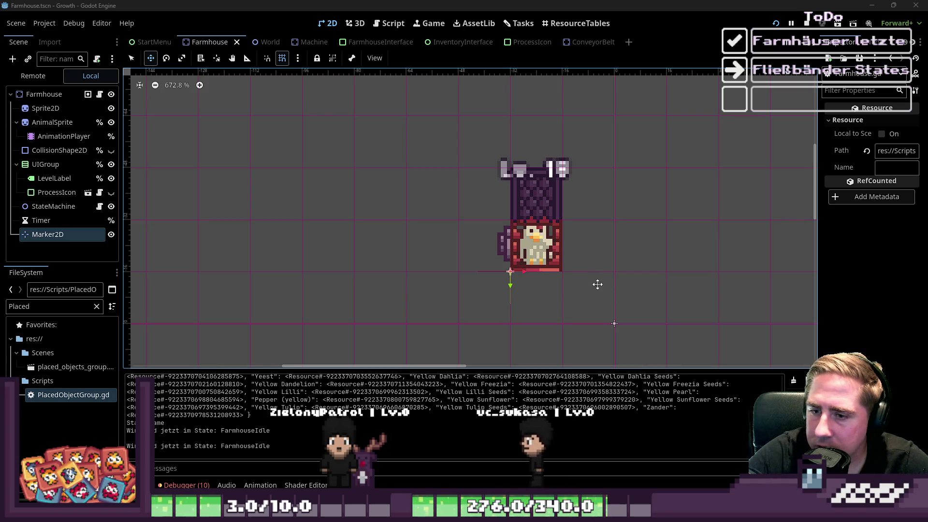
click(72, 220)
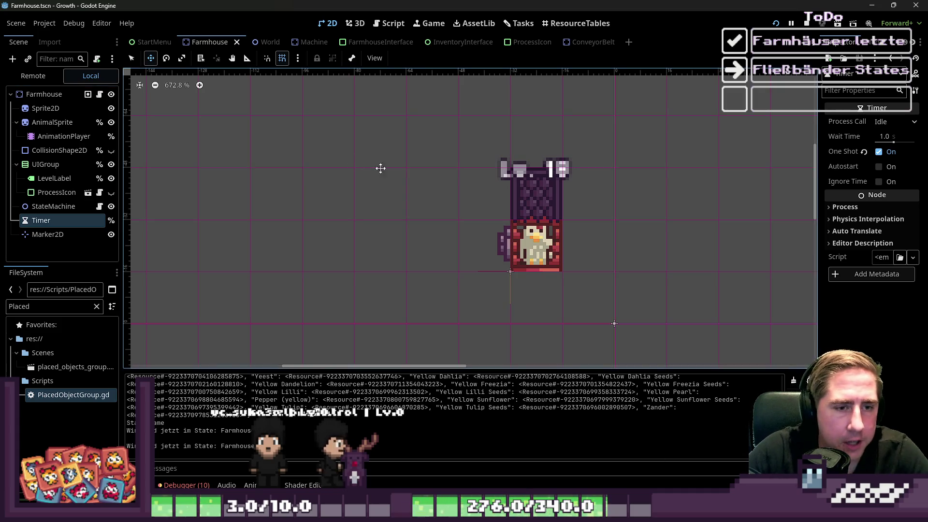
click(48, 234)
- Inspect the StateMachine node's States dictionary and Farmhouse start state
click(53, 206)
scroll(427, 248, down, 1)
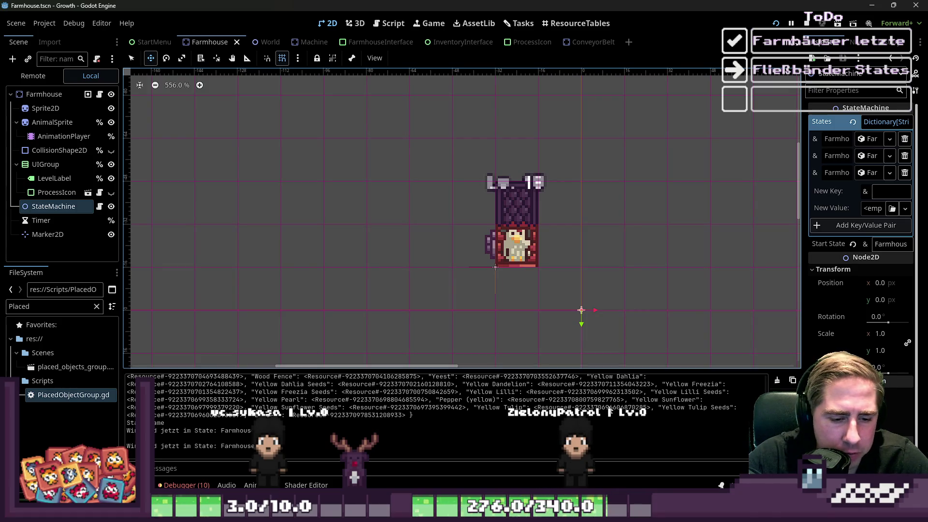
mouse_move(465, 513)
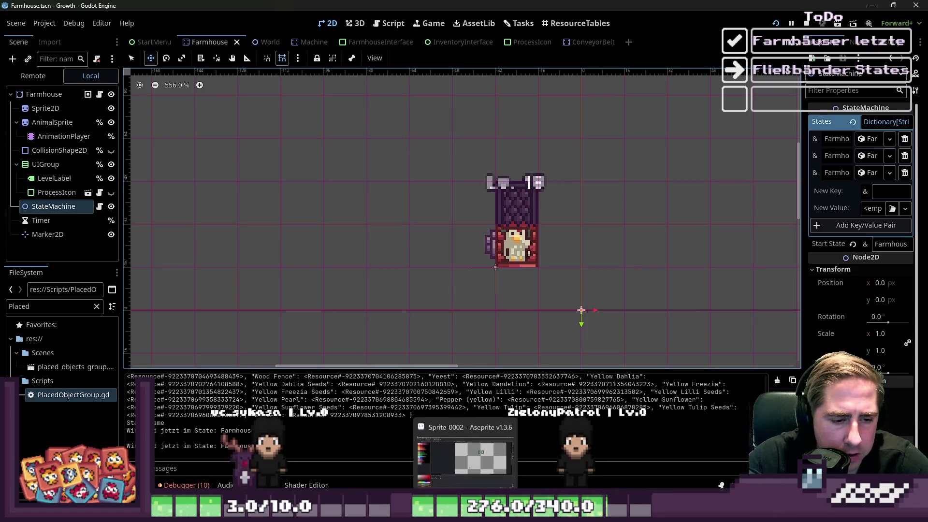
- Filter the FileSystem dock by 'large' and widen it to read full file names
double_click(47, 310)
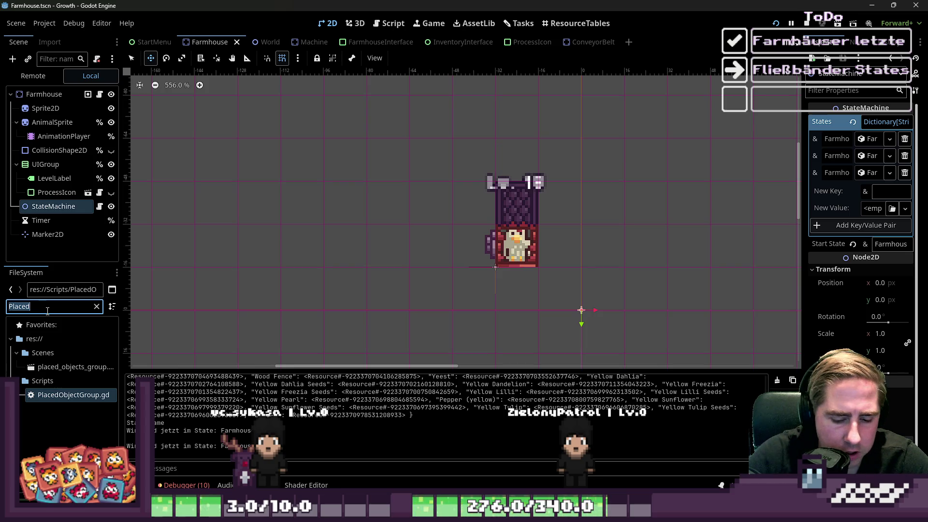
text(large)
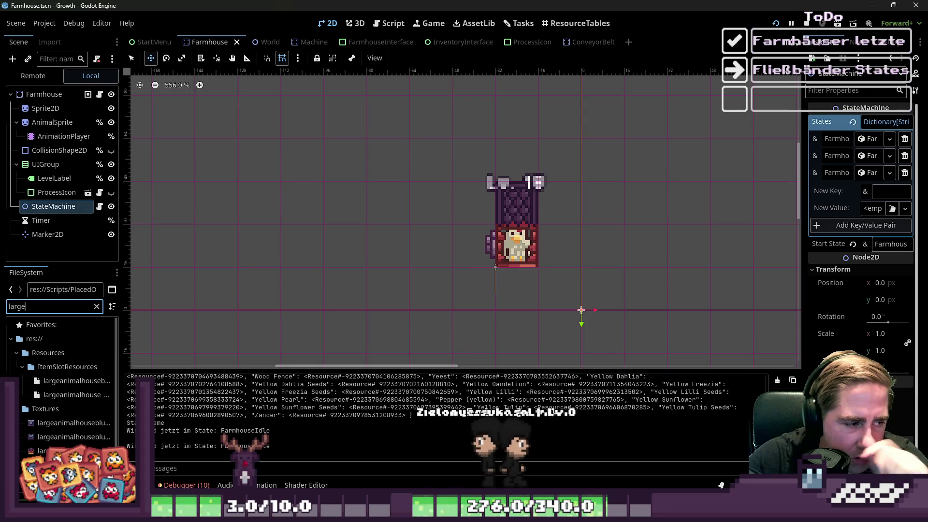
scroll(67, 437, down, 1)
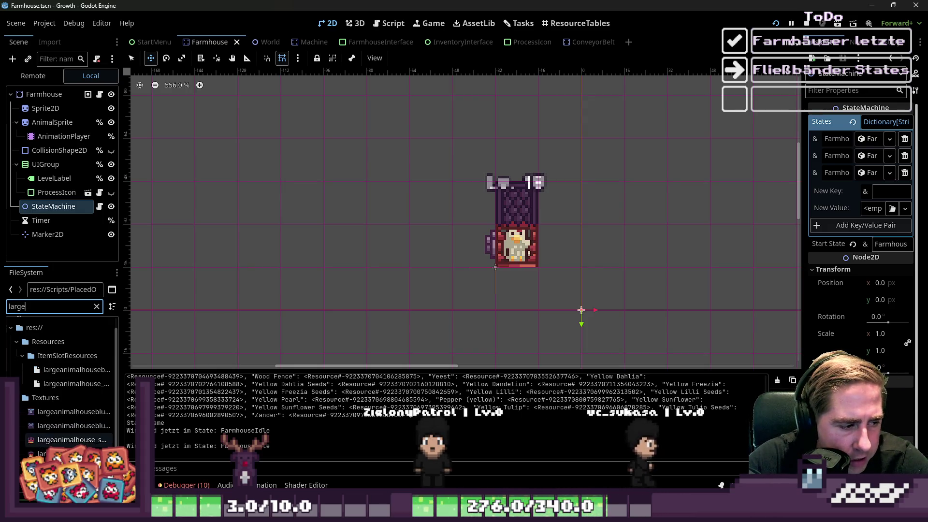
click(68, 439)
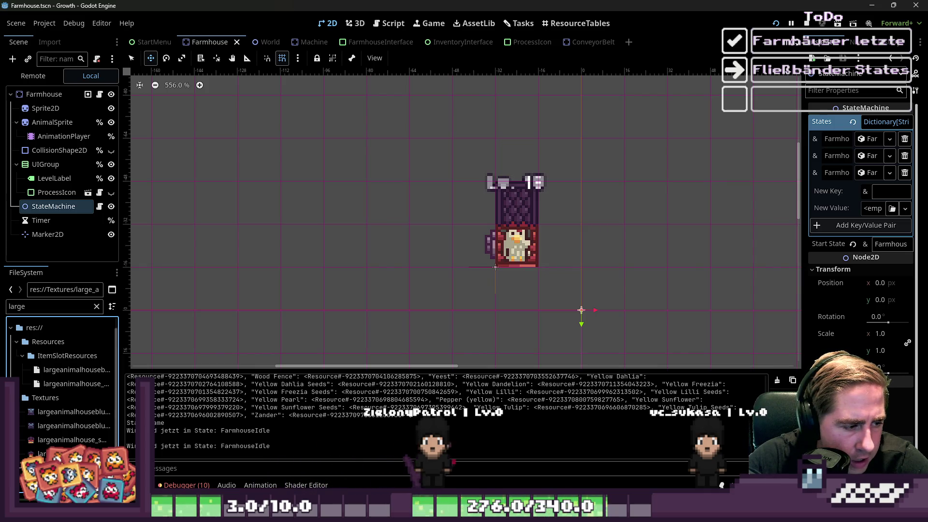
drag(122, 424, 208, 424)
- Re-enter the 'large' filter and open the house sprite PNG in Aseprite as an external program
click(75, 308)
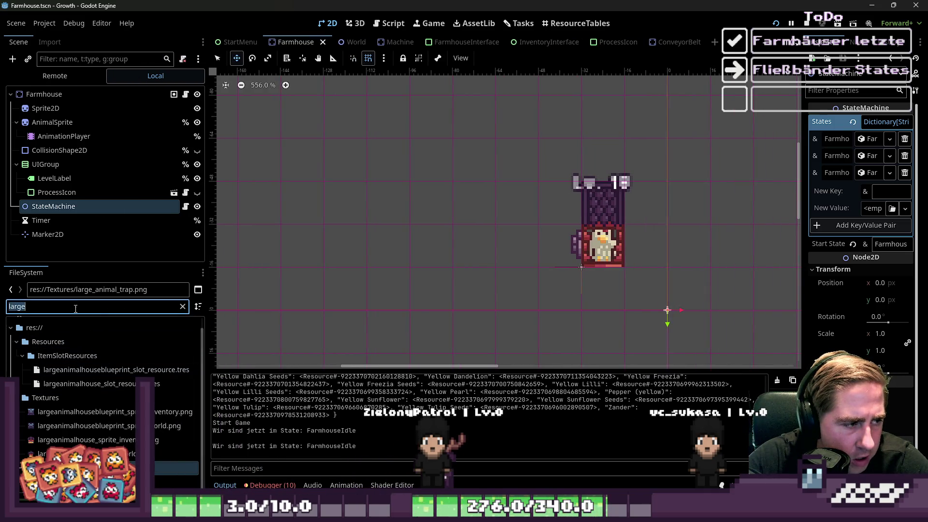
text(small_an)
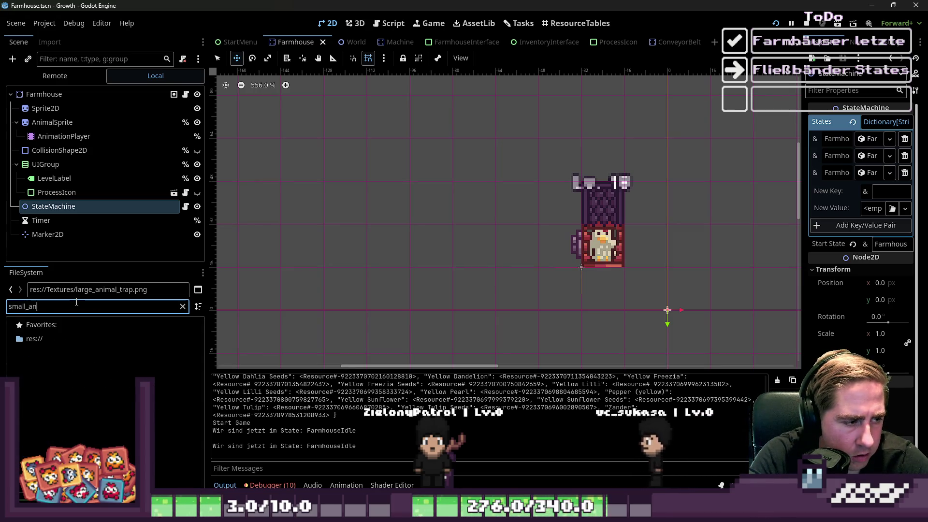
key(ctrl+a)
key(BackSpace)
text(large)
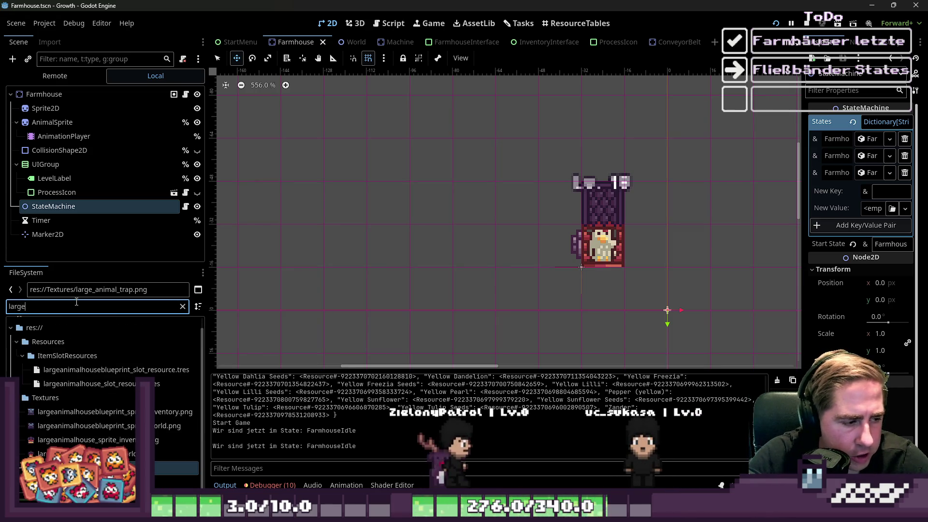
right_click(101, 483)
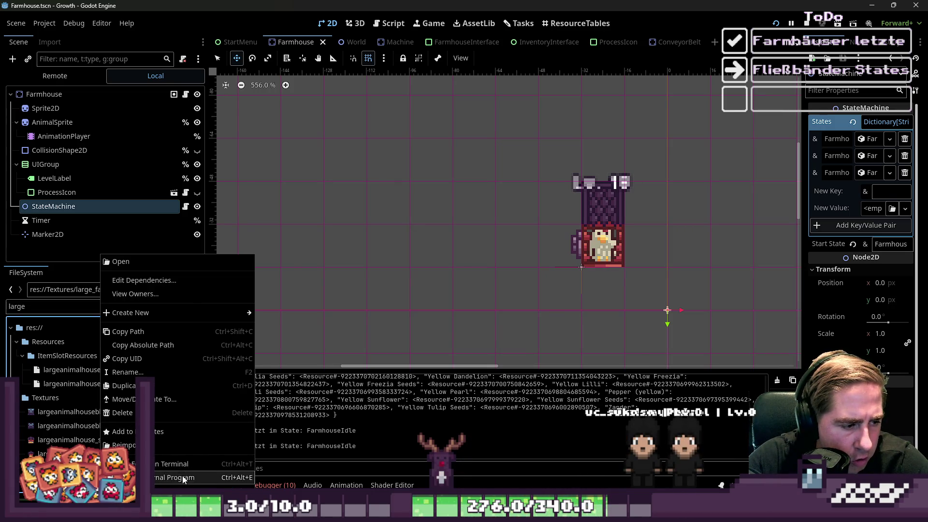
click(184, 477)
scroll(498, 210, up, 1)
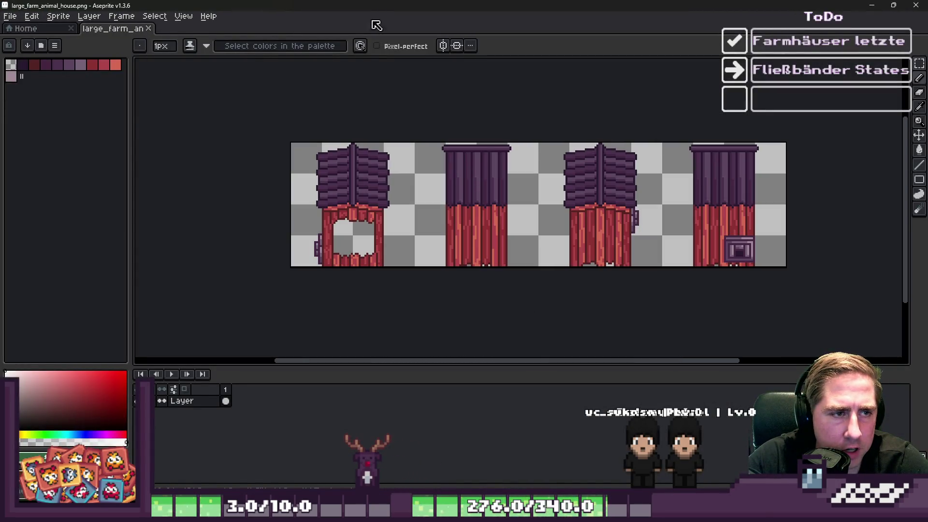
- Marquee-select the first house tile and reposition it, committing the move
key(m)
scroll(262, 164, up, 1)
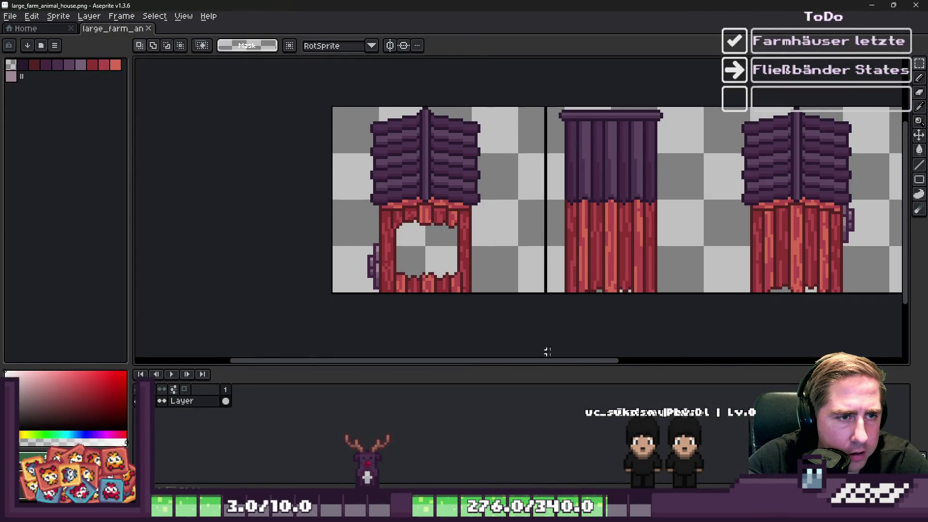
drag(532, 293, 331, 103)
mouse_move(410, 234)
mouse_down()
mouse_move(489, 238)
mouse_move(372, 232)
mouse_move(466, 234)
mouse_move(379, 249)
mouse_up()
click(341, 129)
drag(445, 249, 410, 244)
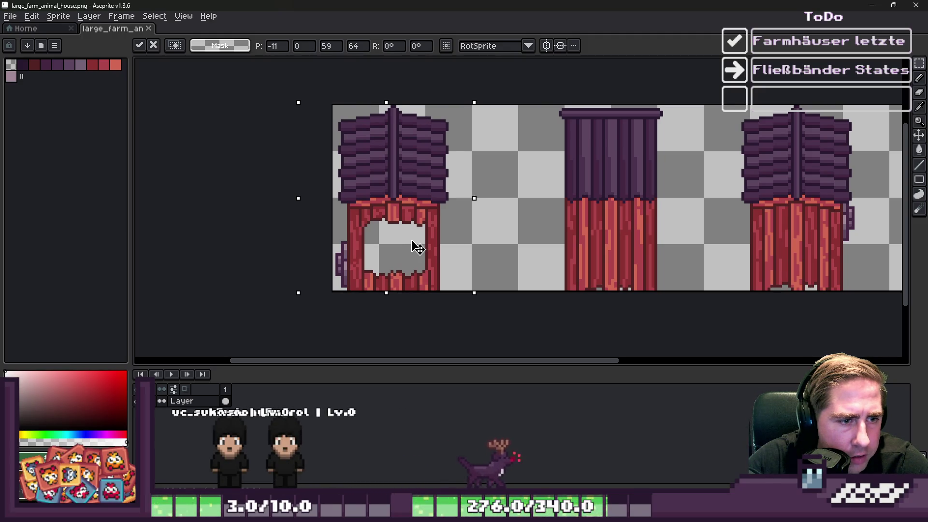
key(Return)
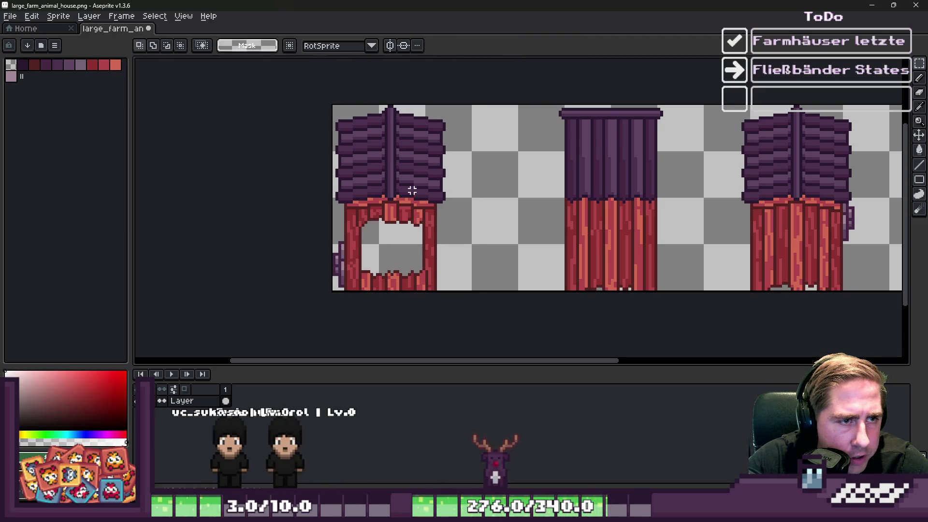
- Shift a narrow vertical strip of the left house slightly right
scroll(414, 192, up, 2)
scroll(542, 300, down, 1)
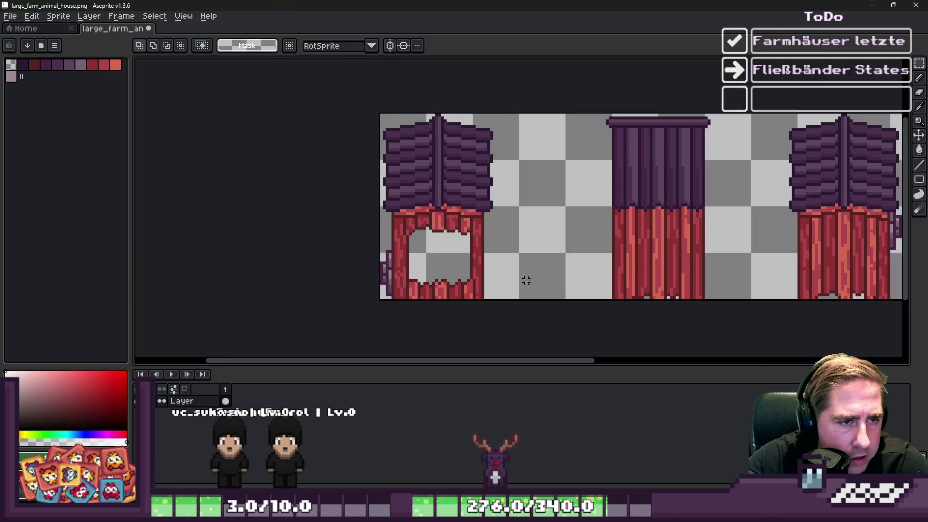
scroll(491, 191, up, 1)
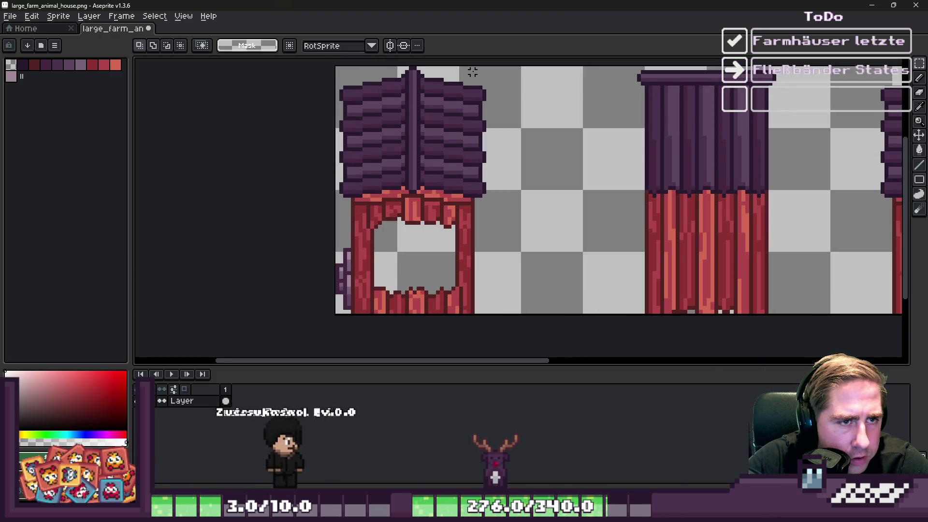
mouse_move(462, 68)
mouse_down()
mouse_move(420, 241)
mouse_move(438, 327)
mouse_move(452, 333)
mouse_move(441, 333)
mouse_up()
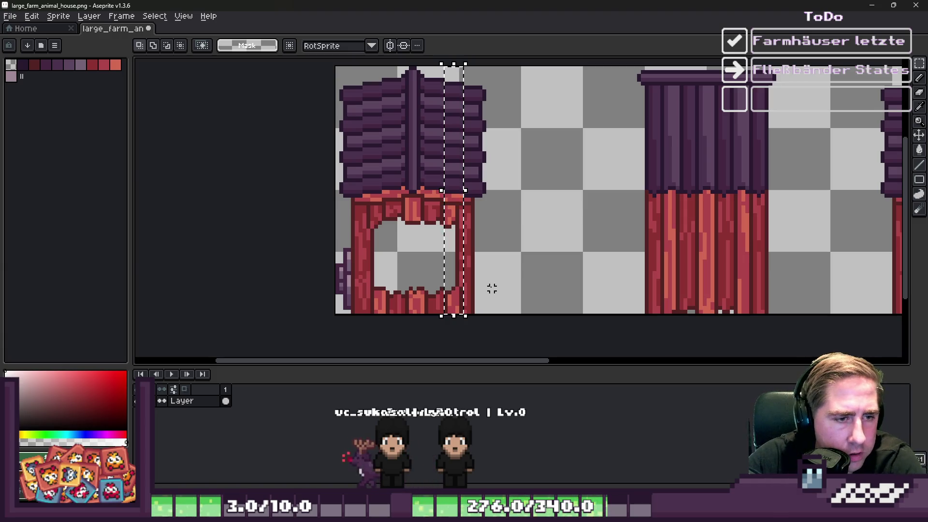
mouse_move(459, 193)
mouse_down()
mouse_move(471, 205)
mouse_move(451, 202)
mouse_up()
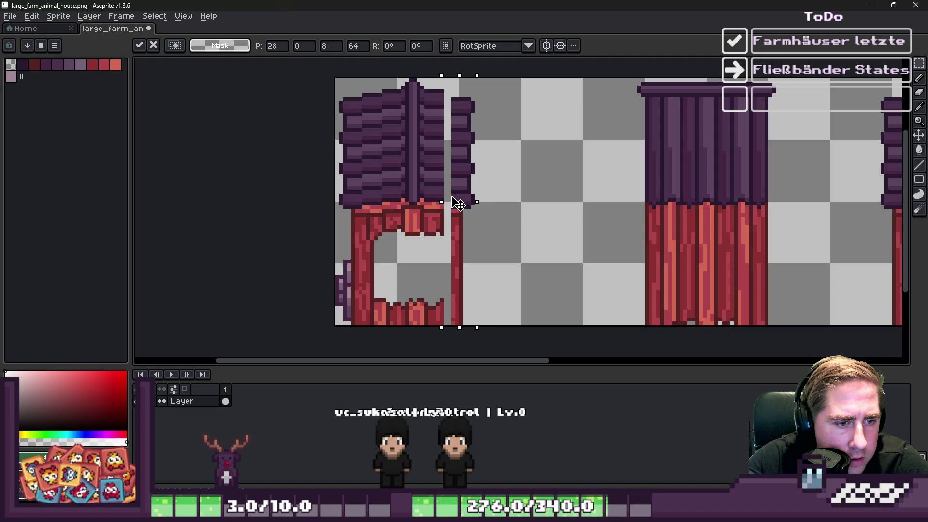
click(430, 203)
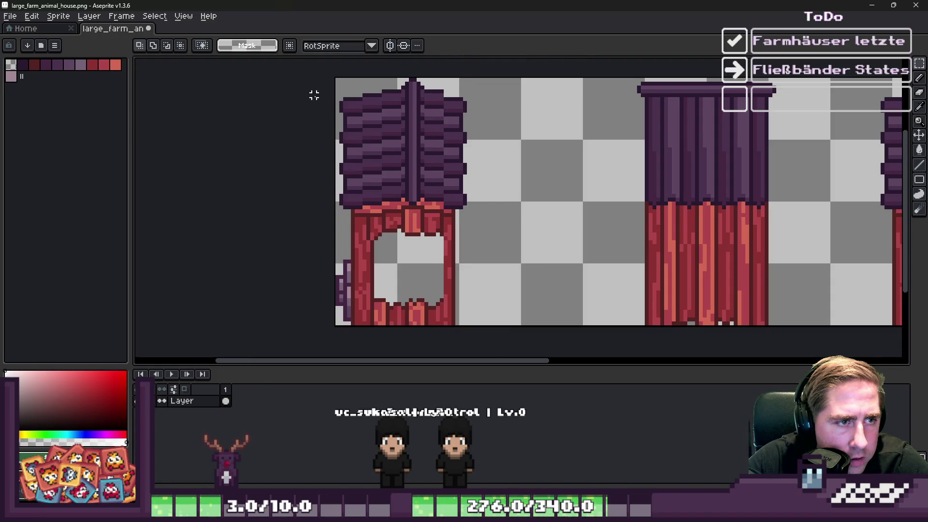
- Delete a narrow strip near the house's left side and move the left edge into the gap
drag(362, 87, 379, 349)
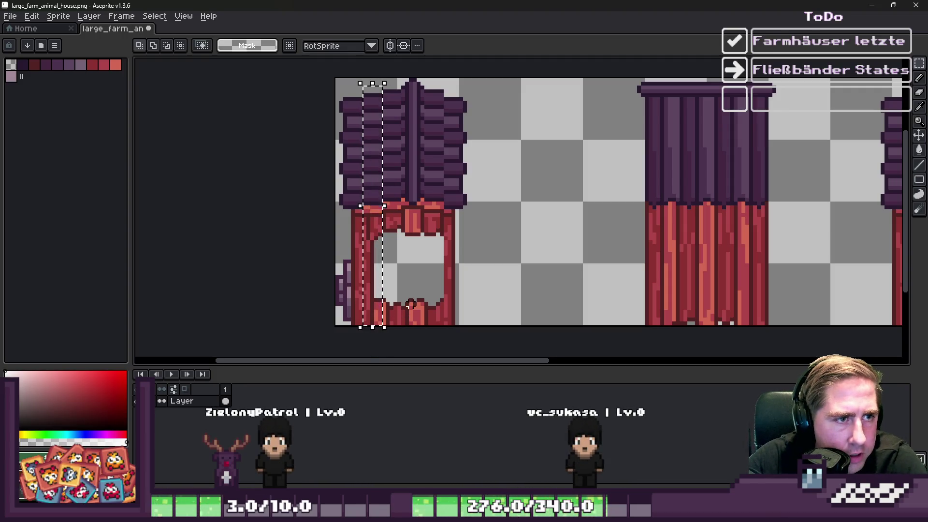
key(Delete)
drag(321, 97, 364, 333)
drag(356, 233, 374, 233)
key(Return)
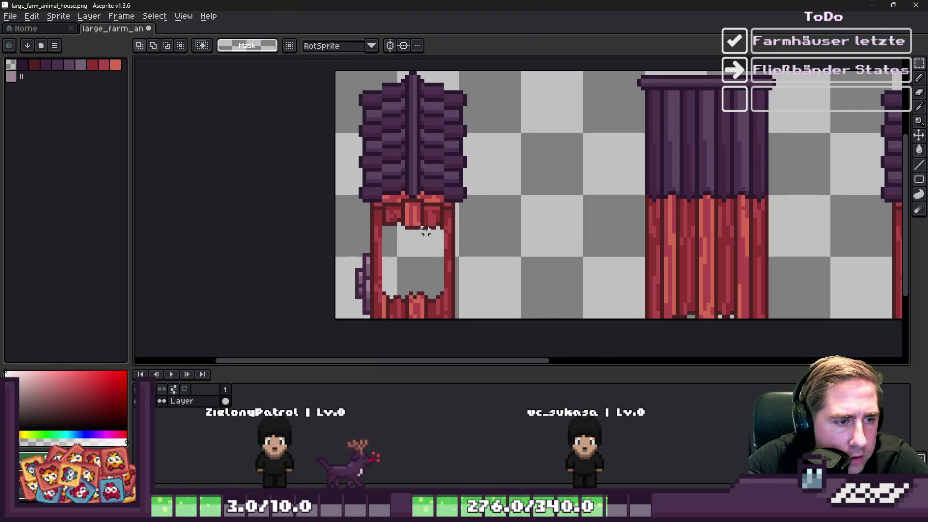
- Shift the right part of the sprite a few pixels left and deselect
scroll(426, 231, down, 1)
drag(506, 299, 347, 108)
drag(414, 228, 403, 227)
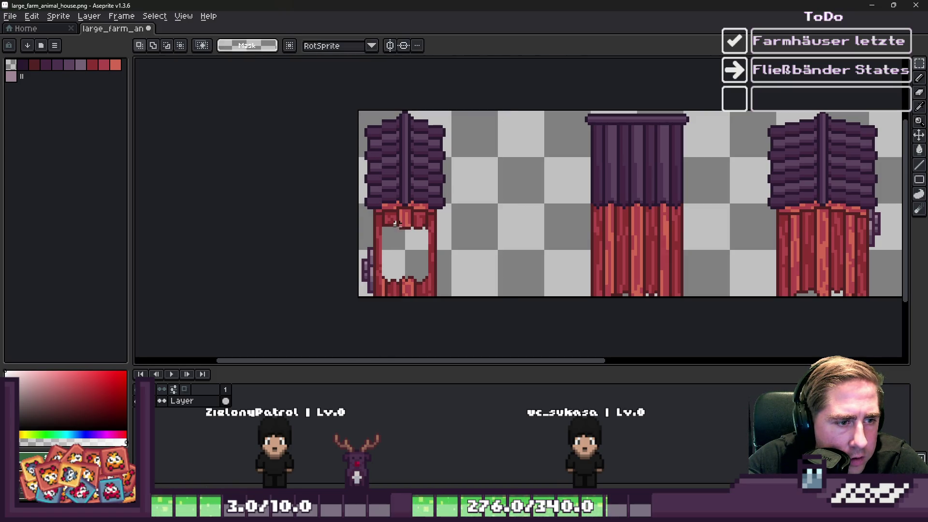
key(ctrl+d)
scroll(355, 282, up, 1)
scroll(386, 254, up, 1)
- With the Pencil in the sprite's dark red, draw a line down the opening's left edge
key(b)
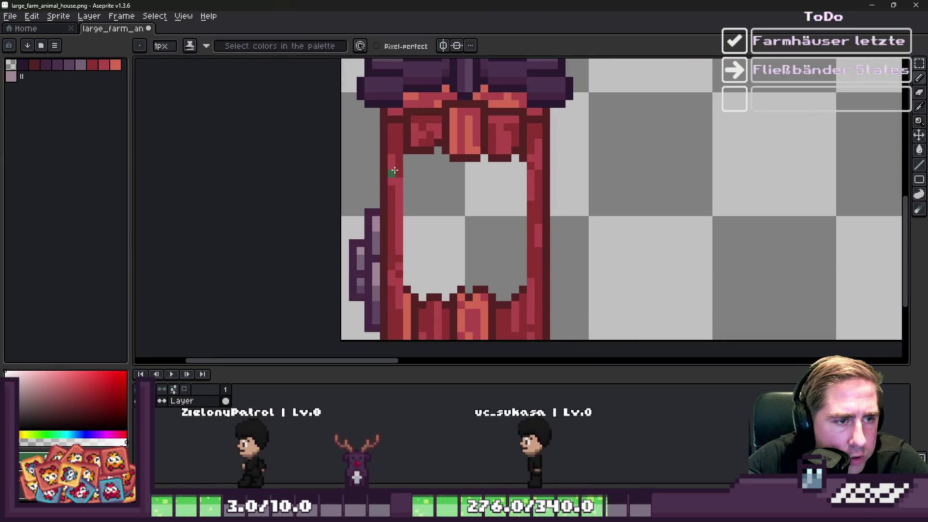
alt+click(408, 152)
drag(408, 151, 407, 292)
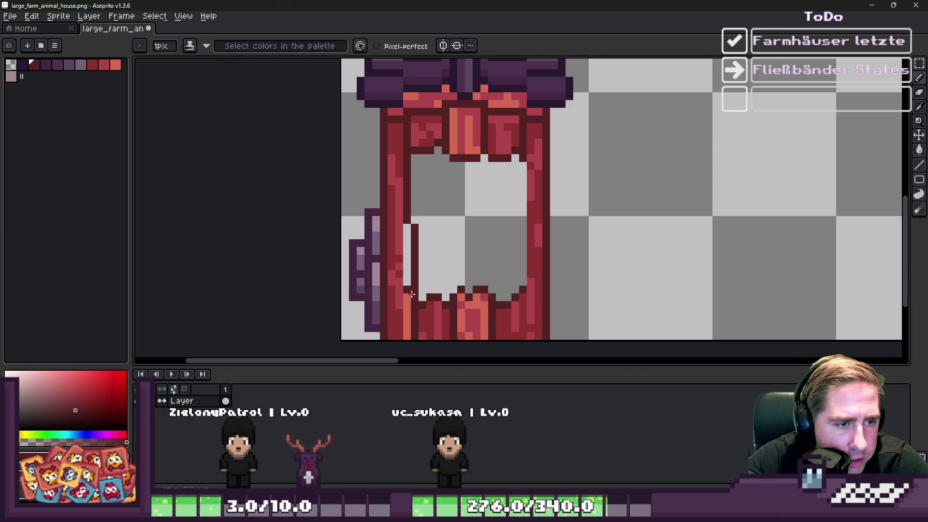
scroll(417, 288, down, 1)
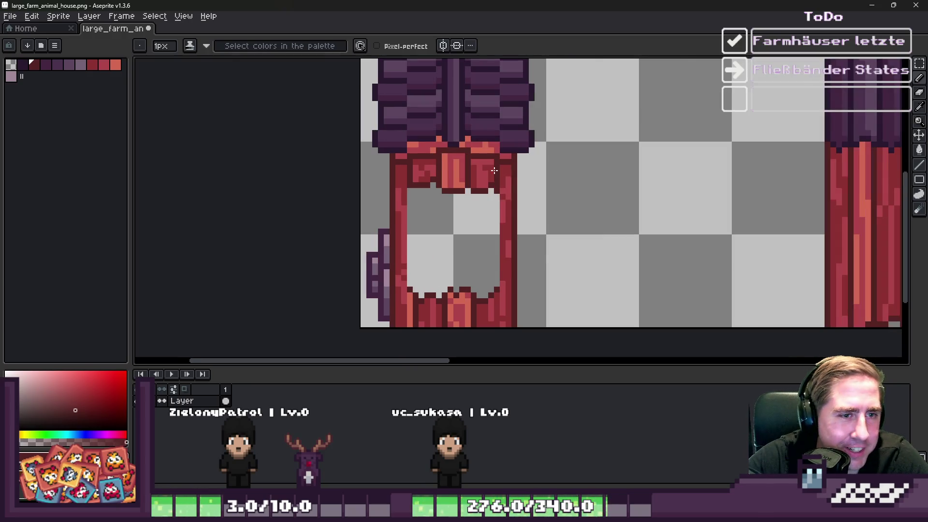
scroll(493, 171, up, 2)
scroll(457, 181, down, 1)
scroll(403, 173, up, 2)
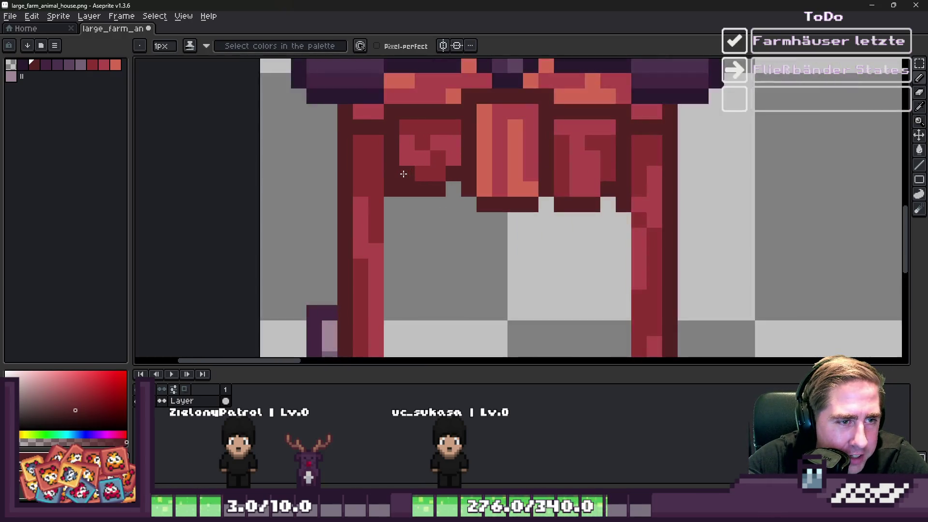
scroll(598, 150, down, 2)
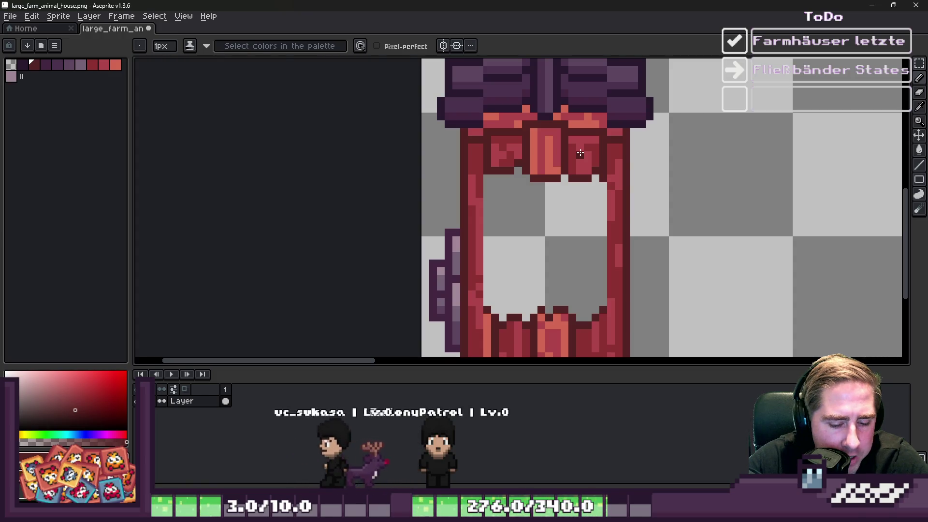
- Move the central pillar block and left lintel block above the door three pixels right
key(m)
scroll(579, 153, up, 2)
mouse_move(560, 88)
mouse_down()
mouse_move(497, 216)
mouse_move(464, 216)
mouse_up()
mouse_move(613, 113)
mouse_down()
mouse_move(617, 135)
mouse_move(556, 215)
mouse_move(570, 186)
mouse_move(588, 187)
mouse_up()
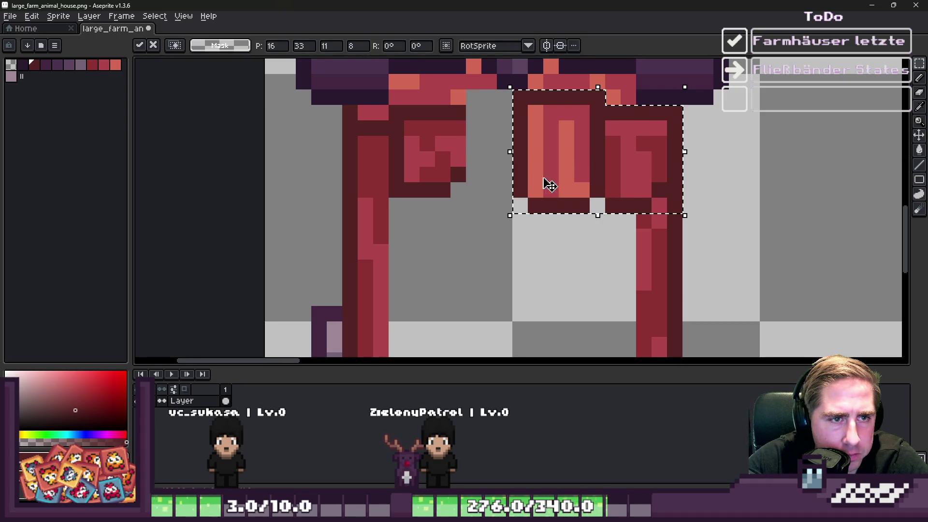
click(443, 127)
drag(396, 112, 466, 198)
drag(439, 162, 472, 166)
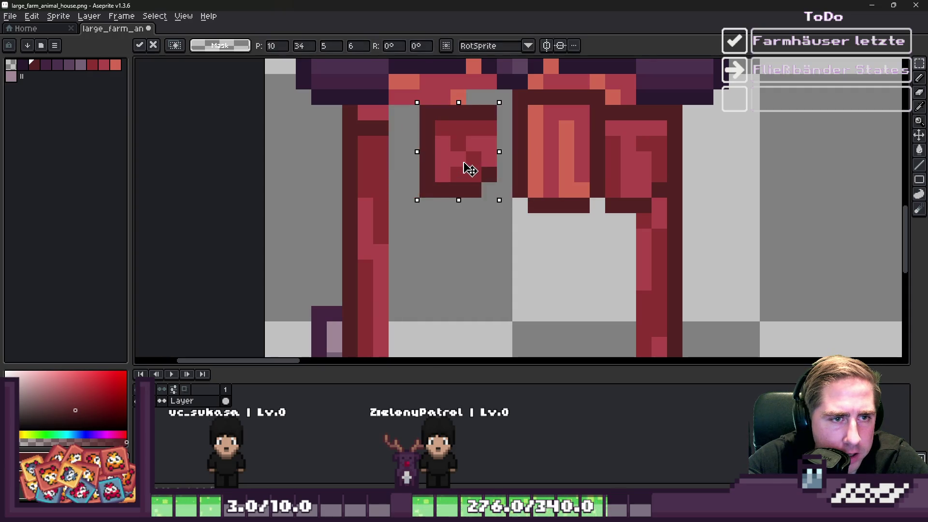
click(355, 120)
- Draw a dark vertical line down the doorway centre
key(b)
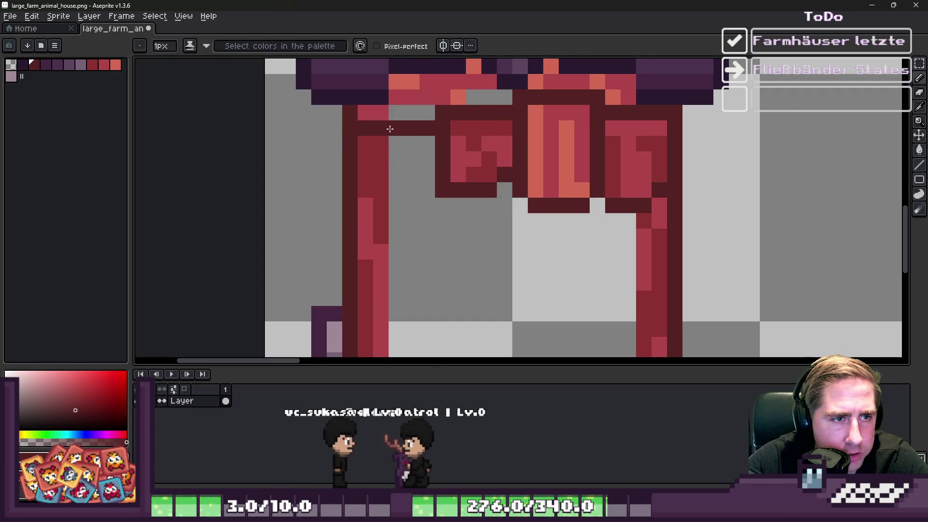
scroll(564, 124, down, 2)
drag(564, 125, 566, 268)
scroll(550, 249, up, 1)
scroll(549, 250, down, 1)
scroll(522, 206, up, 2)
- Move the lower centre of the doorway three pixels left and commit it
key(m)
mouse_move(516, 205)
mouse_down()
mouse_move(596, 342)
mouse_move(612, 328)
mouse_up()
mouse_move(566, 269)
mouse_down()
mouse_move(584, 269)
mouse_move(488, 256)
mouse_move(513, 302)
mouse_up()
key(Right)
key(ctrl+d)
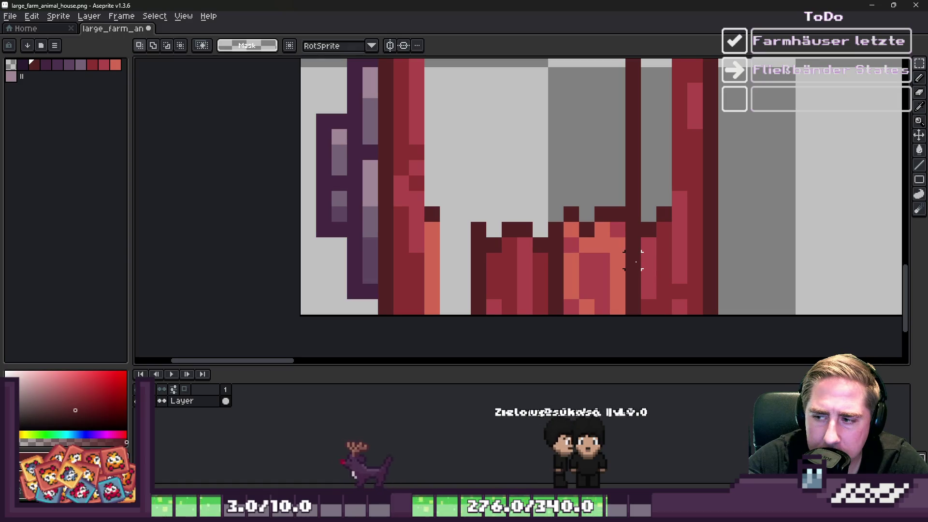
scroll(552, 269, down, 3)
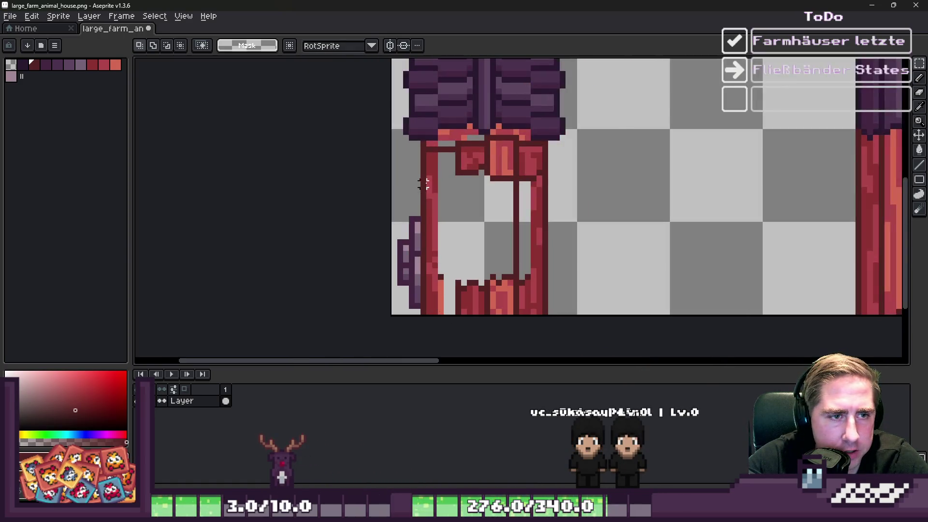
- Draw a thin dark vertical line inside the door frame
key(b)
scroll(464, 137, up, 3)
scroll(382, 186, down, 3)
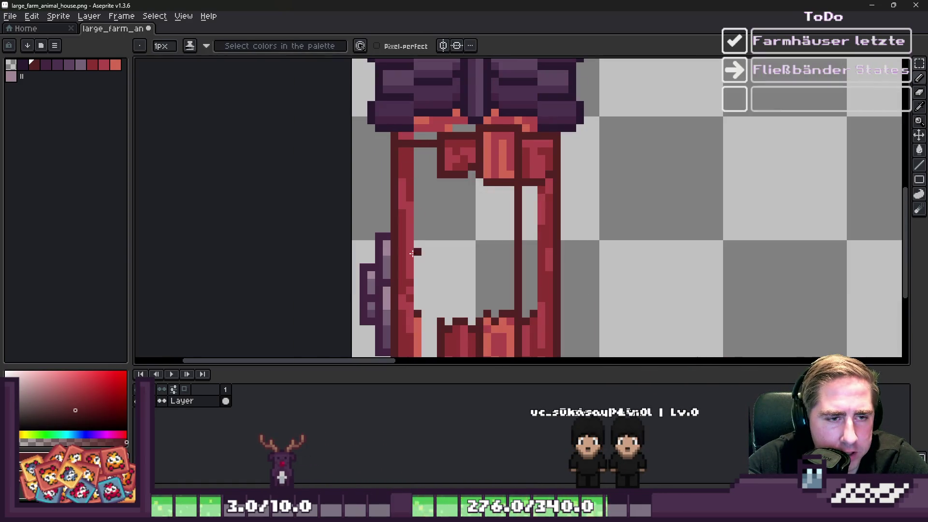
scroll(414, 291, up, 3)
scroll(414, 292, down, 3)
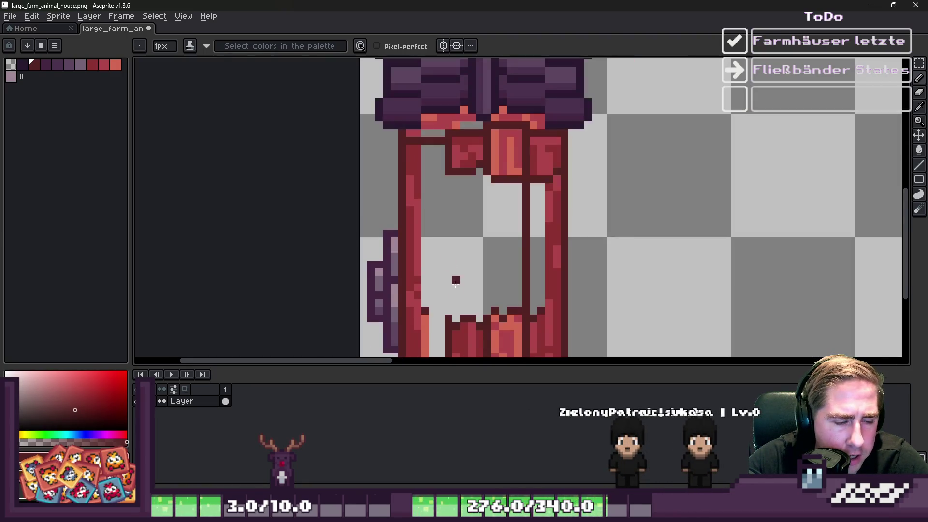
scroll(454, 285, up, 3)
drag(442, 329, 442, 104)
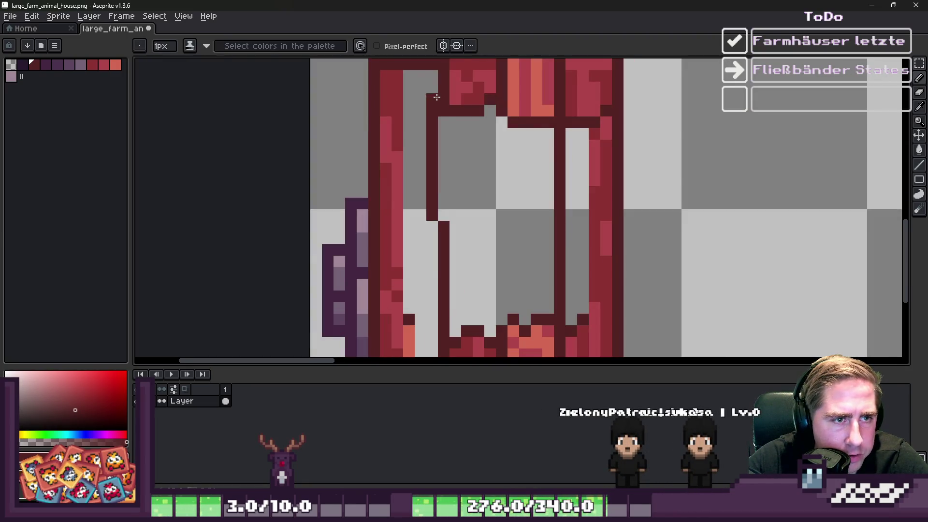
scroll(445, 195, down, 3)
scroll(444, 195, up, 2)
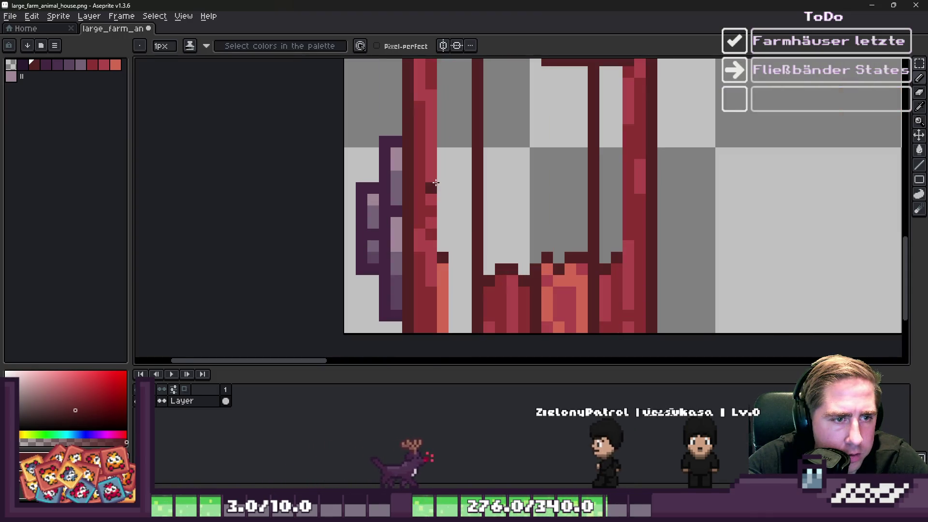
scroll(447, 196, down, 2)
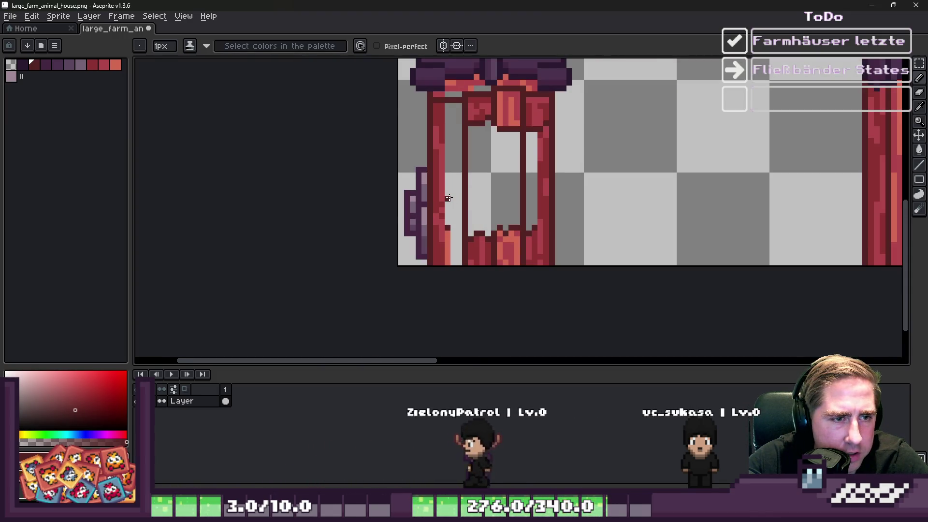
scroll(536, 174, up, 1)
scroll(531, 177, down, 1)
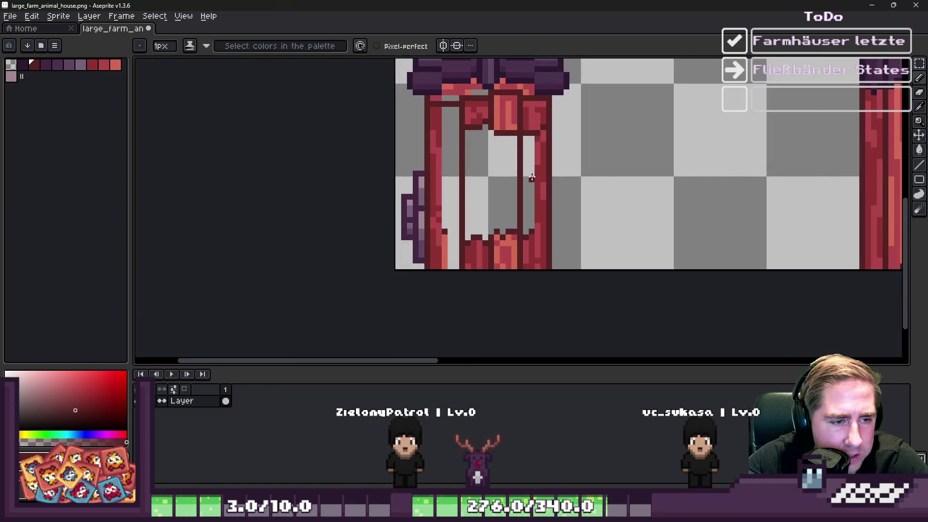
scroll(409, 92, up, 1)
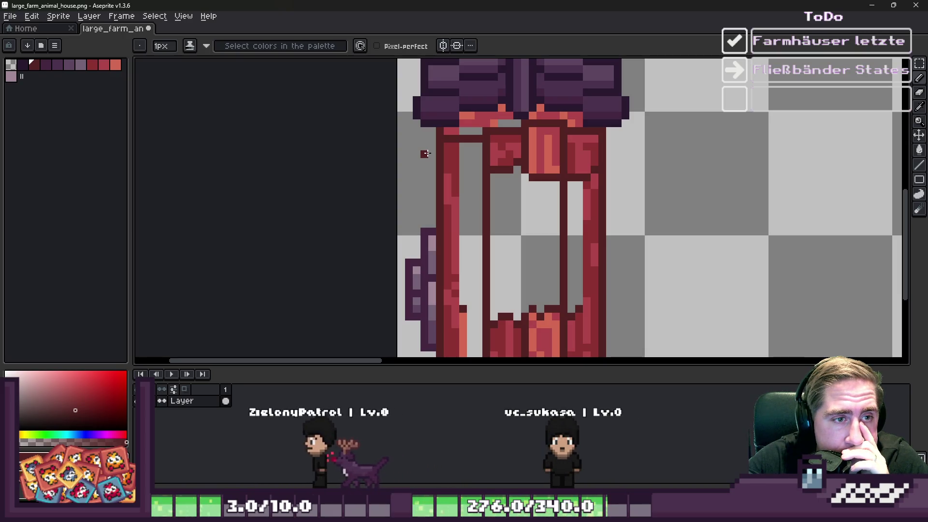
scroll(574, 114, up, 2)
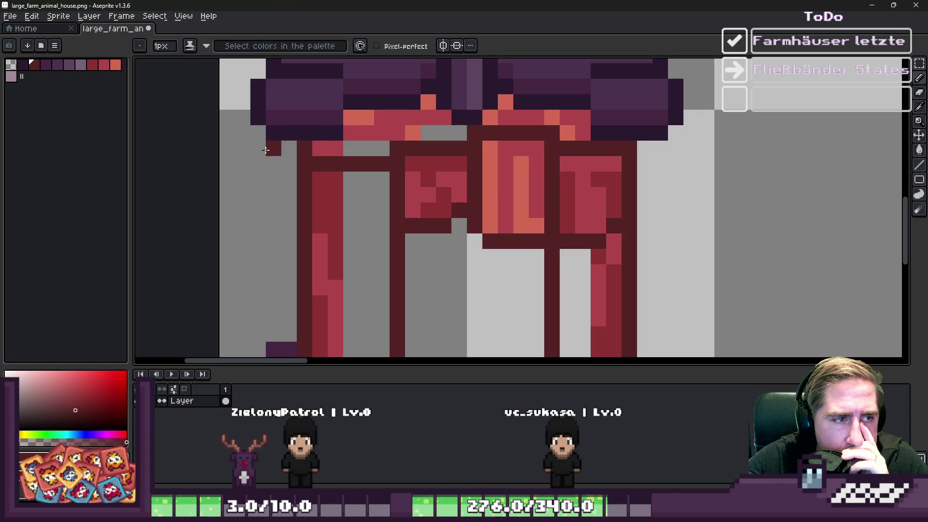
scroll(365, 148, down, 2)
scroll(351, 134, up, 2)
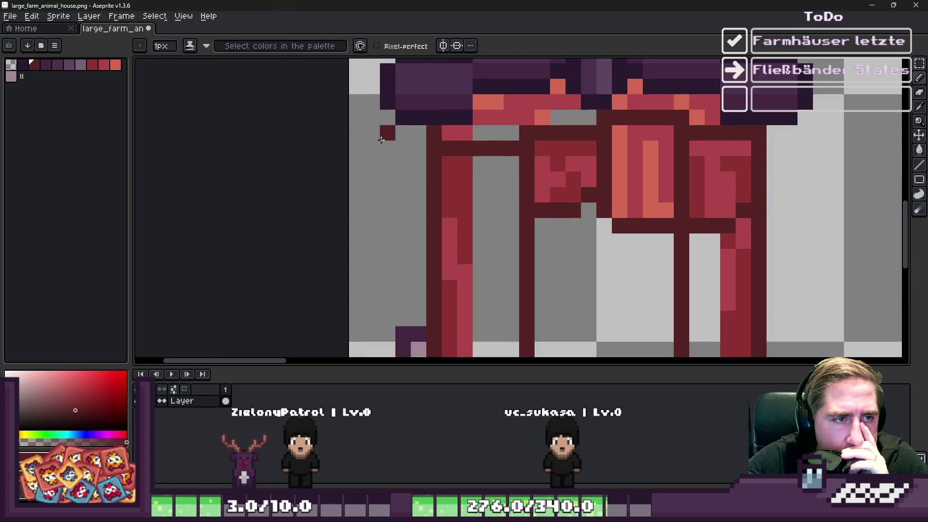
scroll(458, 125, down, 3)
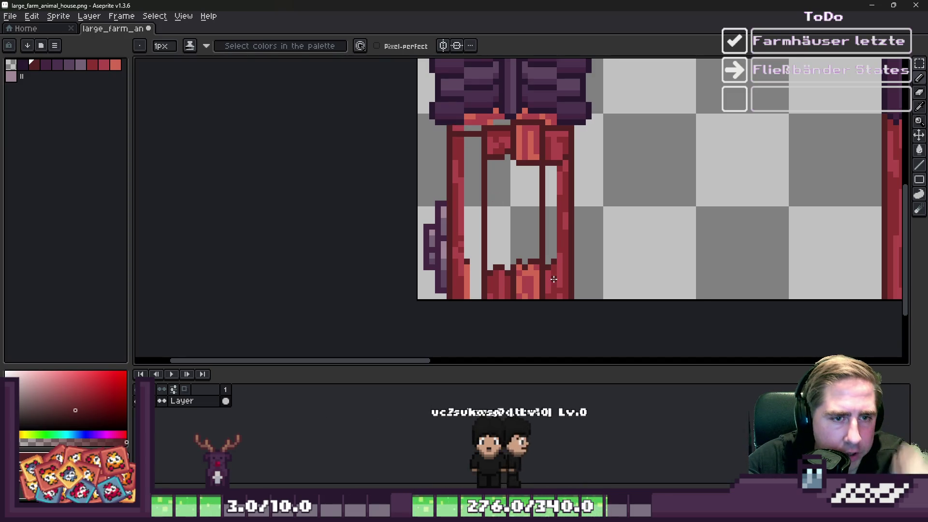
- With a square-tipped Eraser, remove the inner plank strip and bottom red doorway pixels
scroll(537, 295, up, 1)
key(alt)
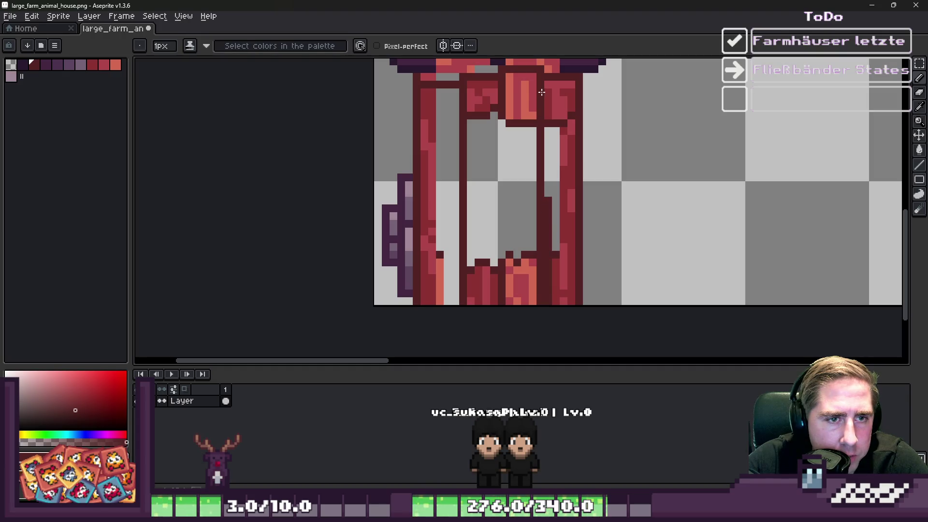
key(e)
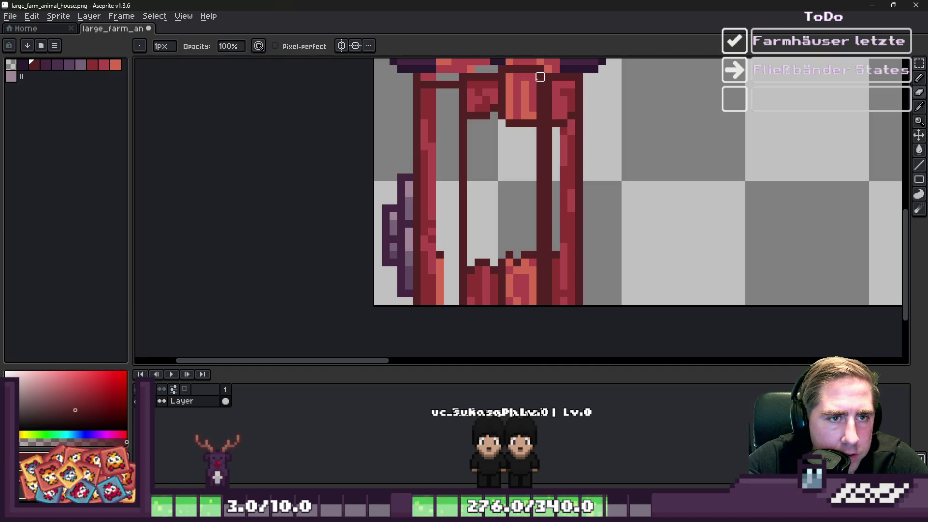
click(139, 45)
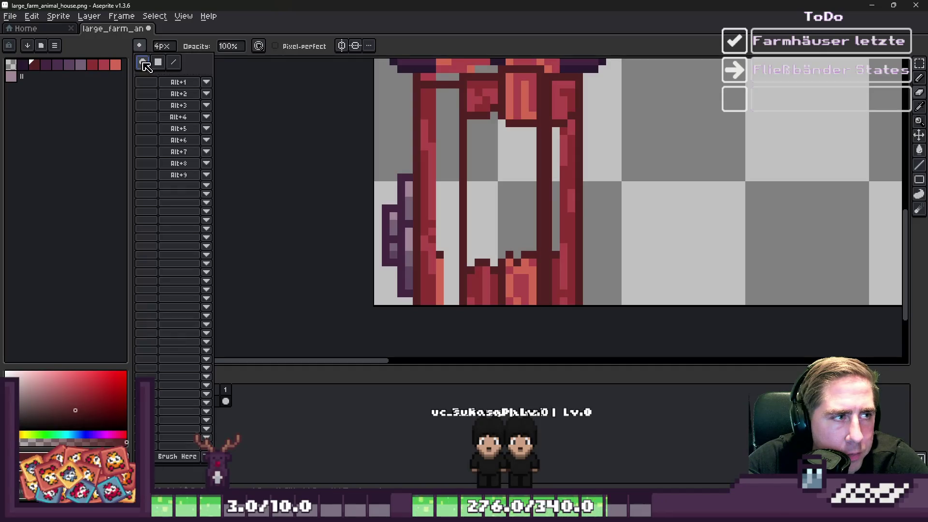
click(158, 62)
click(528, 91)
click(528, 90)
mouse_move(520, 151)
mouse_down()
mouse_move(517, 253)
mouse_move(528, 304)
mouse_move(514, 242)
mouse_up()
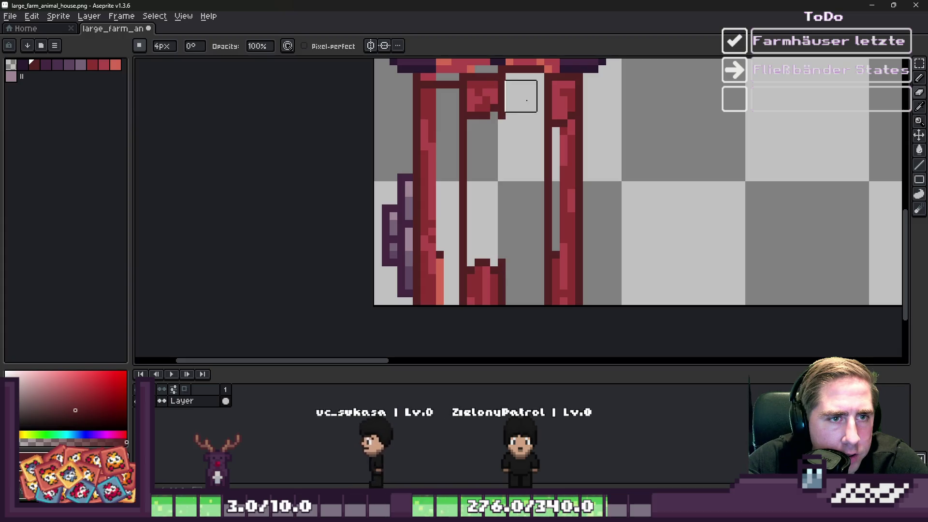
- Recolour an orange pixel to dark maroon and erase the lower part of a door plank
key(b)
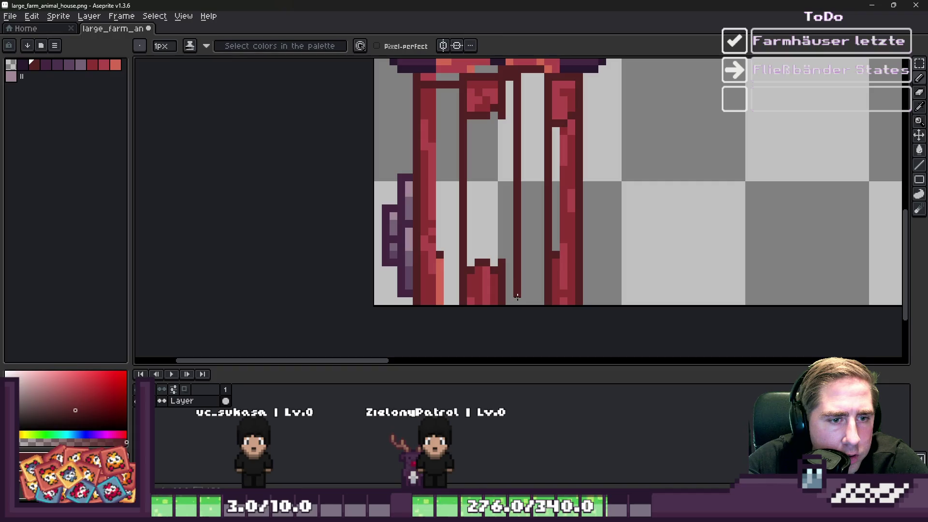
key(e)
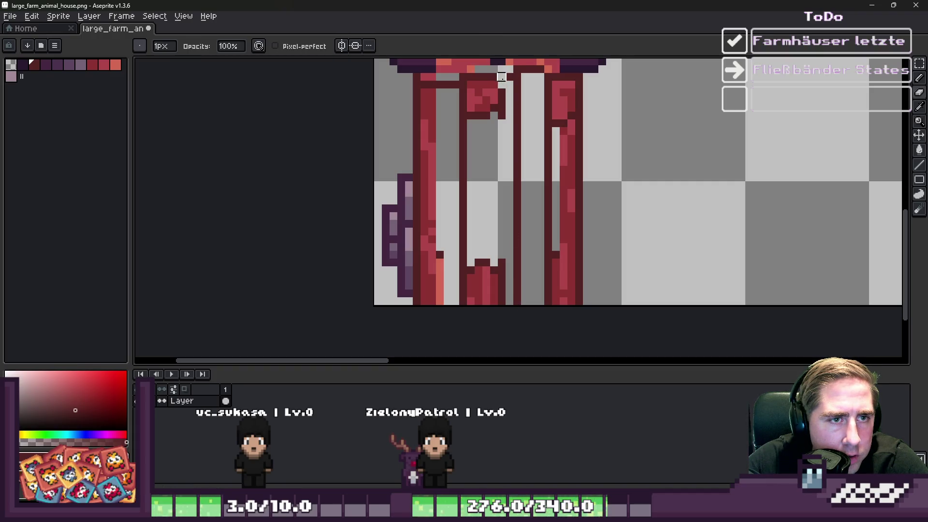
key(b)
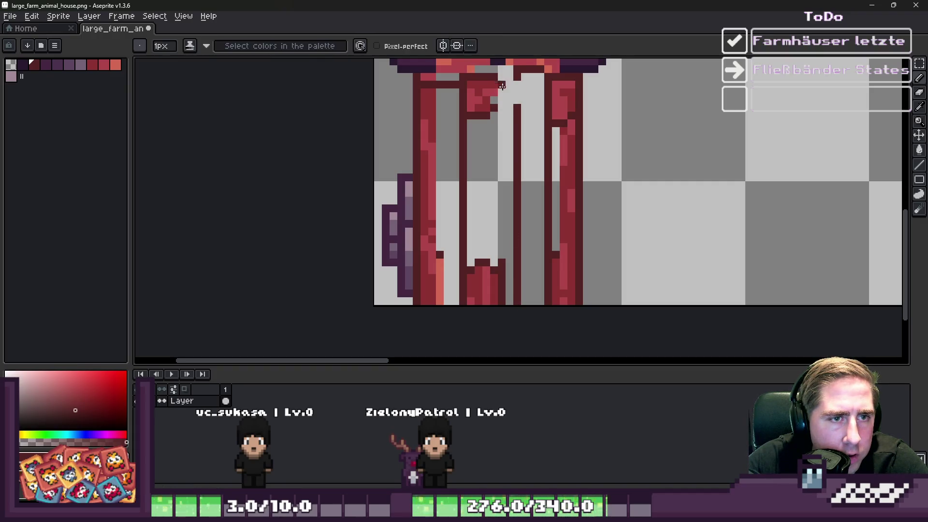
scroll(520, 119, down, 2)
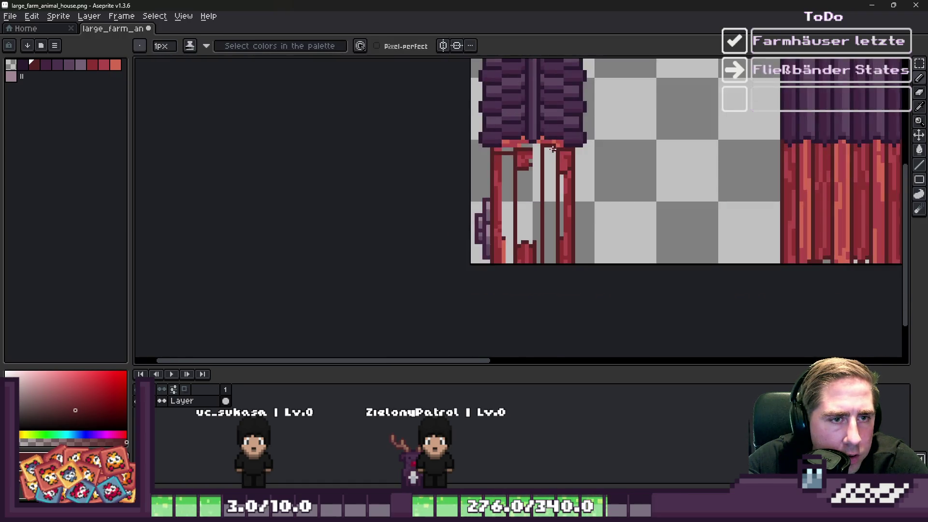
scroll(521, 124, up, 5)
mouse_move(501, 140)
mouse_down()
mouse_move(568, 119)
mouse_move(525, 135)
mouse_up()
key(e)
scroll(525, 140, down, 2)
scroll(555, 145, up, 2)
mouse_move(616, 132)
mouse_down()
mouse_move(616, 109)
mouse_move(615, 179)
mouse_up()
- Sample the dark outline colour and erase stray pixels inside the door frame
key(i)
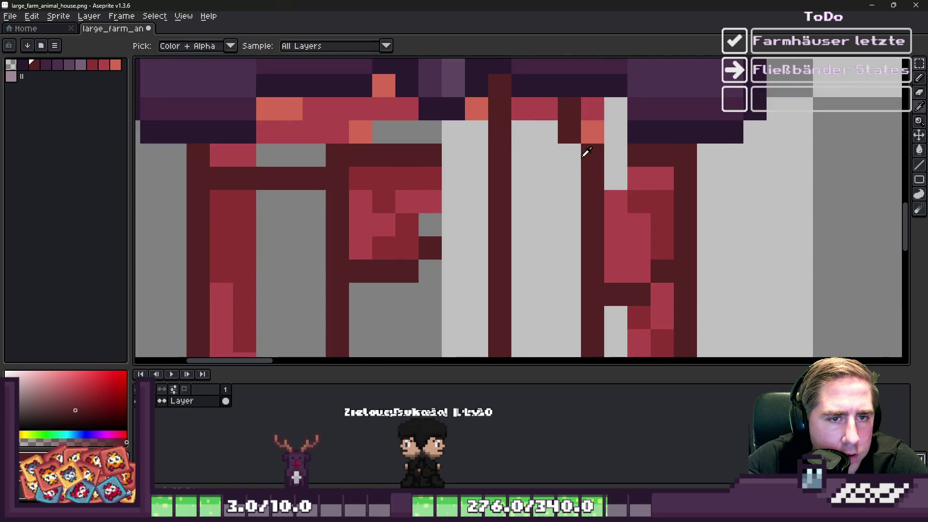
key(b)
click(592, 109)
key(e)
drag(570, 130, 521, 104)
scroll(554, 125, down, 3)
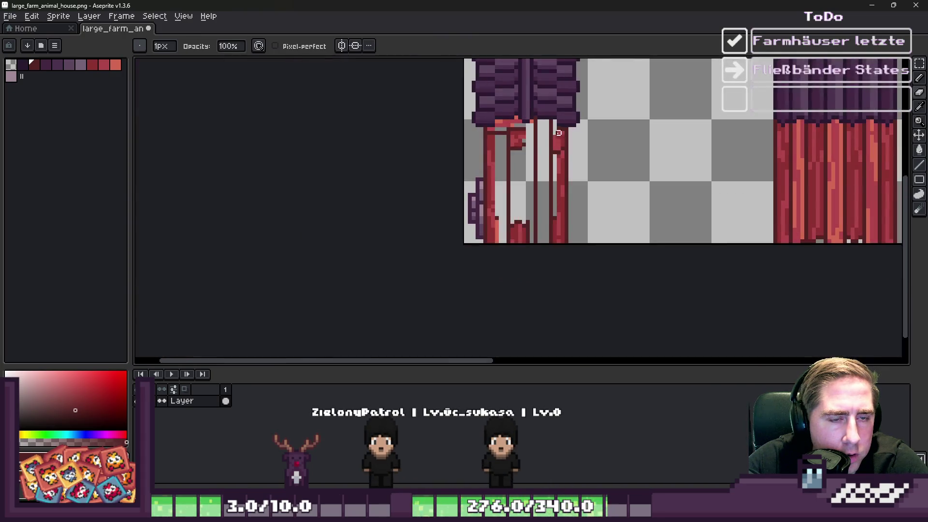
scroll(555, 127, up, 3)
- Erase the red plank stub and leftover dark pixels at the door bottom with a 6px eraser
key(i)
click(588, 130)
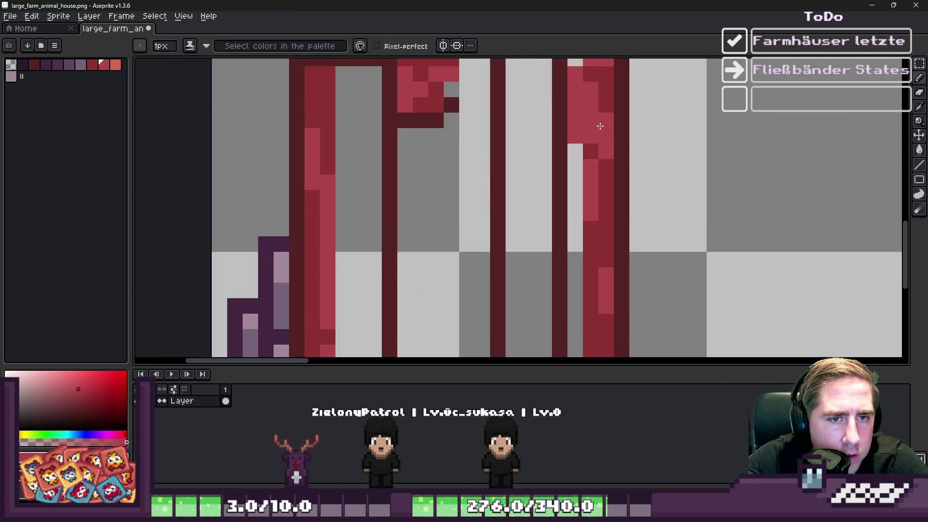
scroll(598, 127, down, 3)
scroll(540, 117, up, 2)
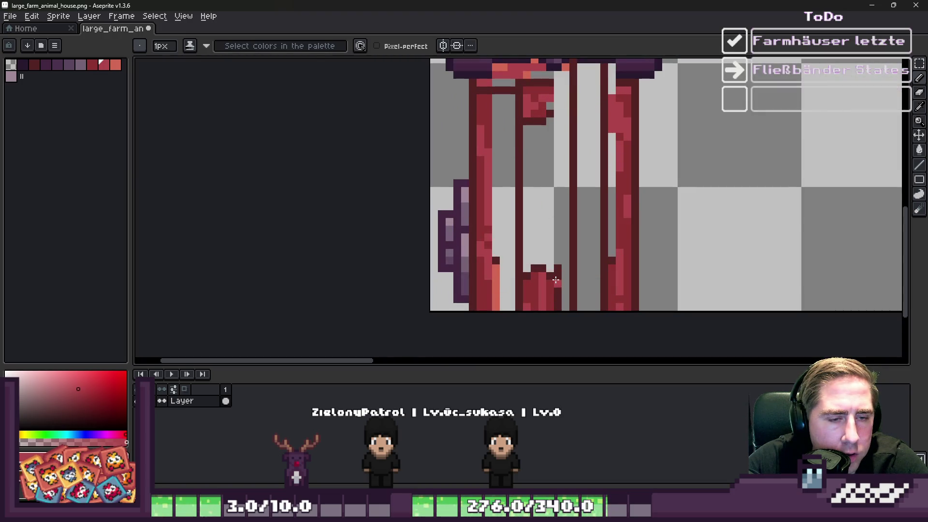
click(556, 280)
key(b)
scroll(556, 278, up, 2)
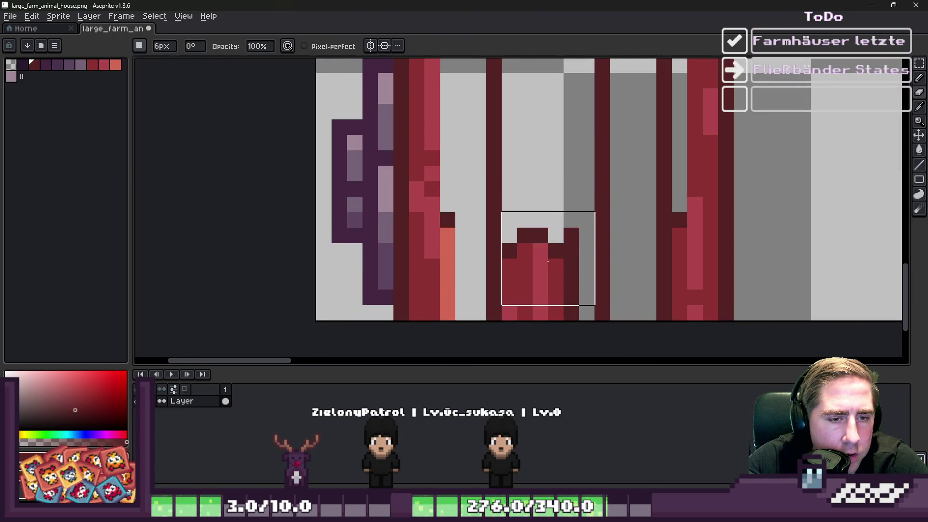
drag(548, 259, 545, 300)
drag(470, 269, 454, 258)
- Place two dark maroon pixels along the door's bottom edge
key(b)
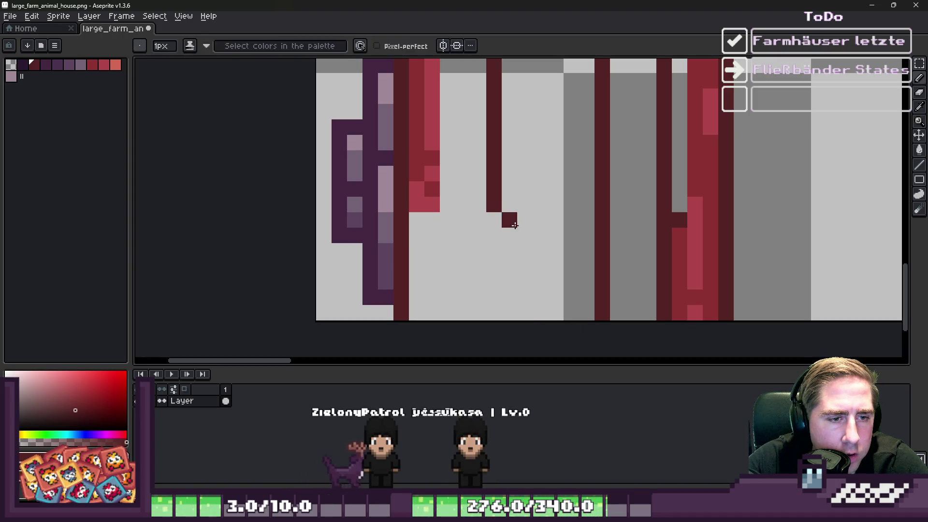
click(541, 312)
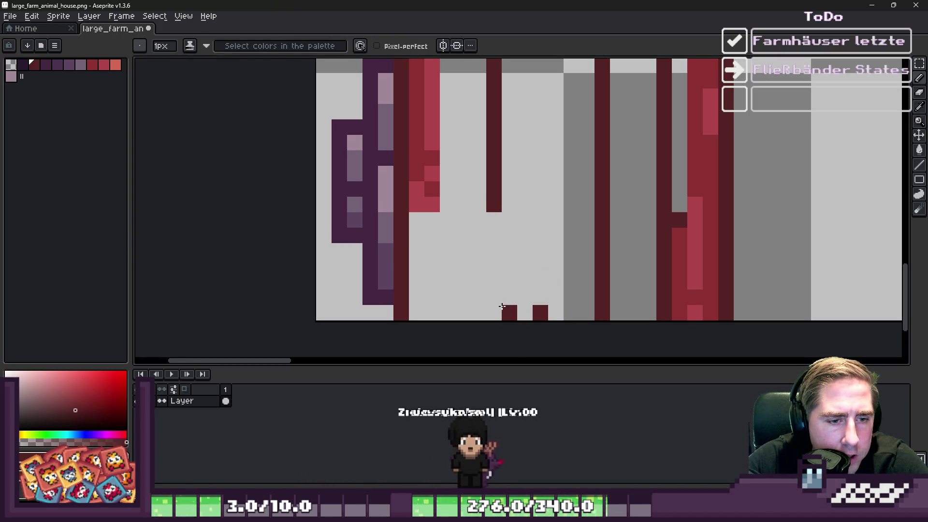
click(478, 313)
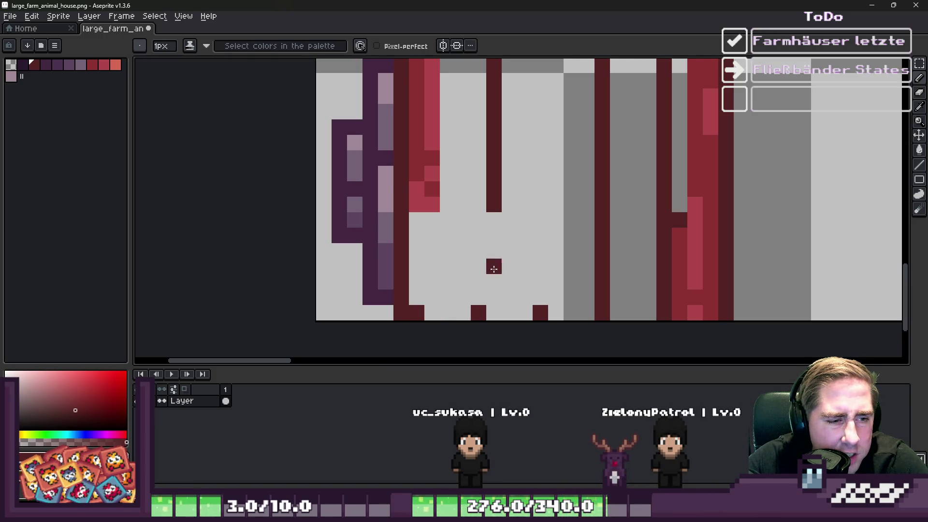
scroll(492, 269, down, 2)
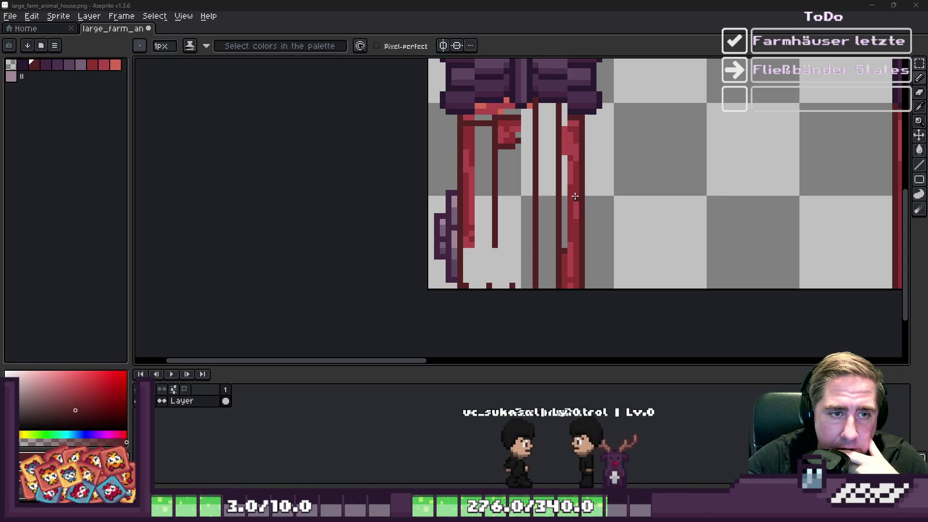
- Respace the dark maroon pixels along the doorway's bottom row, removing a misplaced one above it
scroll(573, 196, down, 1)
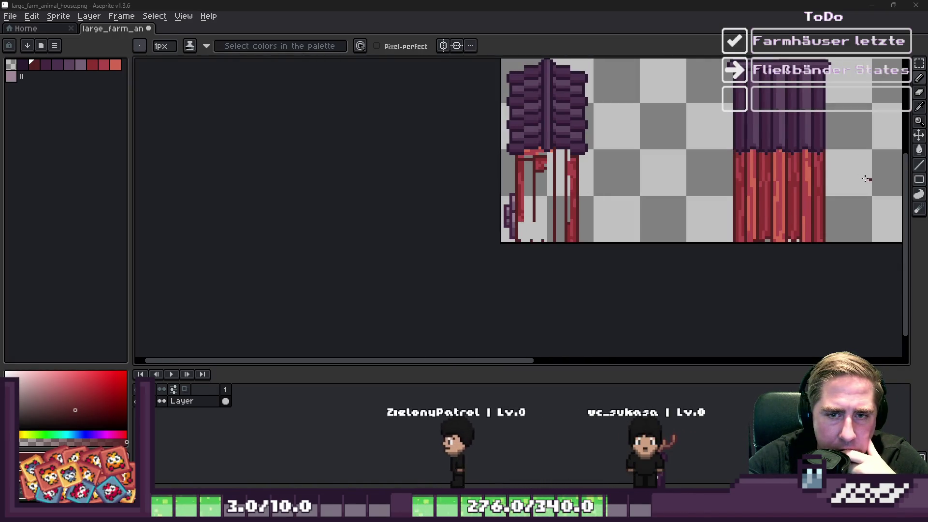
scroll(811, 180, up, 1)
scroll(505, 161, up, 1)
scroll(483, 174, down, 1)
scroll(405, 186, up, 2)
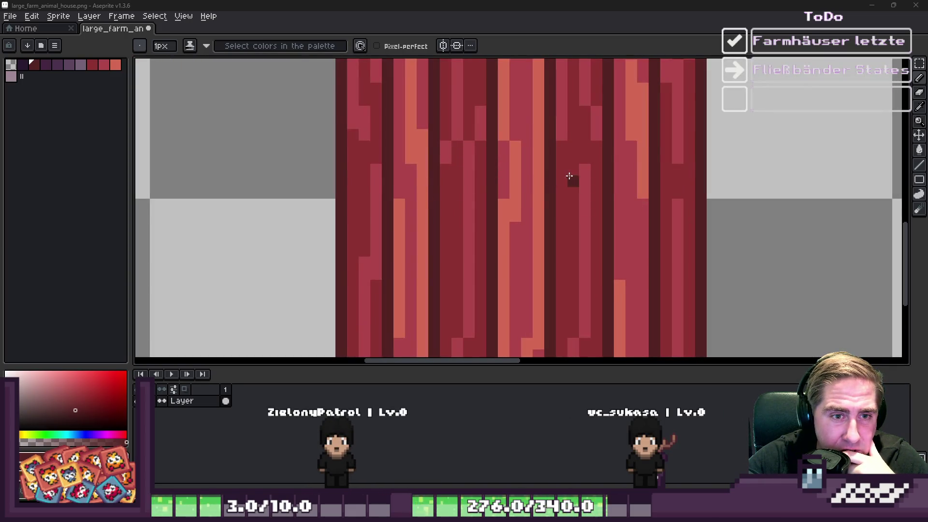
scroll(705, 192, down, 3)
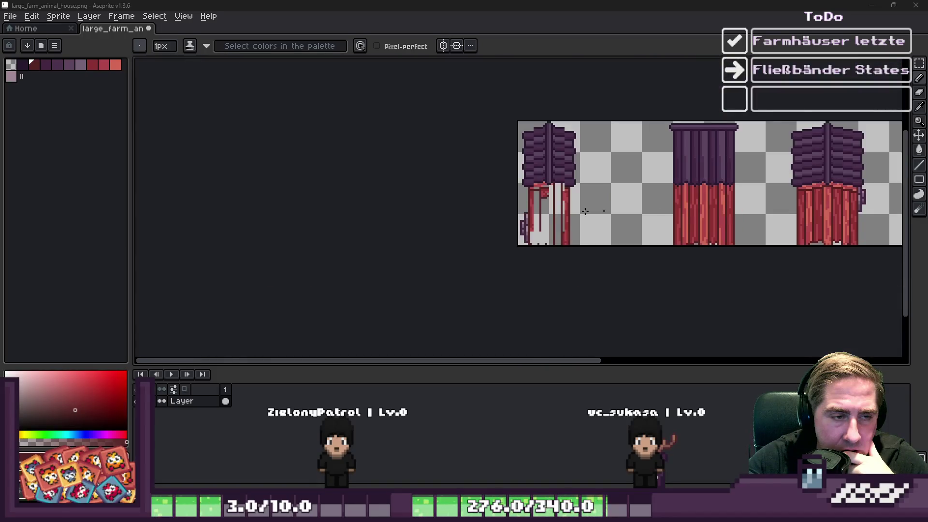
scroll(628, 210, up, 3)
scroll(540, 215, up, 1)
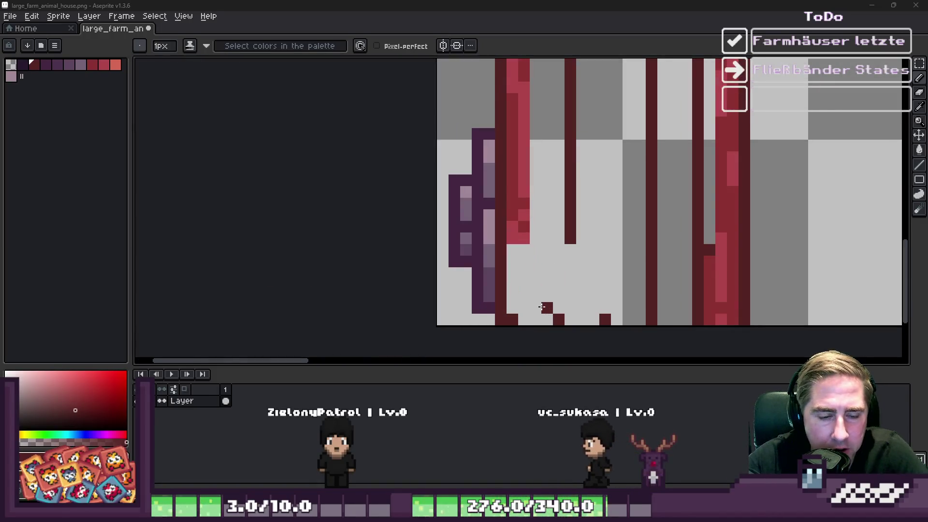
scroll(531, 306, up, 1)
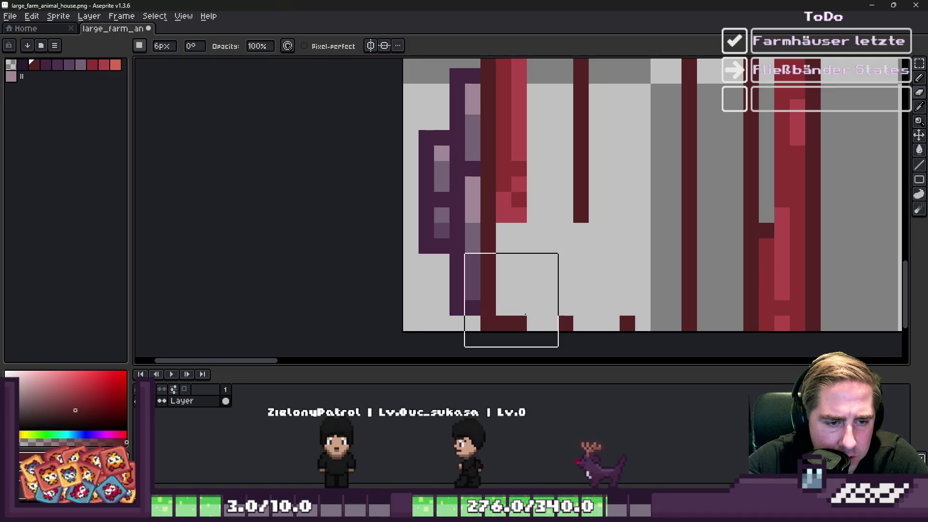
click(503, 323)
click(520, 323)
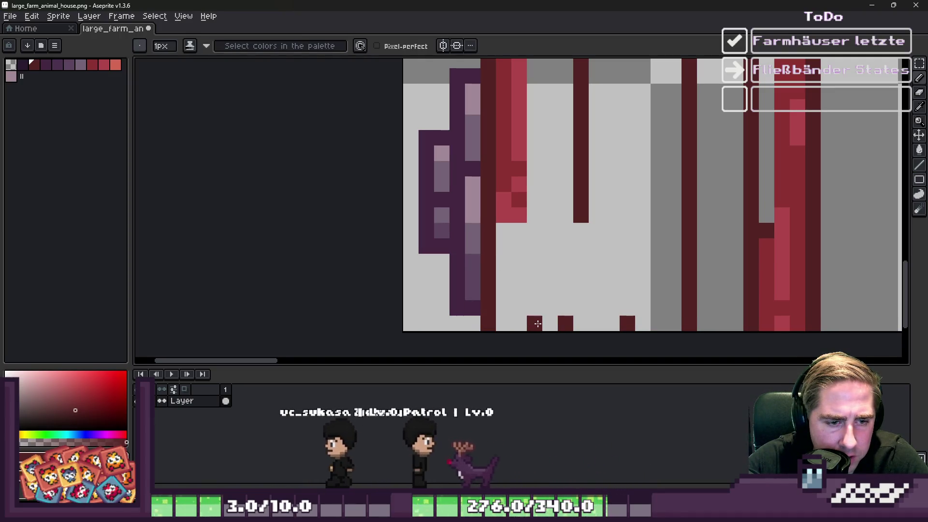
click(550, 323)
click(565, 323)
click(568, 313)
right_click(568, 313)
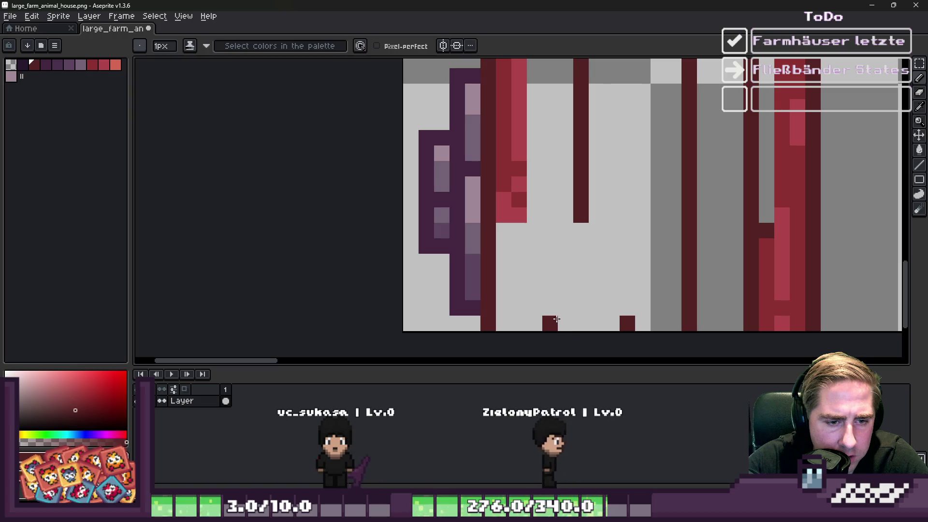
click(596, 323)
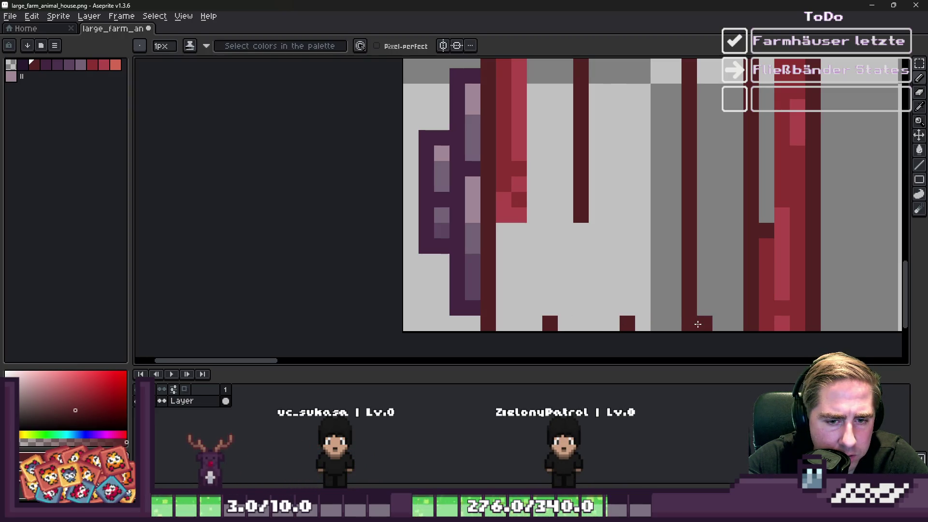
- Shorten the thin dark inner line with a 3px eraser and add another bottom-edge pixel
key(e)
scroll(649, 215, down, 5)
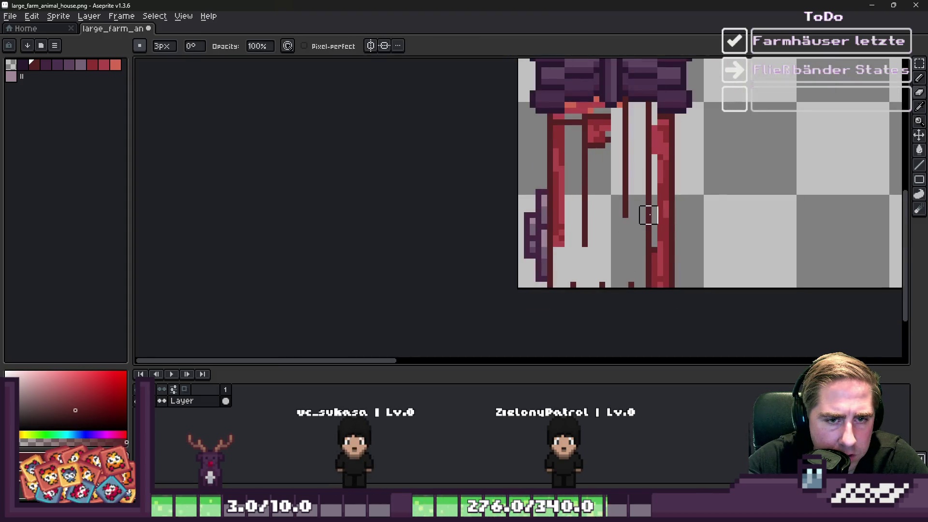
drag(585, 183, 585, 157)
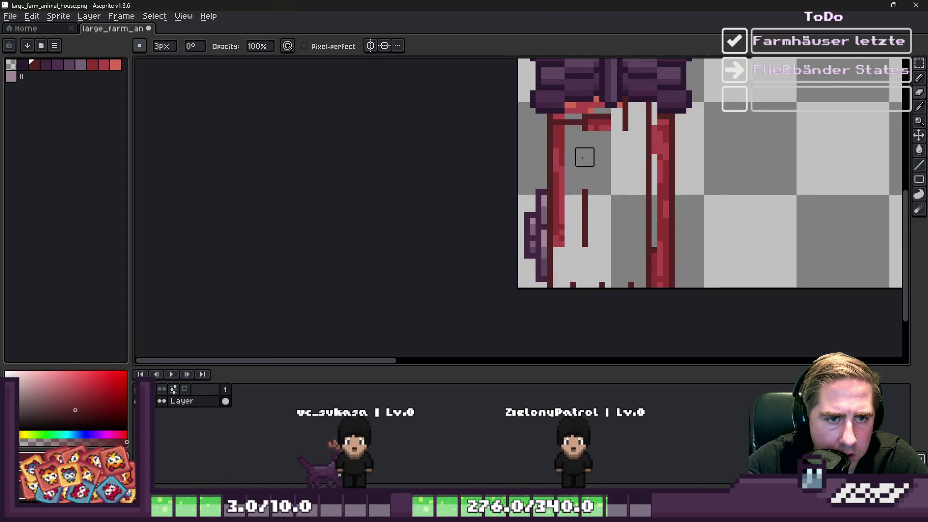
key(b)
scroll(567, 284, up, 3)
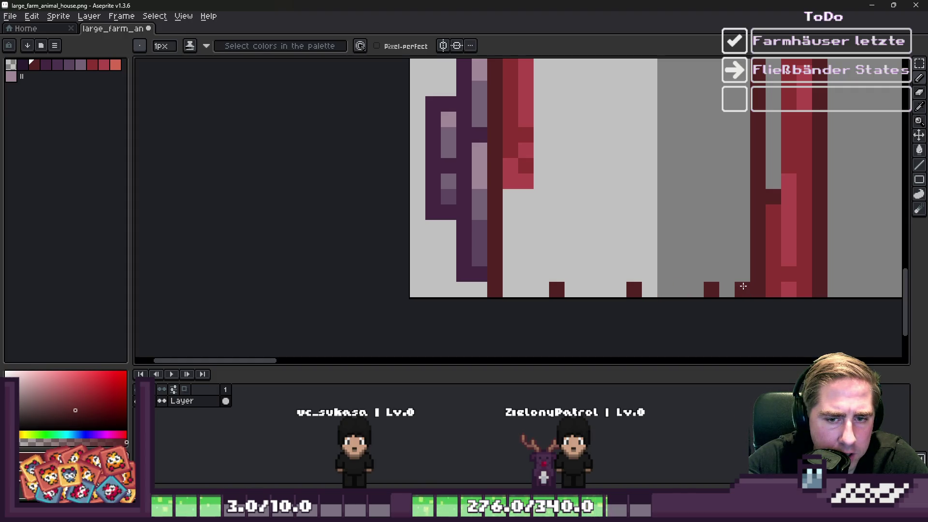
scroll(729, 286, down, 2)
scroll(671, 261, up, 2)
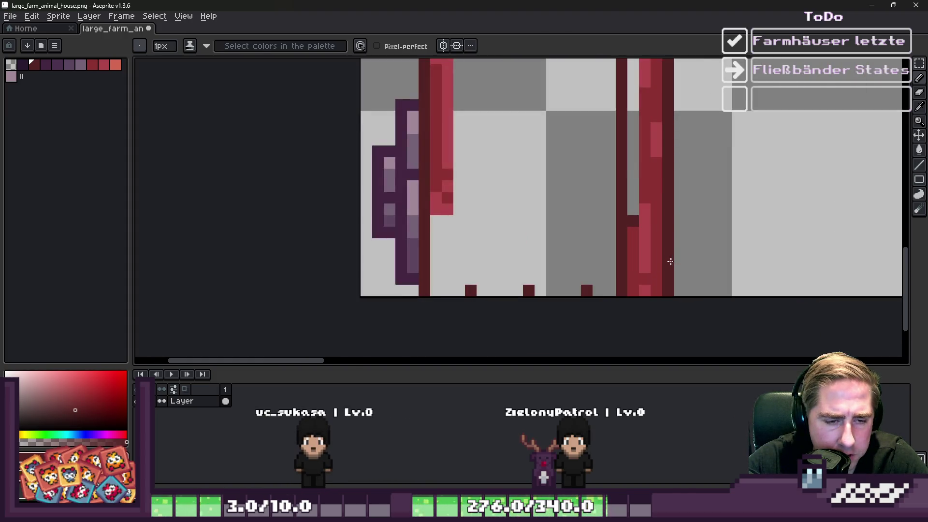
scroll(605, 300, up, 1)
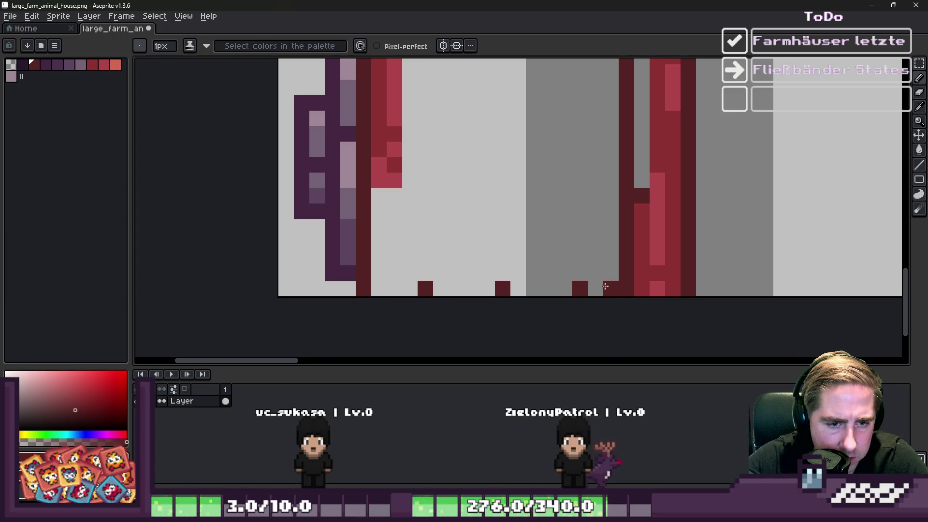
key(b)
key(b)
click(414, 292)
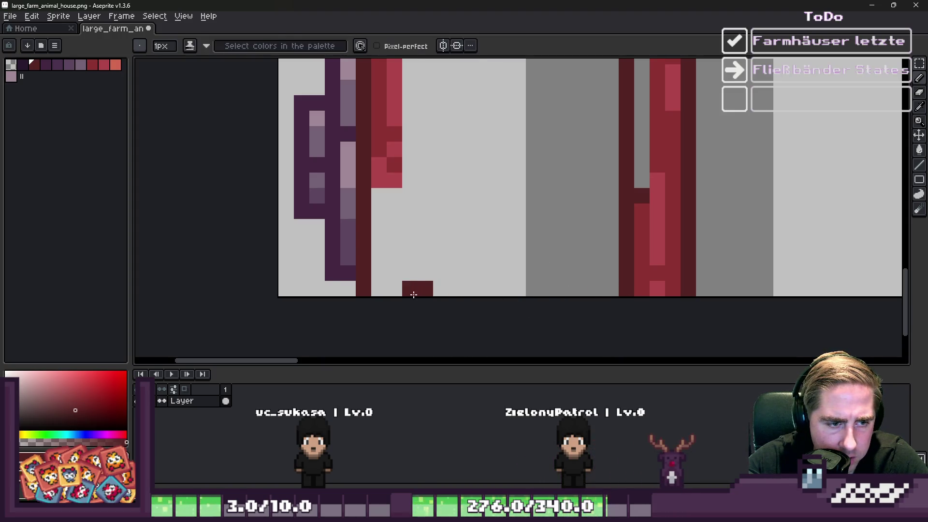
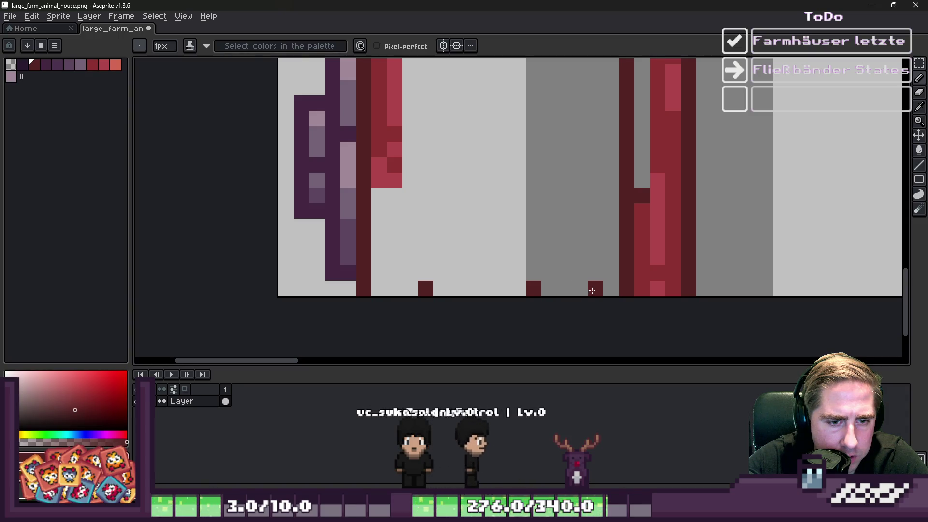
- Erase the stray dark pixel at the base of the wall
scroll(442, 289, down, 1)
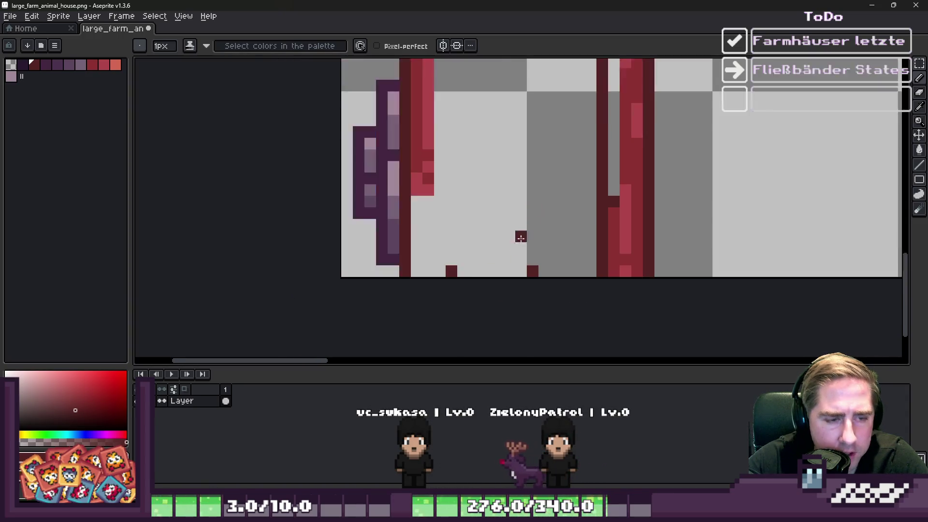
scroll(442, 277, up, 2)
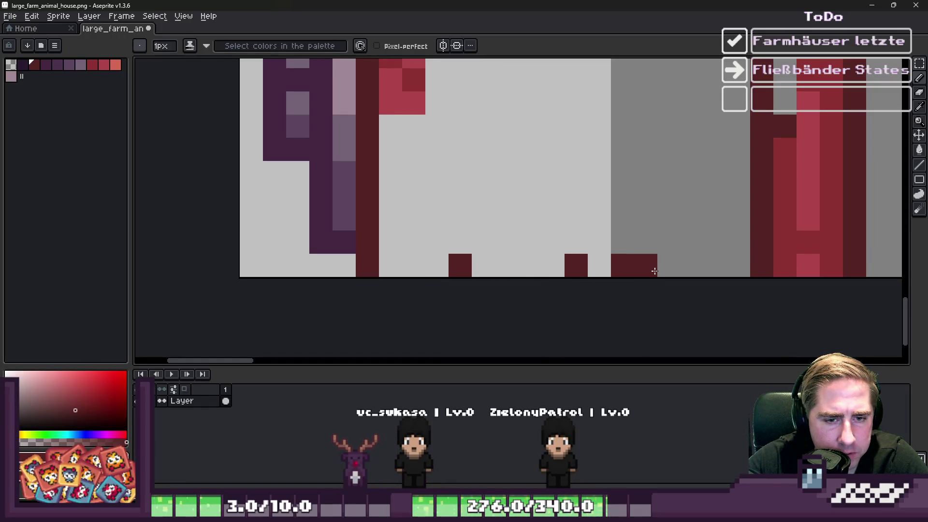
key(e)
click(622, 265)
key(b)
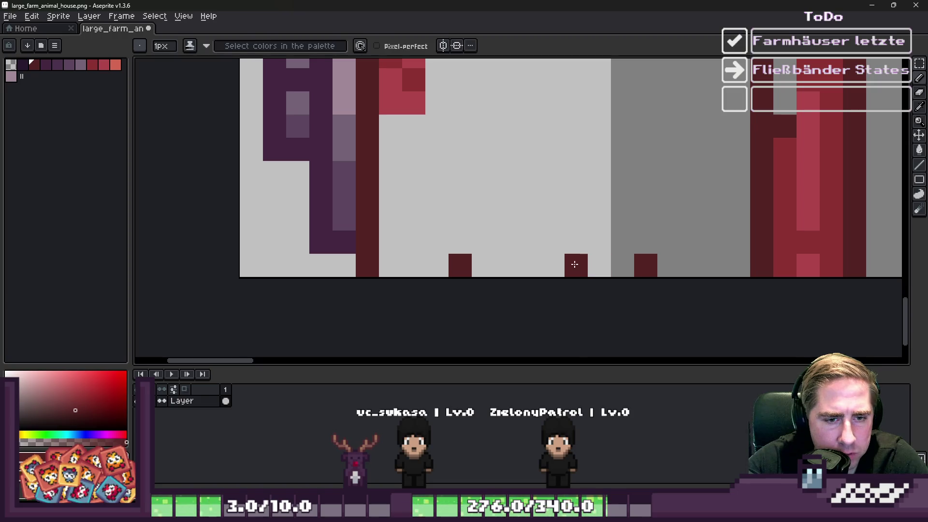
key(e)
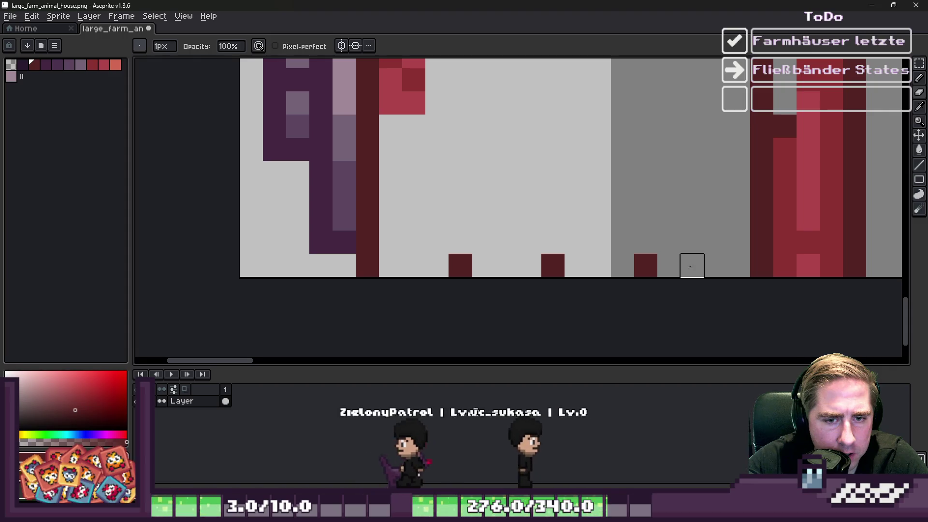
key(shift+e)
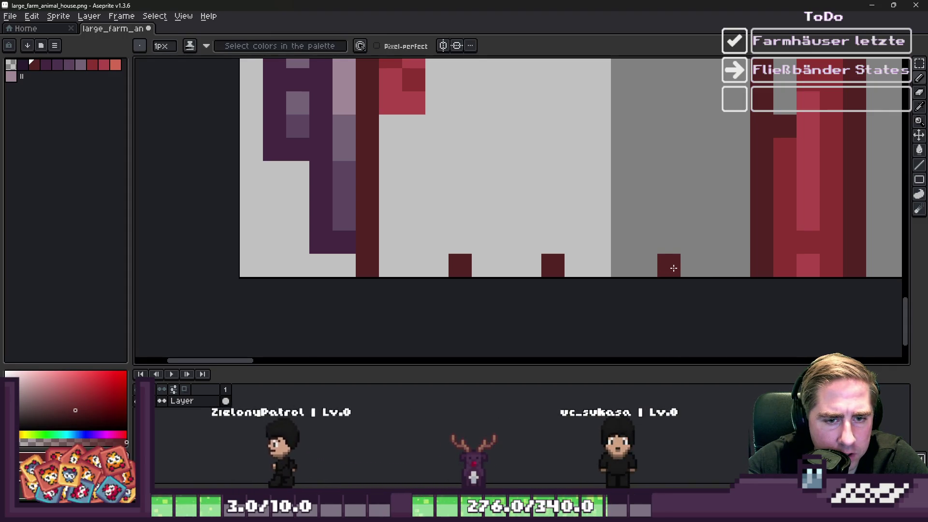
- Draw a dark-red door frame along the wall base and extend the vertical line upward
scroll(586, 257, down, 3)
scroll(571, 222, up, 3)
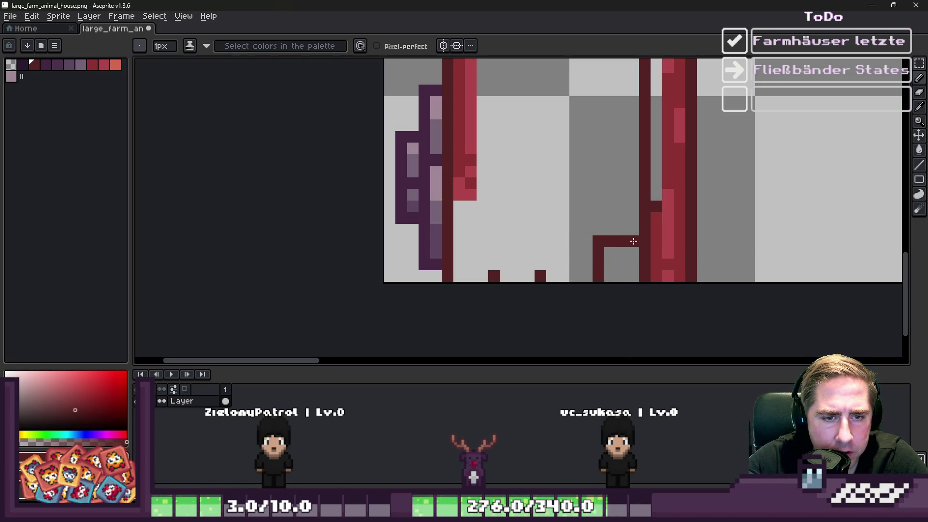
scroll(572, 252, up, 2)
mouse_move(509, 293)
mouse_down()
mouse_move(508, 227)
mouse_move(422, 201)
mouse_move(406, 288)
mouse_up()
scroll(406, 289, down, 3)
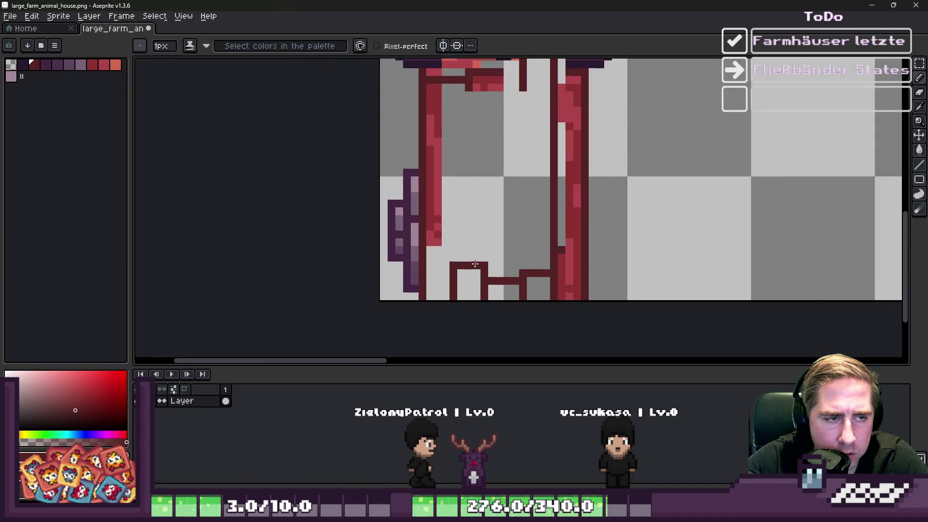
scroll(455, 266, up, 2)
drag(455, 265, 461, 159)
scroll(468, 208, down, 2)
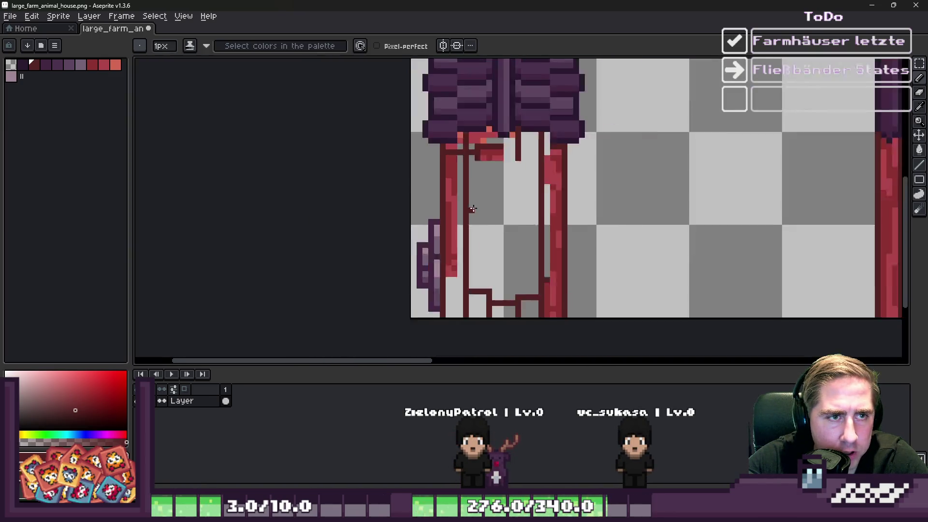
- Erase the stray red pixels beneath the roof
scroll(476, 158, up, 2)
key(e)
drag(504, 173, 502, 165)
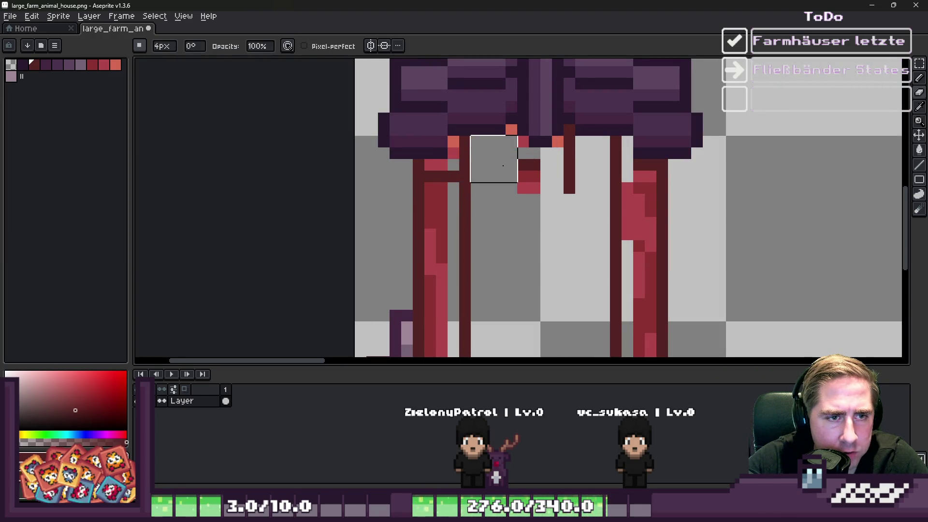
key(b)
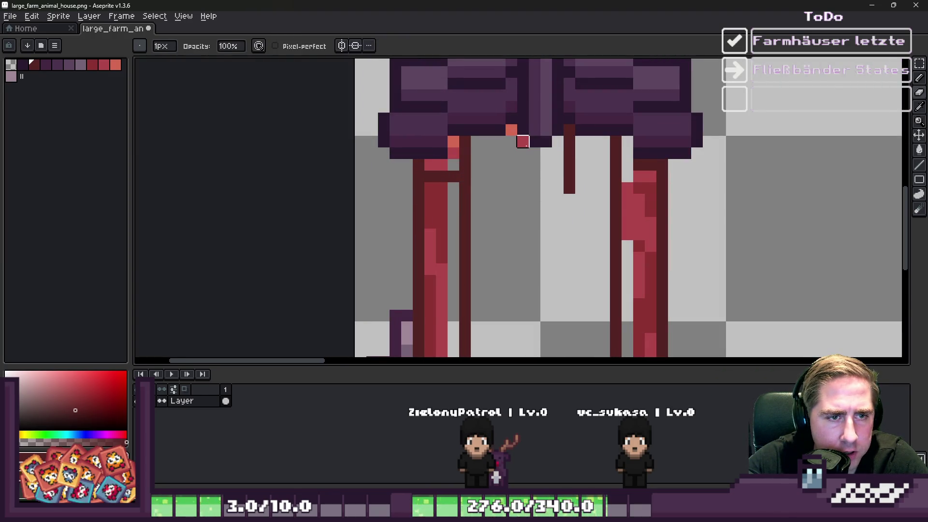
key(i)
scroll(577, 167, down, 1)
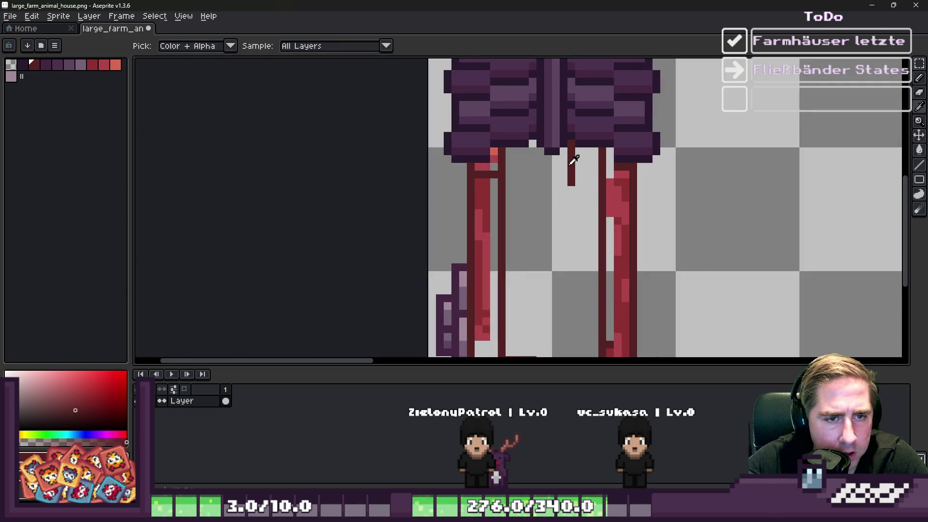
key(b)
scroll(573, 160, down, 1)
scroll(571, 181, up, 1)
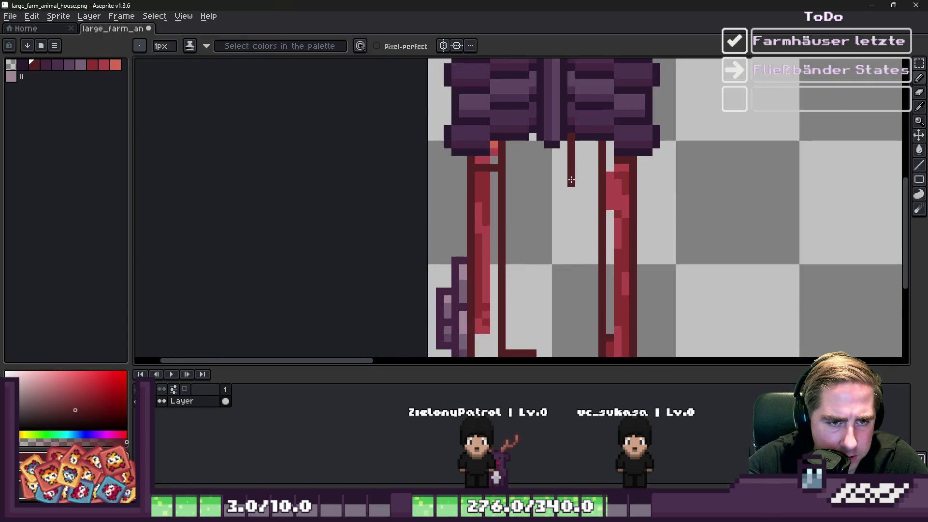
scroll(571, 181, down, 1)
key(b)
key(ctrl+z)
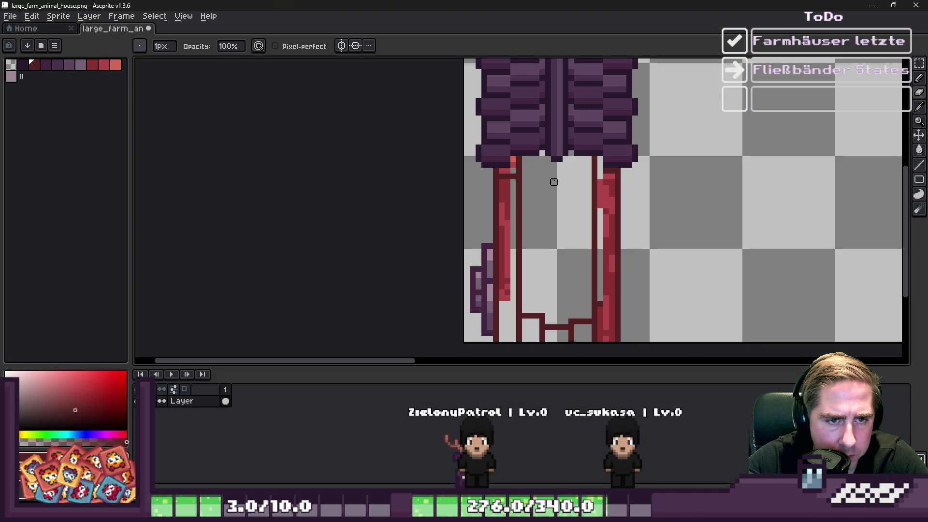
key(i)
scroll(553, 182, down, 1)
scroll(569, 162, up, 2)
- Repaint the roof's edge and underside pixels in mid and dark purple
alt+click(612, 163)
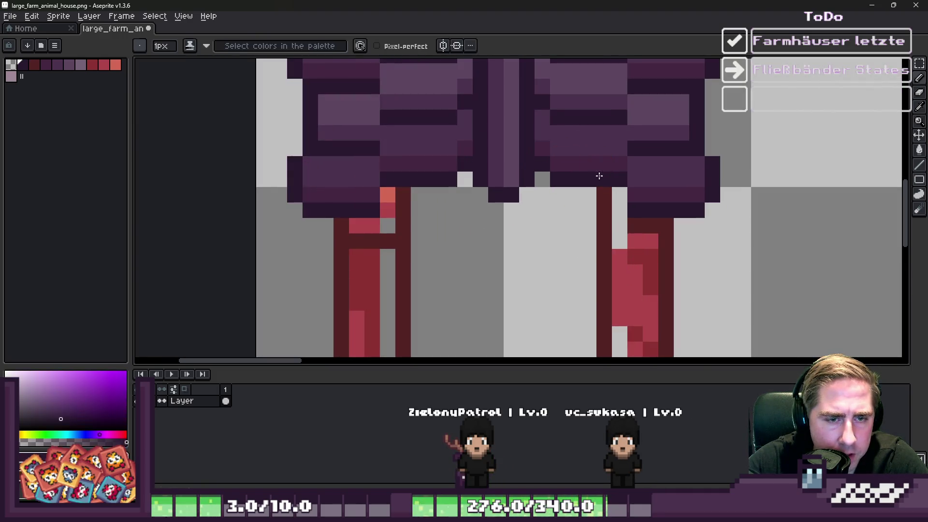
scroll(628, 188, up, 2)
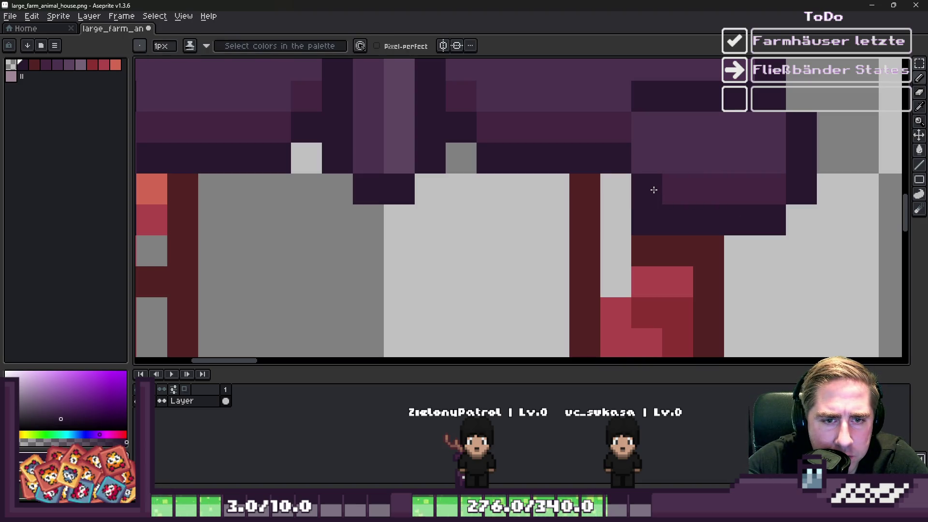
click(611, 160)
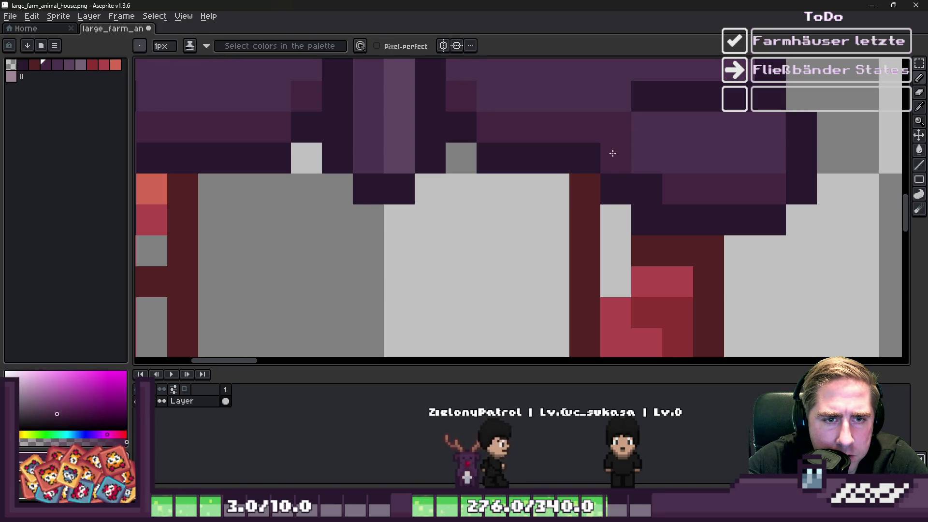
click(507, 145)
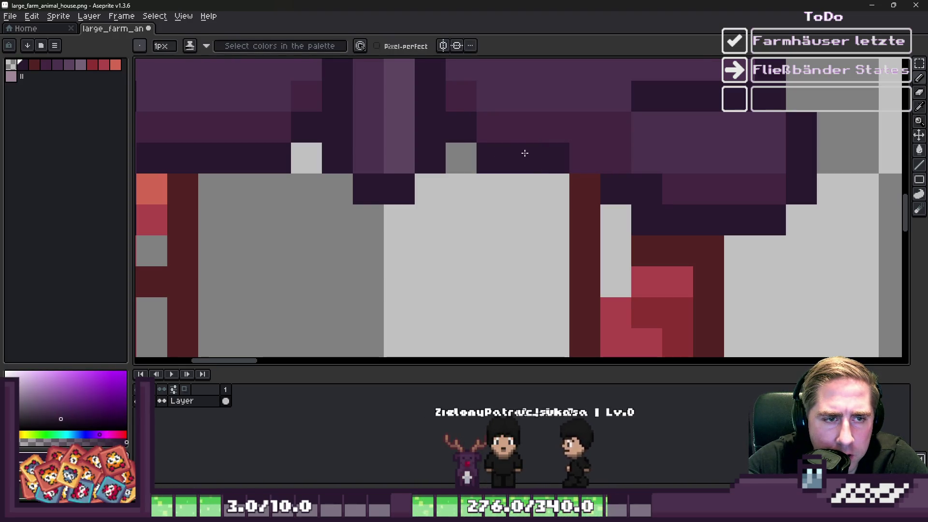
click(586, 186)
alt+click(625, 213)
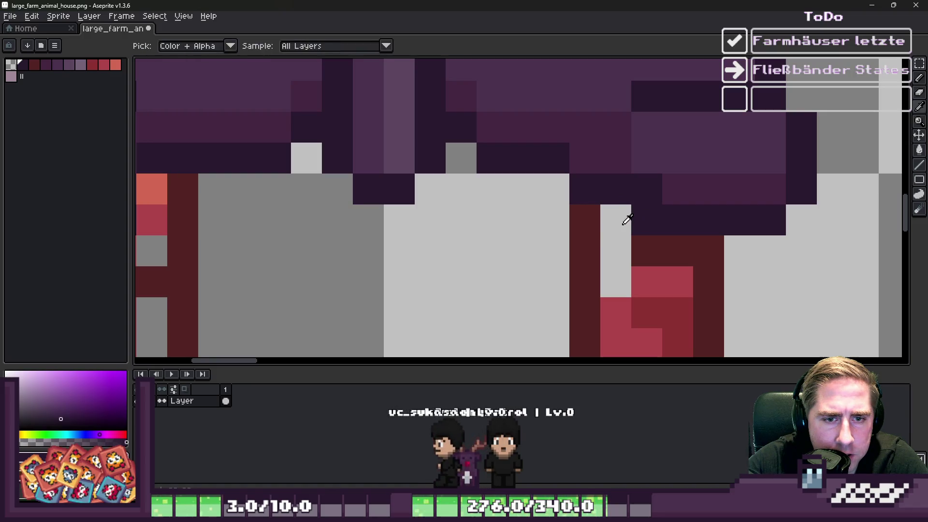
click(646, 220)
- Restore the pillar-top pixels and the pixels above them to red
click(647, 250)
click(678, 251)
click(671, 294)
key(ctrl+z)
alt+click(672, 282)
click(671, 254)
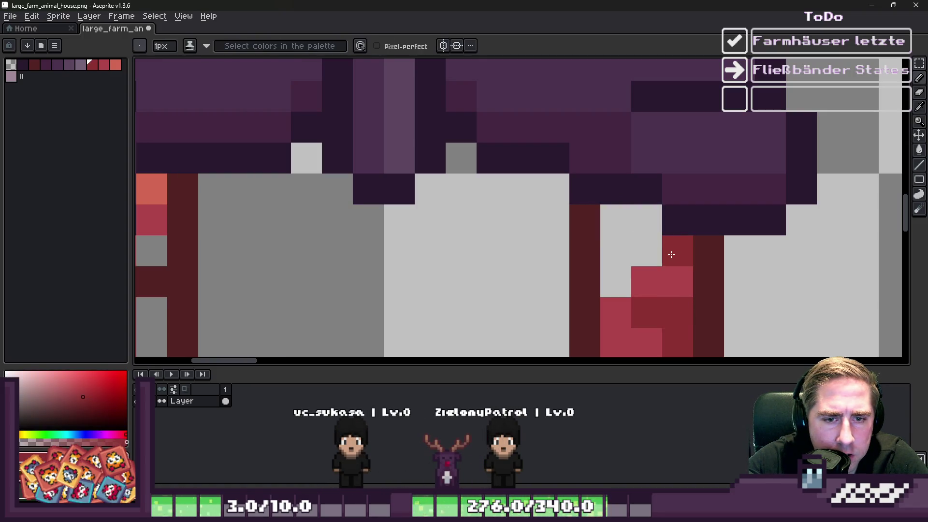
click(616, 220)
alt+click(613, 266)
scroll(613, 201, down, 6)
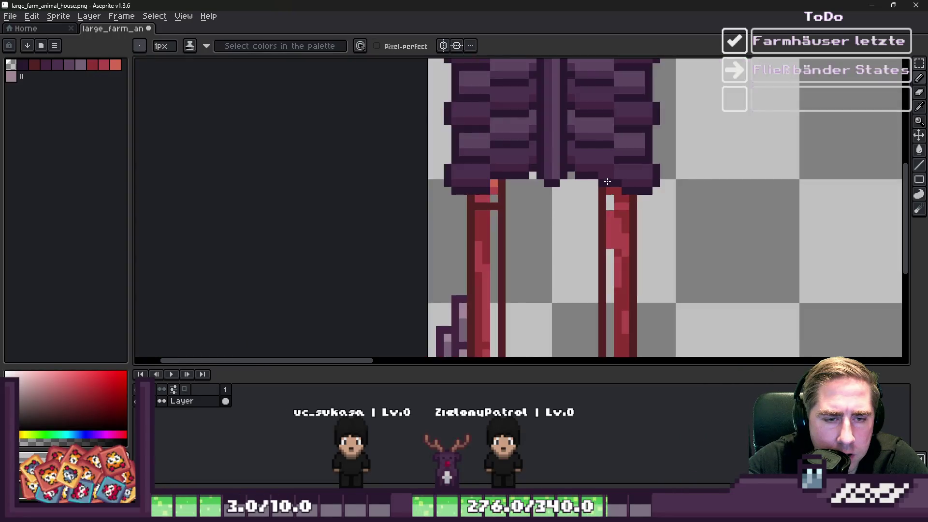
scroll(613, 201, up, 5)
alt+click(612, 202)
click(601, 155)
- Shade the right pillar a darker red
scroll(601, 193, down, 3)
scroll(597, 290, up, 2)
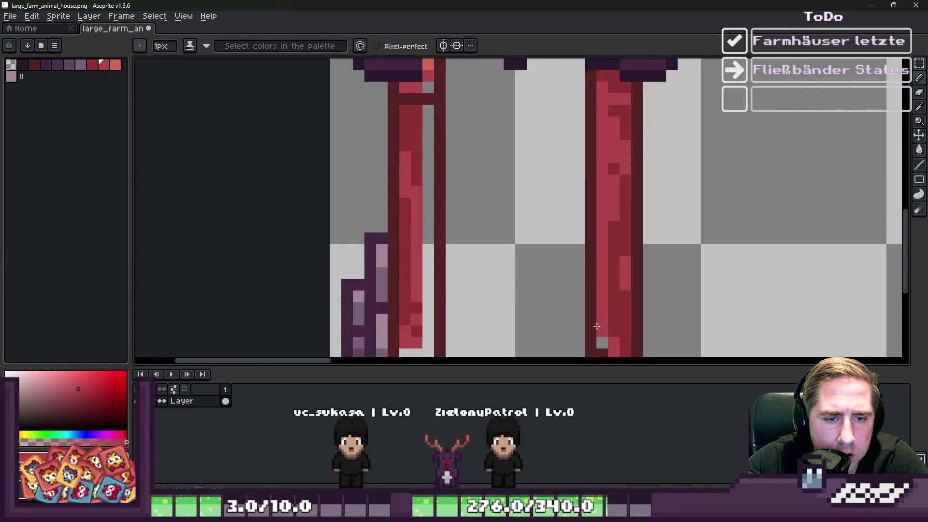
scroll(603, 344, down, 2)
scroll(605, 308, down, 1)
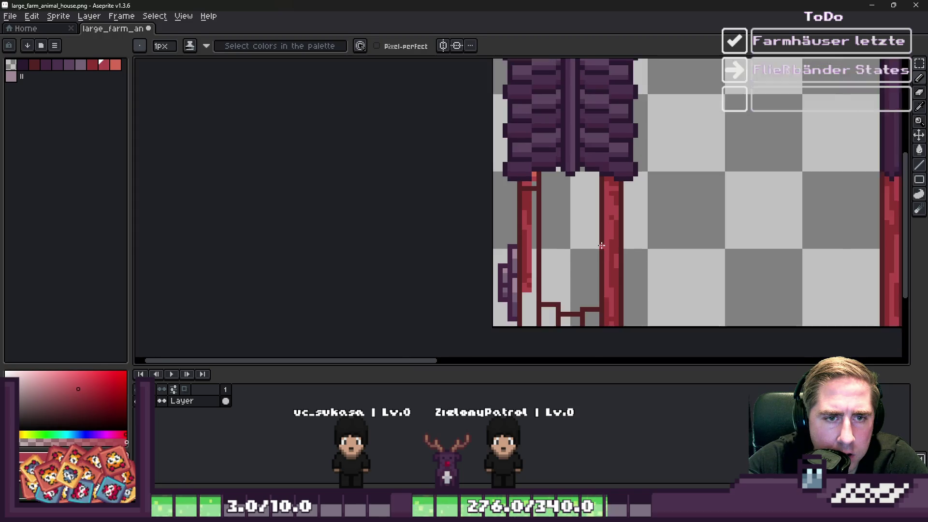
scroll(622, 249, up, 3)
drag(613, 147, 615, 259)
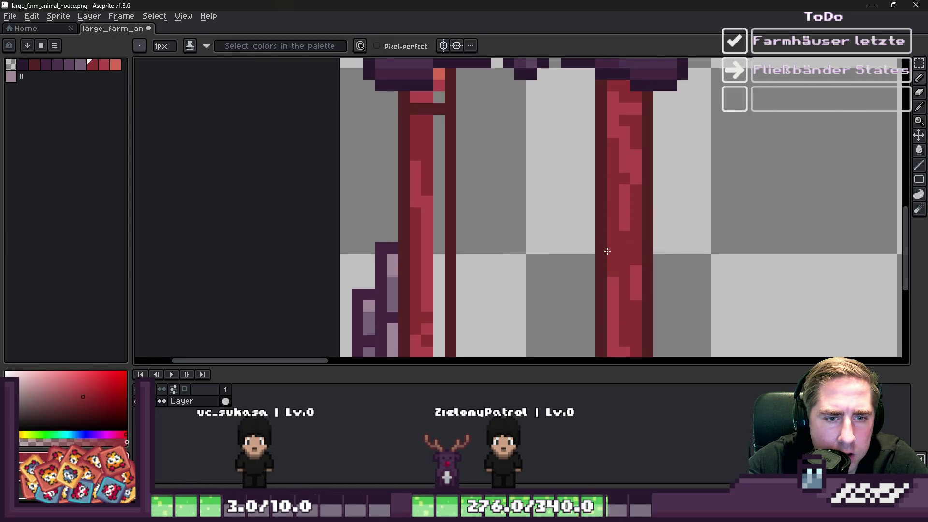
scroll(607, 250, down, 2)
scroll(574, 196, up, 3)
scroll(634, 157, down, 2)
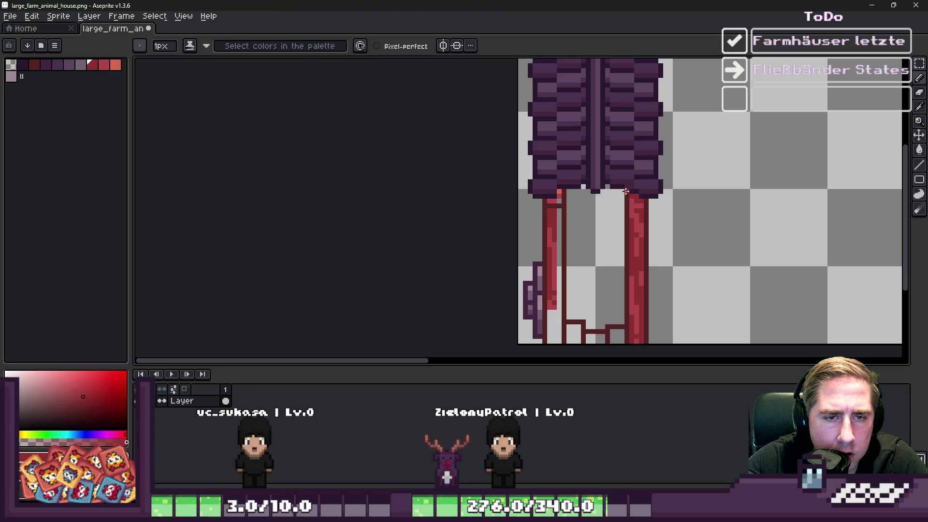
scroll(726, 274, down, 1)
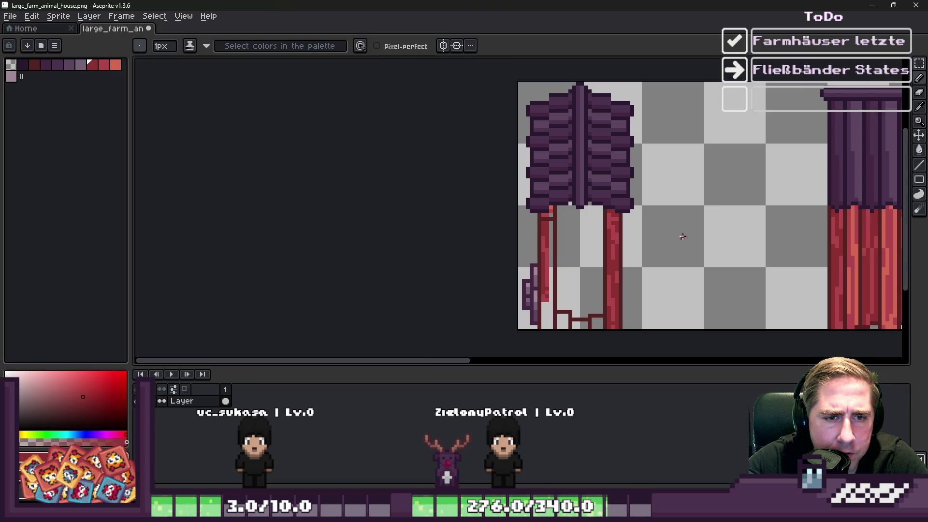
scroll(614, 198, up, 2)
- Select and delete the leftover stray pixels on the right roof slope
key(m)
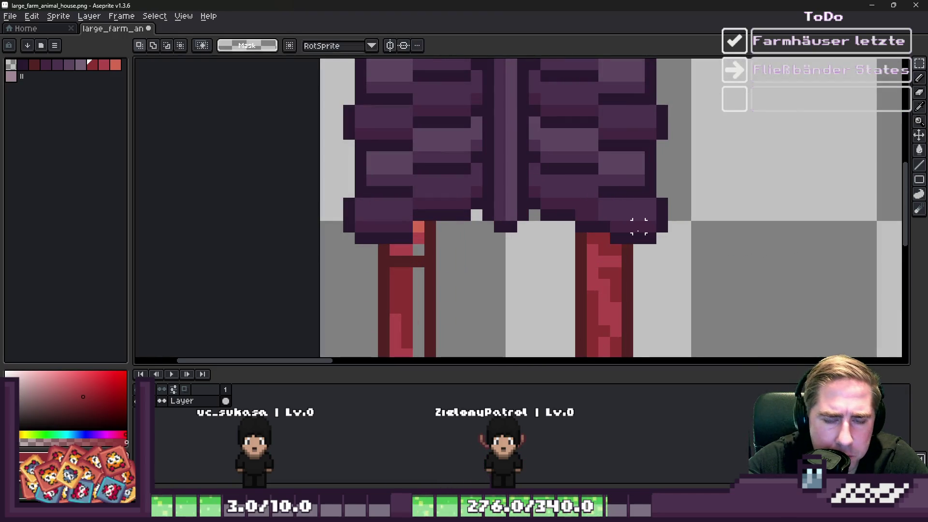
scroll(610, 235, down, 3)
scroll(504, 109, up, 1)
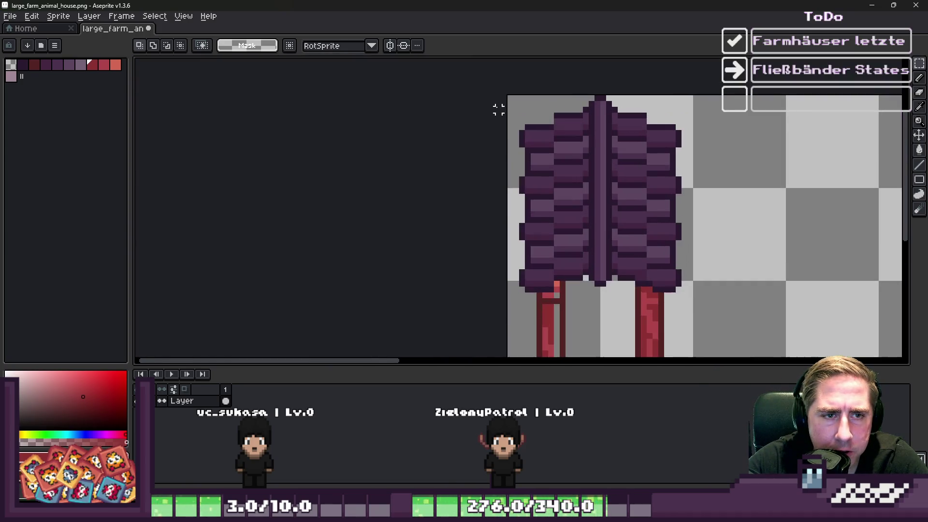
mouse_move(613, 98)
mouse_down()
mouse_move(696, 255)
mouse_move(683, 265)
mouse_up()
scroll(589, 271, up, 1)
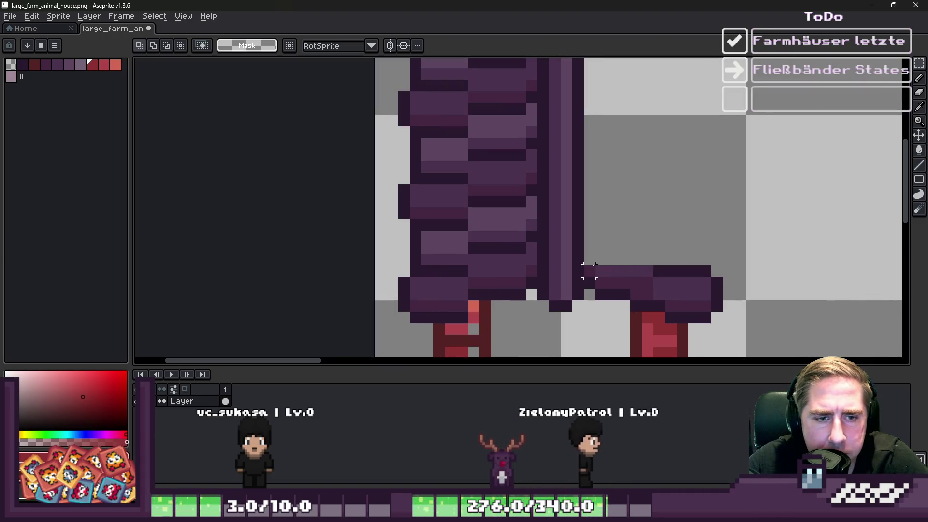
drag(648, 240, 718, 281)
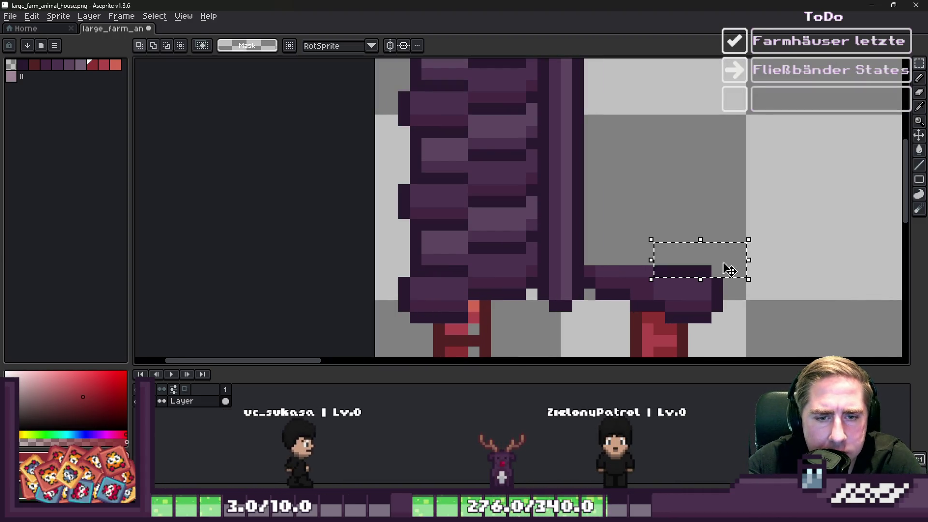
key(Delete)
- Extend the dark roof outline leftward and fill the grey gap in it
scroll(717, 293, up, 1)
key(b)
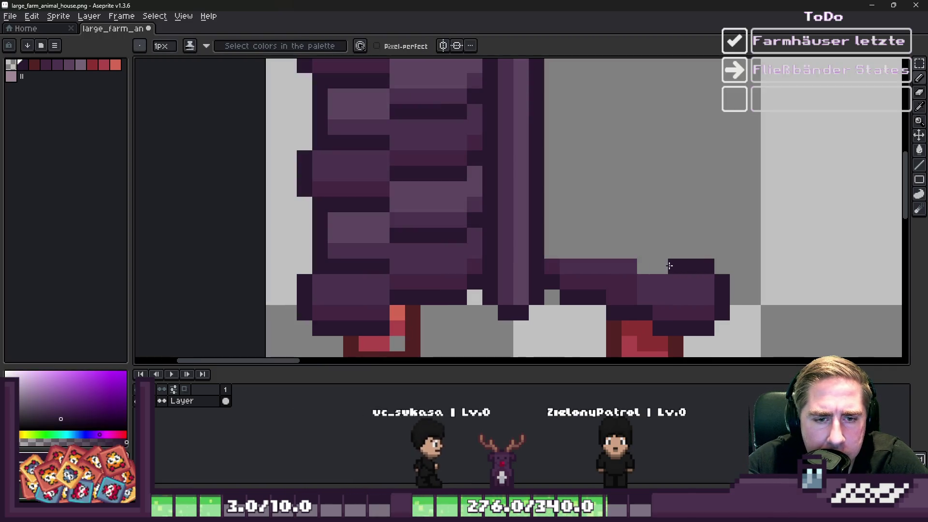
drag(641, 248, 611, 248)
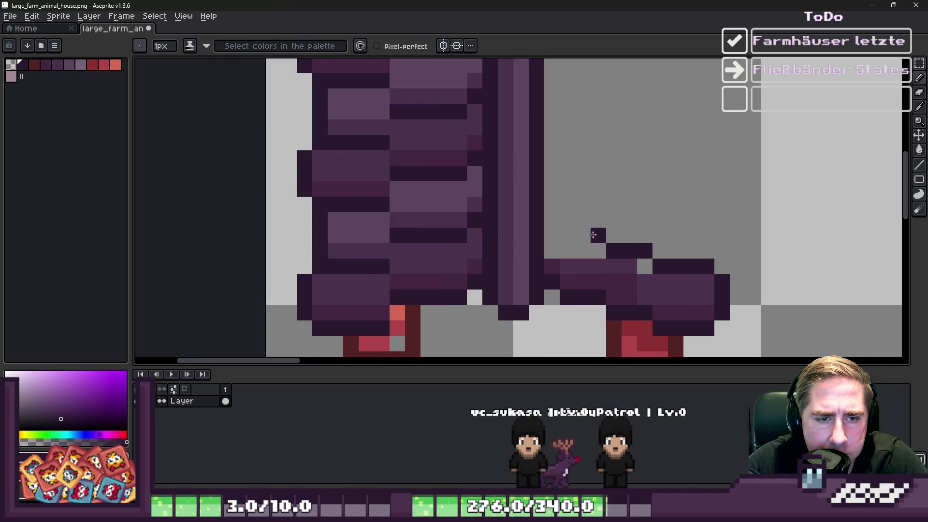
scroll(554, 217, down, 1)
scroll(554, 217, up, 3)
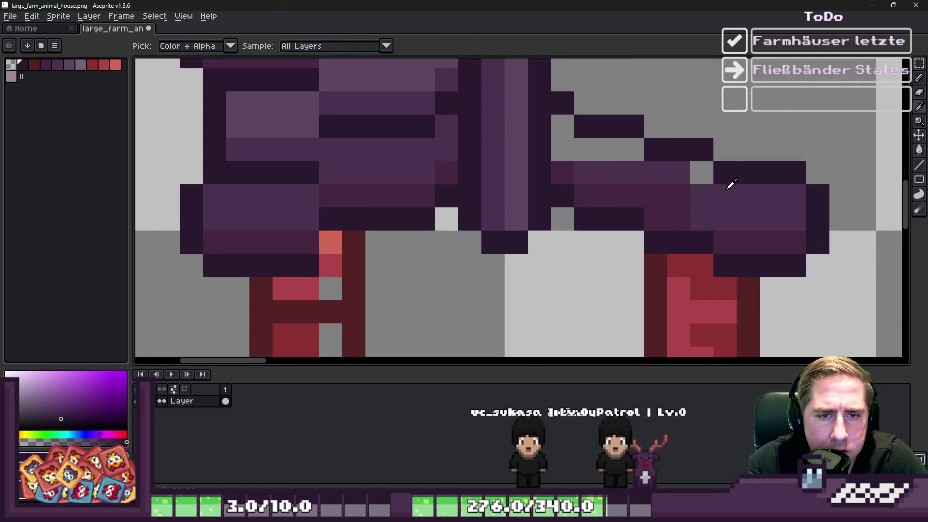
alt+click(729, 182)
click(709, 180)
click(565, 136)
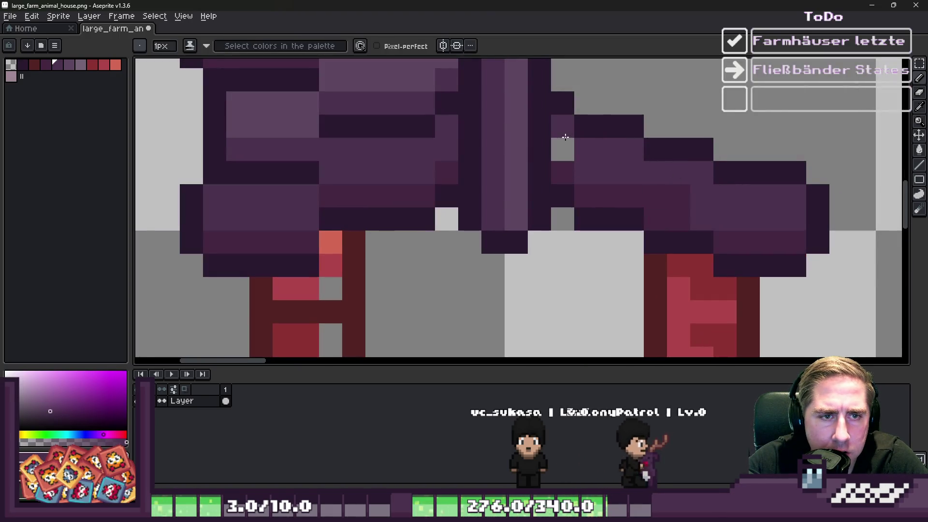
- Repaint roof pixels with a second purple and darken pixels along the roof edge
scroll(573, 145, down, 2)
scroll(580, 154, up, 2)
alt+click(607, 162)
click(561, 162)
click(604, 215)
scroll(659, 192, down, 4)
scroll(615, 216, up, 2)
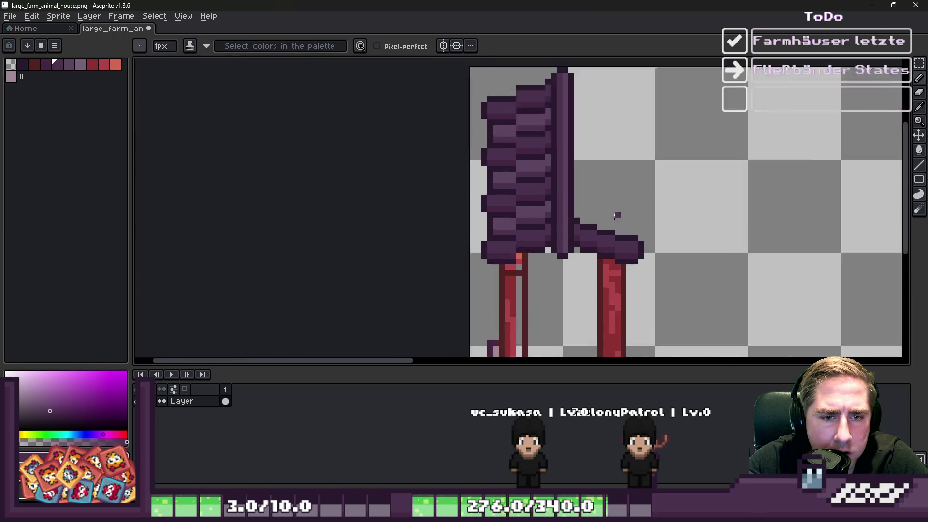
scroll(618, 212, down, 2)
scroll(617, 222, up, 4)
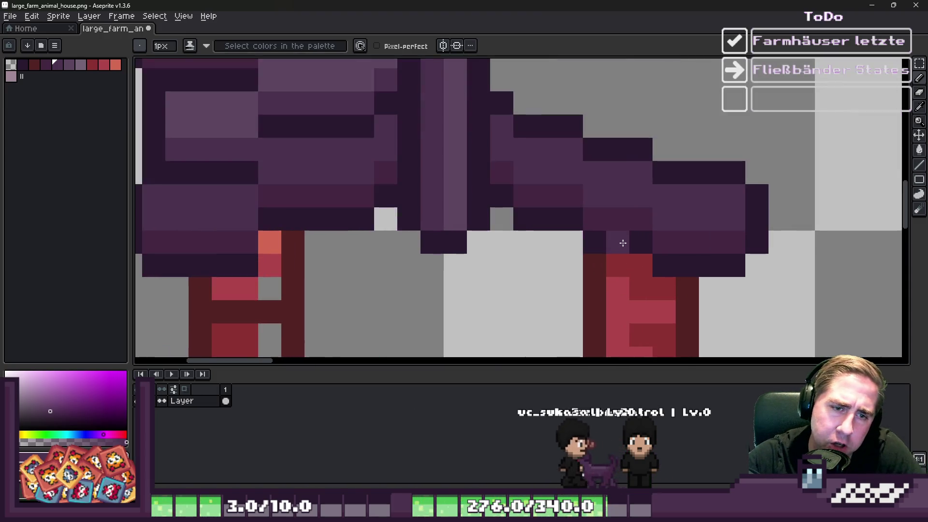
click(619, 233)
alt+click(638, 238)
- Paint red and dark-red pixels below the roof edge and a dark purple edge pixel
click(654, 244)
alt+click(648, 264)
click(662, 265)
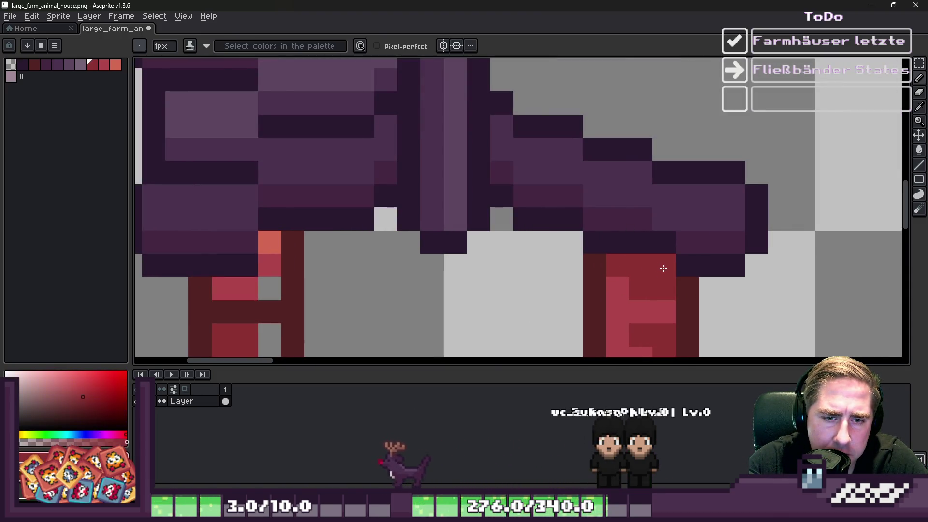
alt+click(569, 213)
click(593, 219)
alt+click(591, 260)
click(590, 241)
- Darken the roof's underside and top-edge pixels and fill remaining gaps with medium purple
alt+click(551, 211)
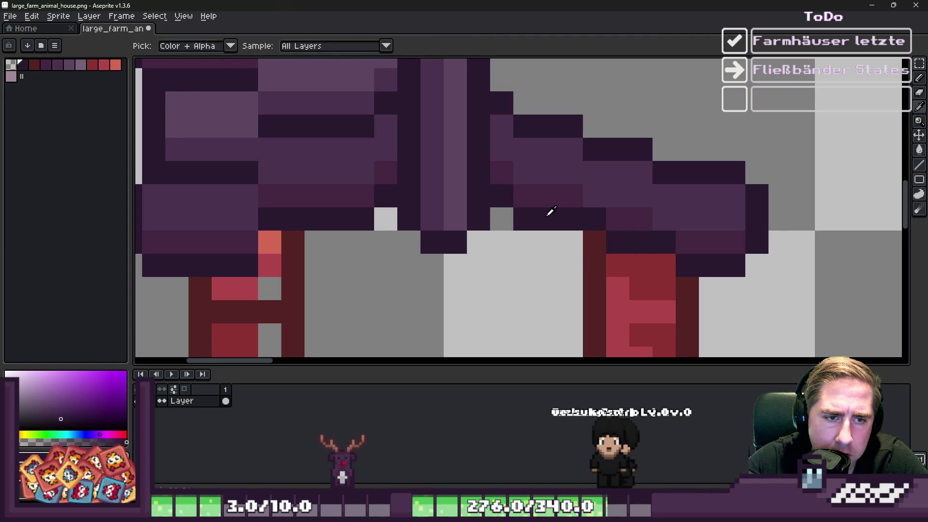
click(524, 196)
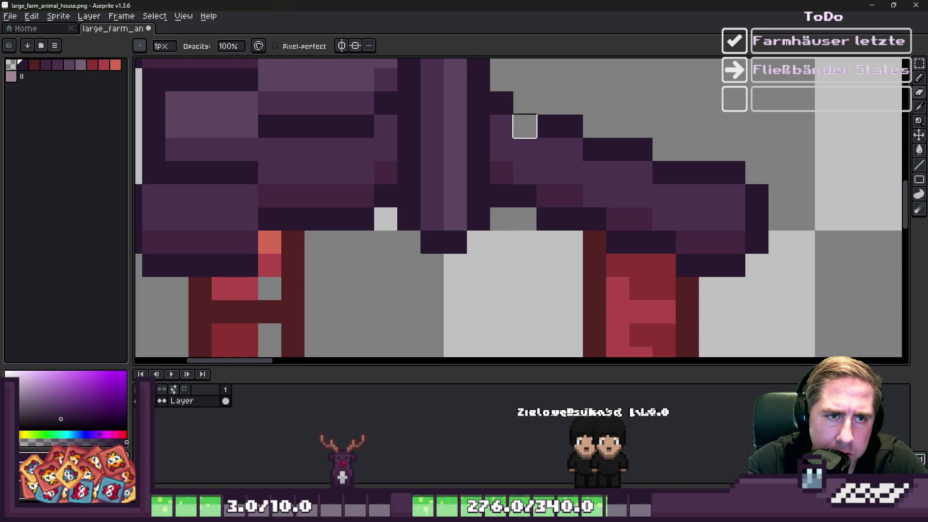
click(522, 104)
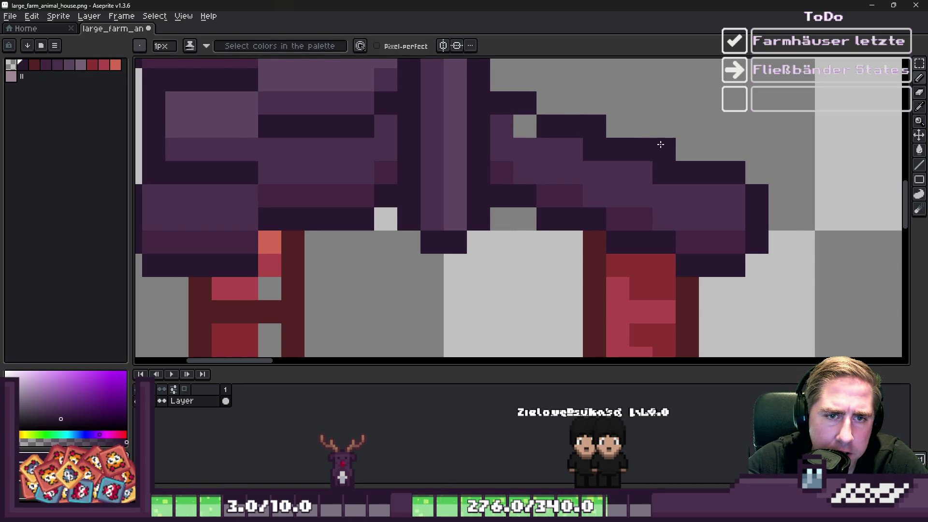
alt+click(584, 167)
click(593, 151)
click(524, 126)
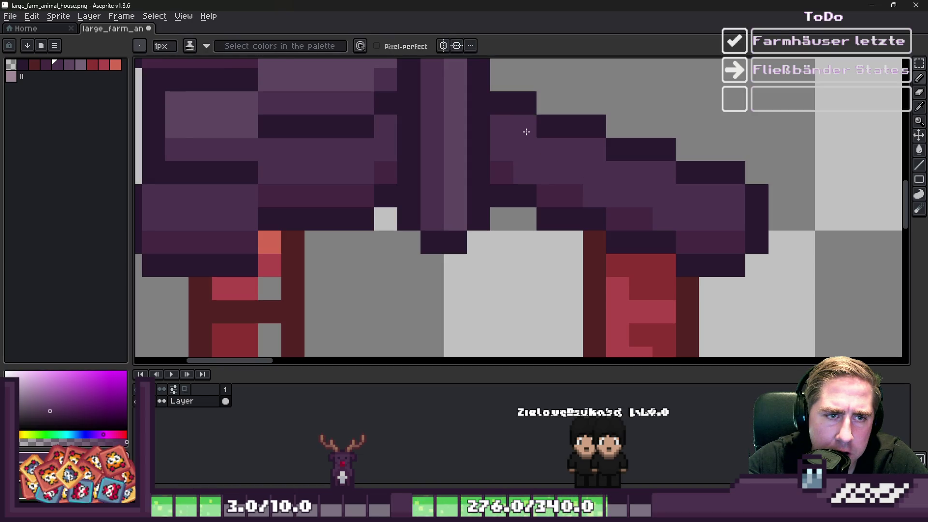
scroll(531, 140, down, 8)
scroll(547, 151, up, 4)
scroll(547, 151, down, 3)
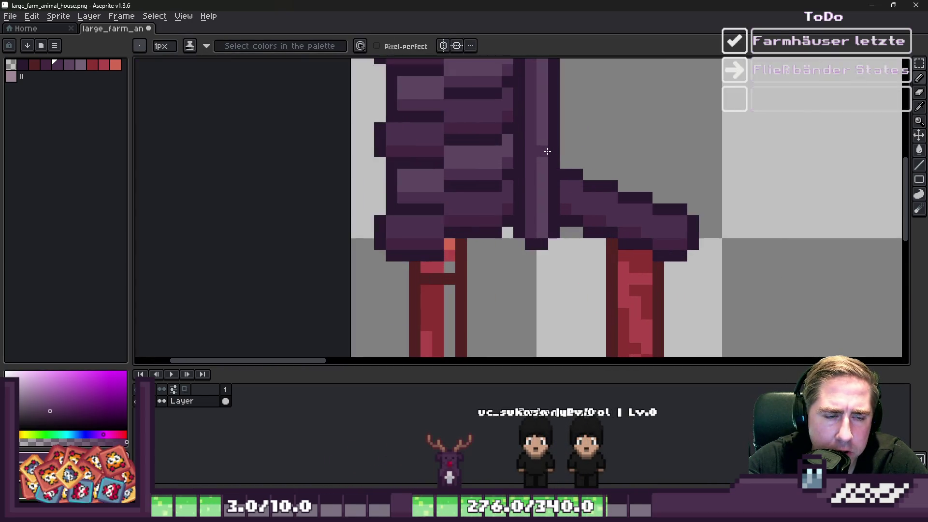
scroll(567, 151, up, 4)
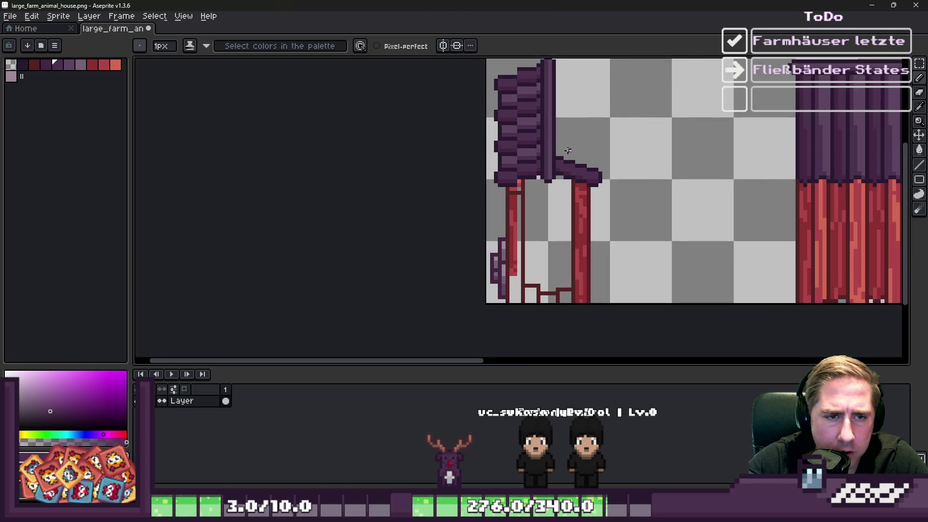
- Clear a stray roof-edge pixel and lighten two slope pixels with the light grey background colour
alt+click(586, 179)
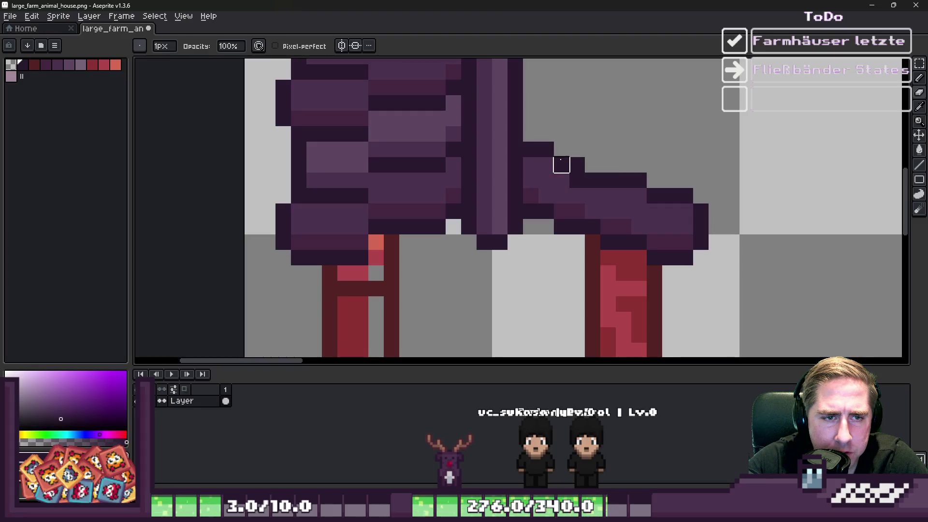
alt+click(561, 150)
click(545, 148)
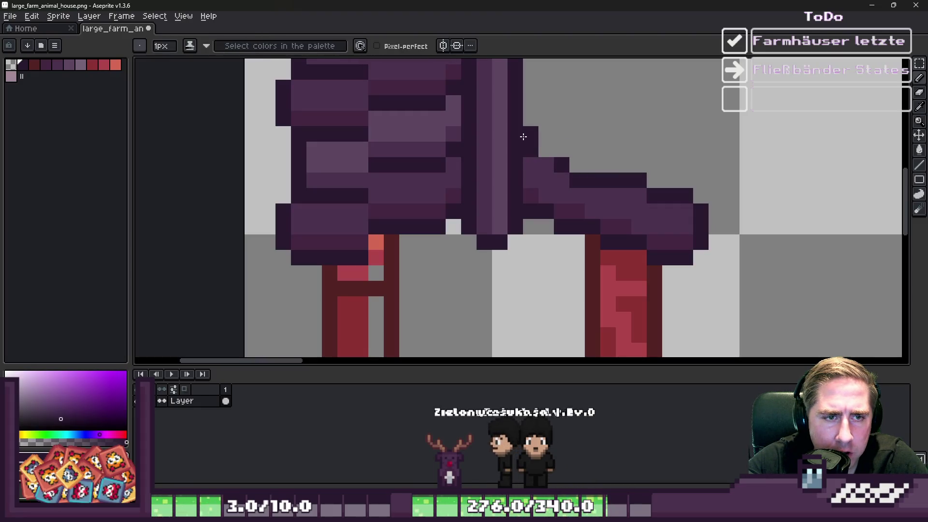
click(530, 211)
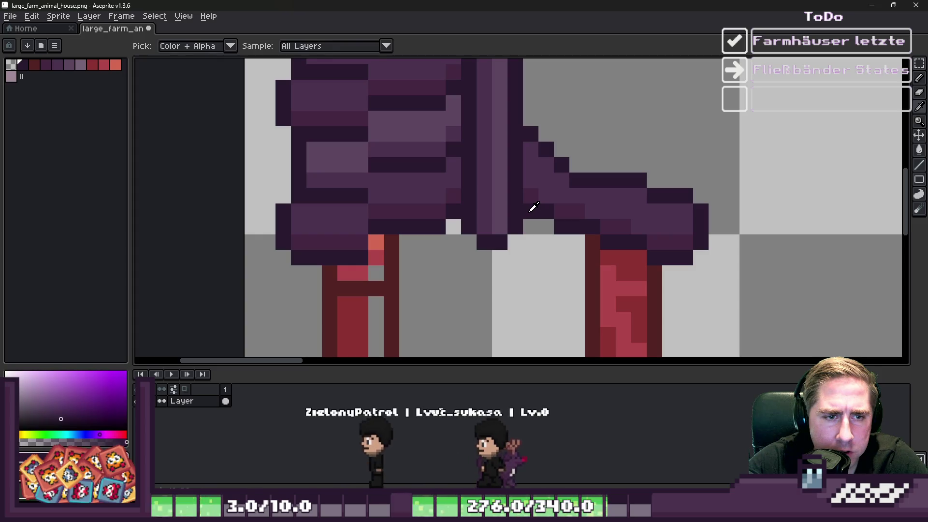
click(550, 222)
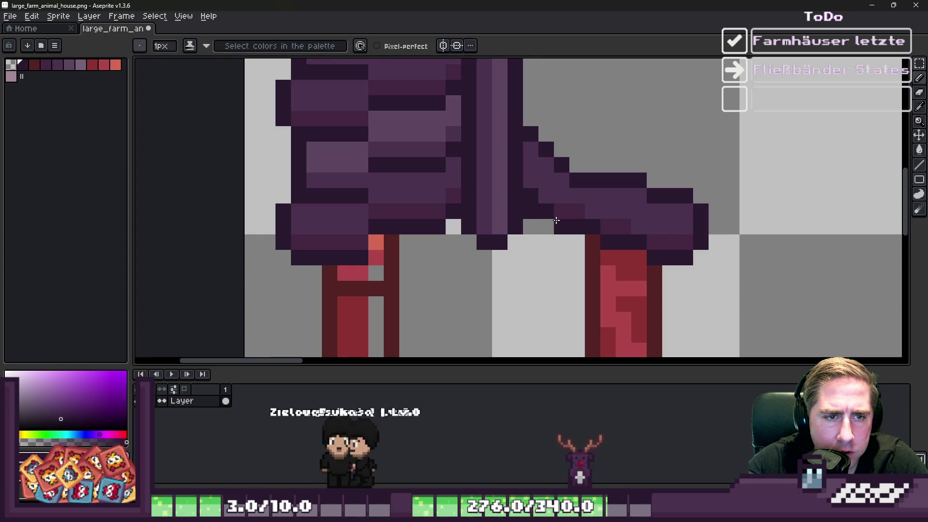
alt+click(557, 224)
- Fill two slope gaps dark purple, lighten one slope pixel, and darken two more along the slope
key(alt)
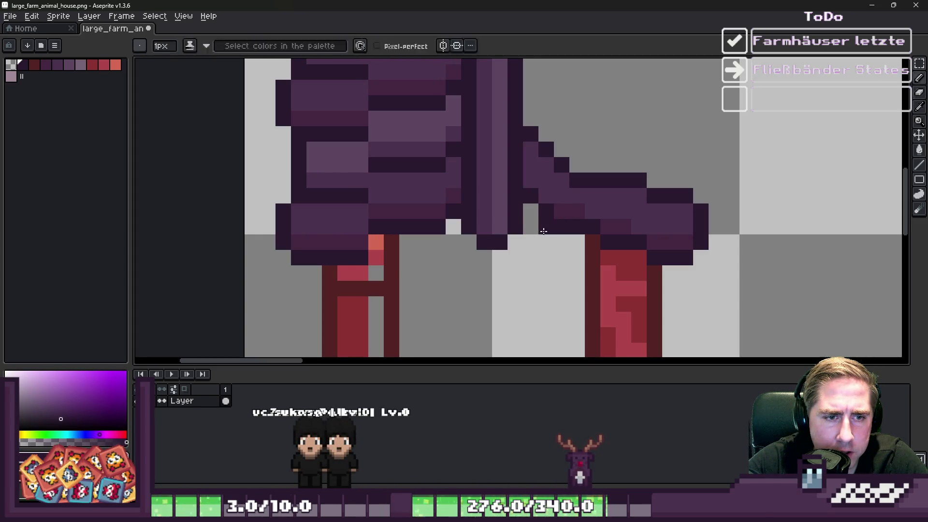
scroll(575, 222, up, 2)
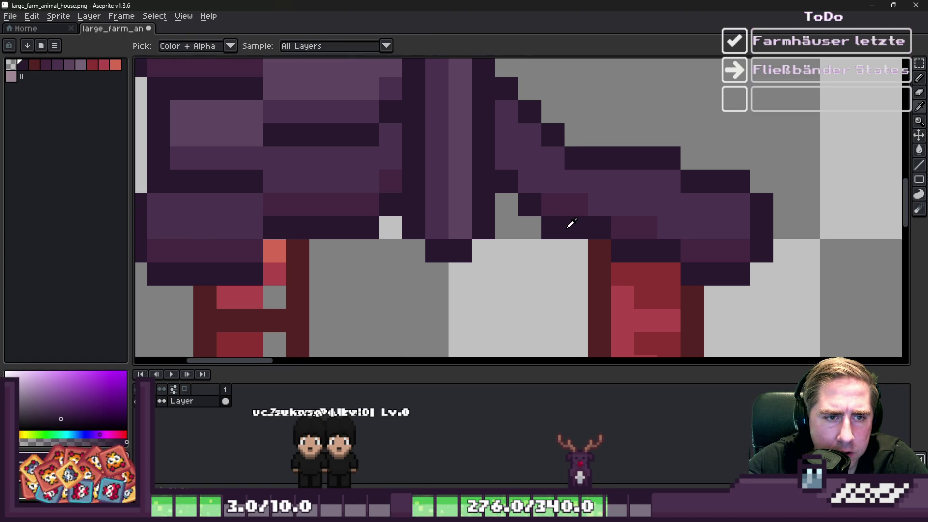
click(574, 249)
click(599, 249)
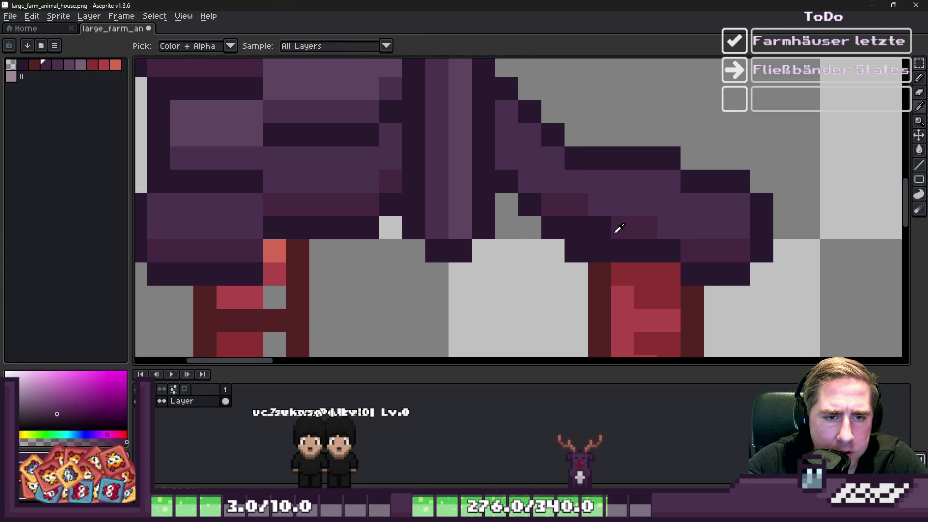
alt+click(618, 228)
click(578, 228)
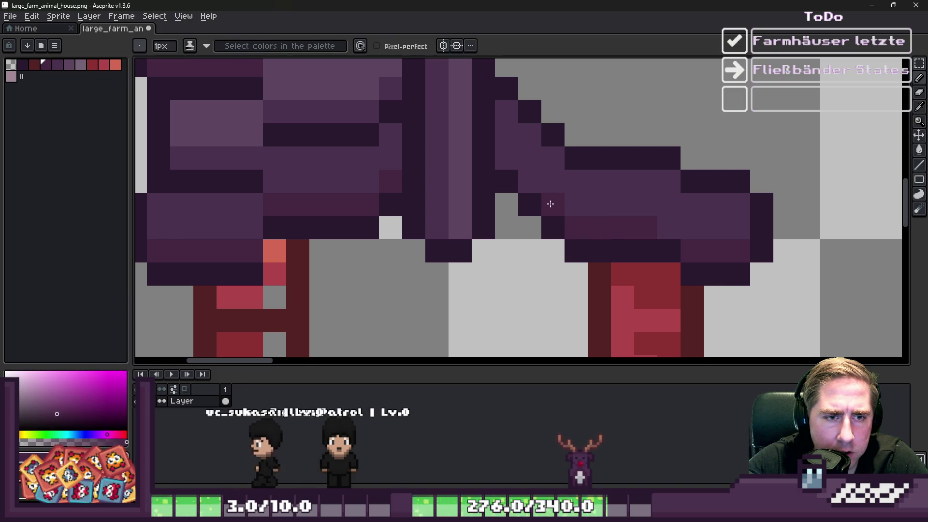
click(531, 181)
click(506, 158)
- Lighten one slope pixel to purple and darken the pixel beside it
scroll(526, 174, down, 6)
scroll(537, 172, up, 5)
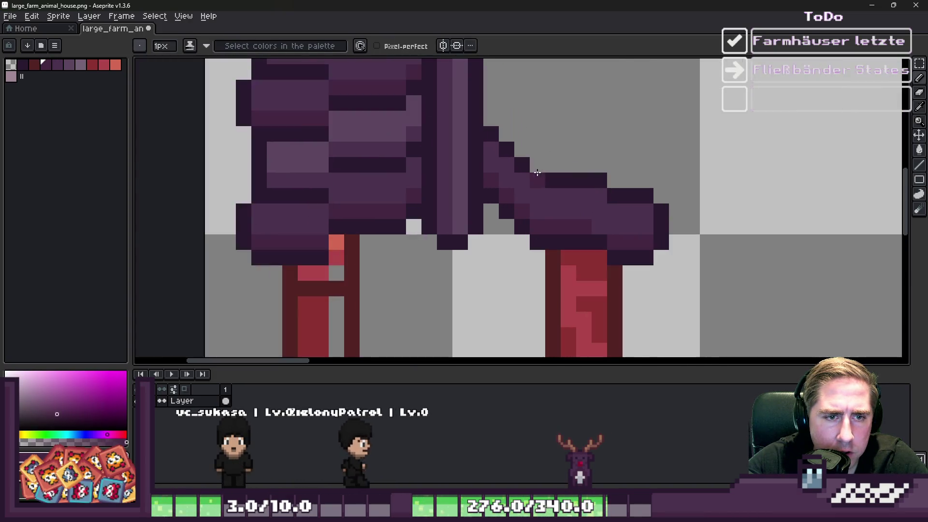
scroll(538, 172, up, 2)
scroll(579, 203, down, 3)
scroll(534, 182, up, 3)
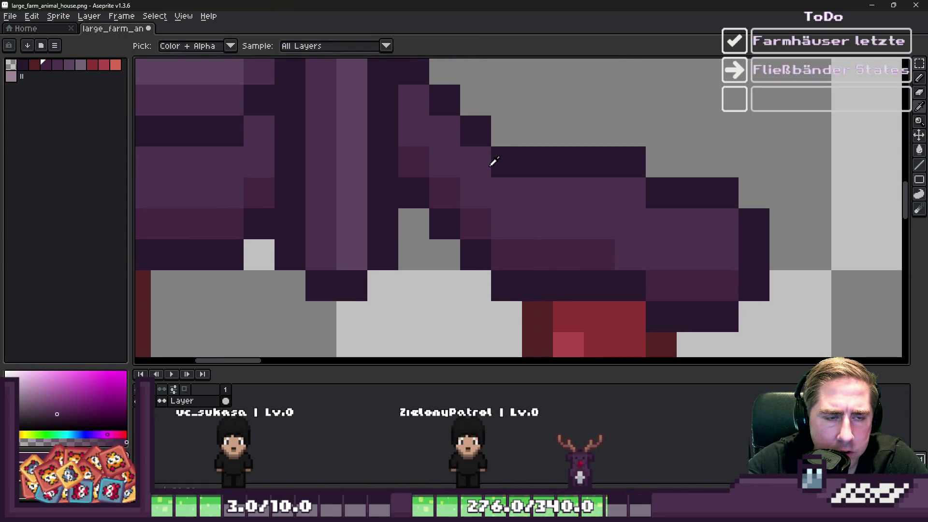
key(alt)
click(506, 165)
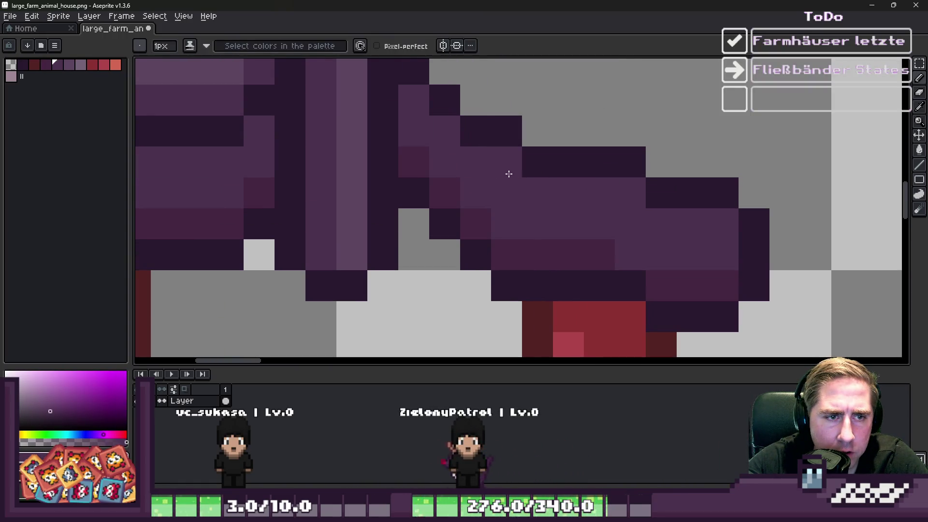
scroll(507, 174, down, 5)
scroll(503, 191, up, 4)
click(510, 169)
- Erase a stray pixel on the slope and darken a pixel near it
key(e)
click(508, 204)
scroll(503, 210, up, 1)
key(b)
click(507, 183)
- Darken a pixel beside the slope with the darkest palette colour and paint another mid purple
alt+click(520, 126)
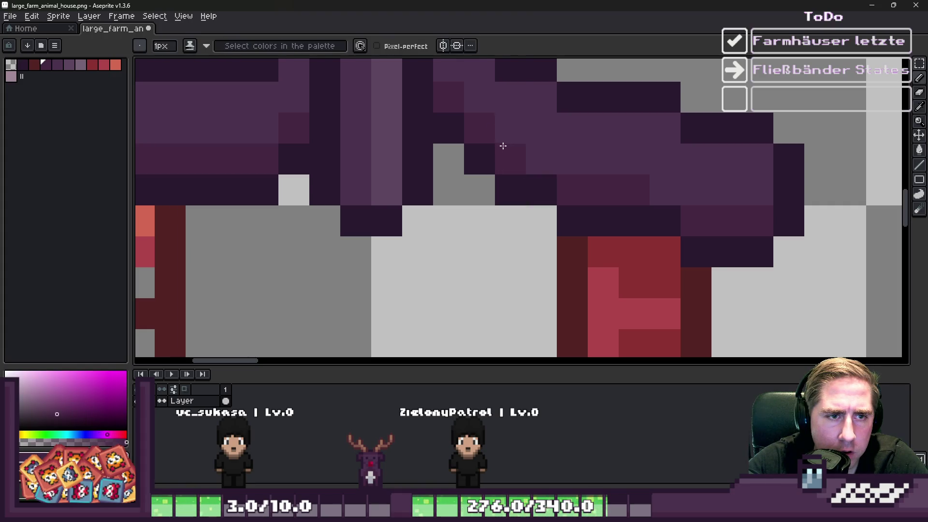
scroll(531, 186, down, 4)
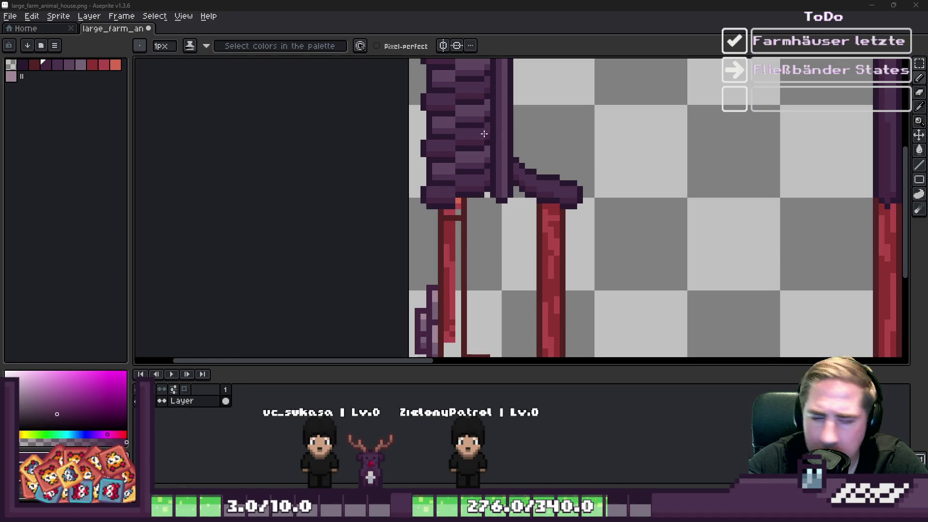
scroll(484, 134, down, 3)
scroll(481, 132, up, 5)
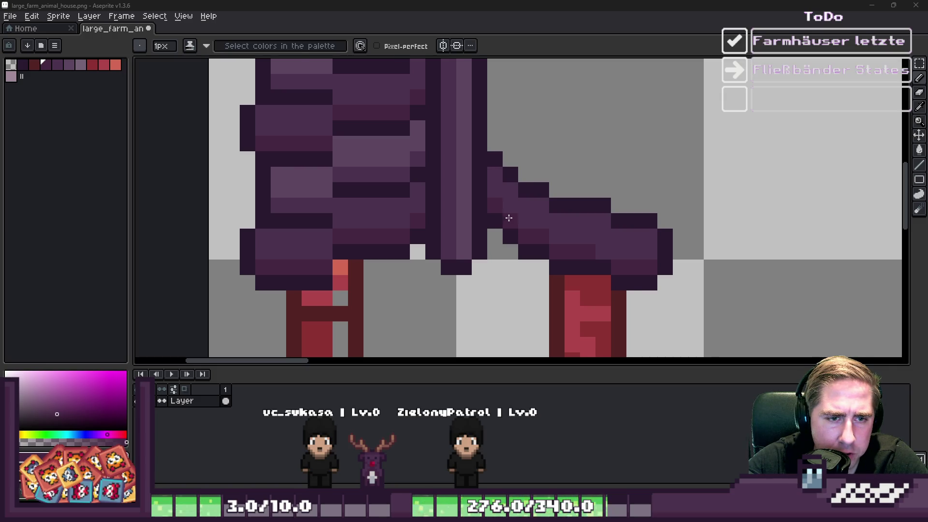
scroll(635, 246, up, 1)
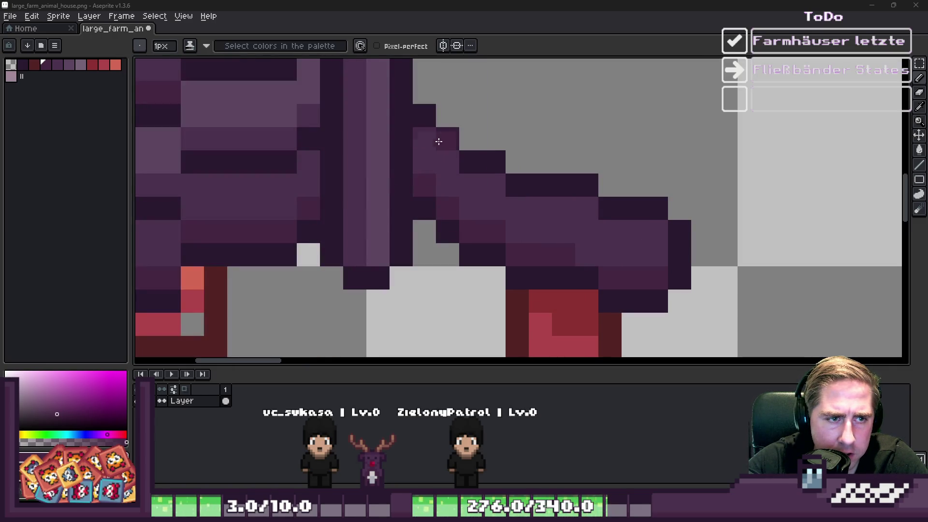
scroll(463, 140, up, 1)
alt+click(412, 99)
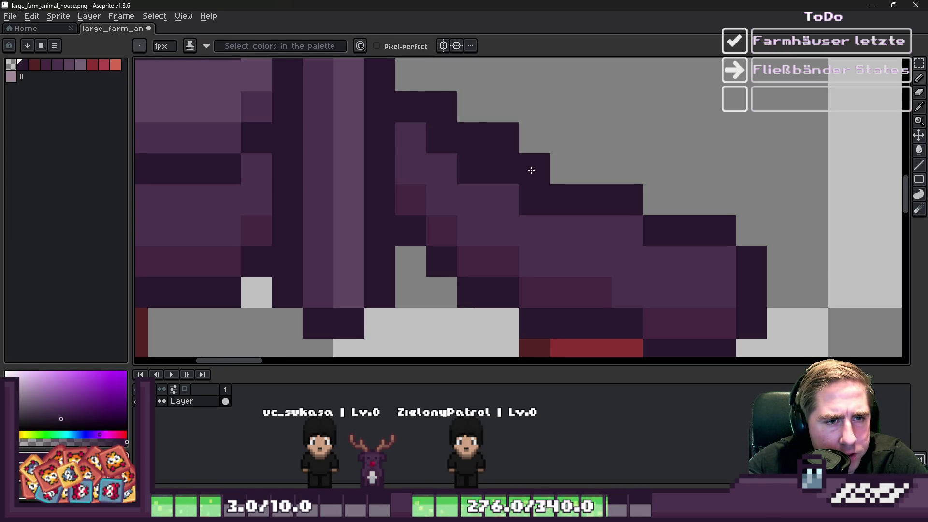
click(551, 177)
alt+click(563, 224)
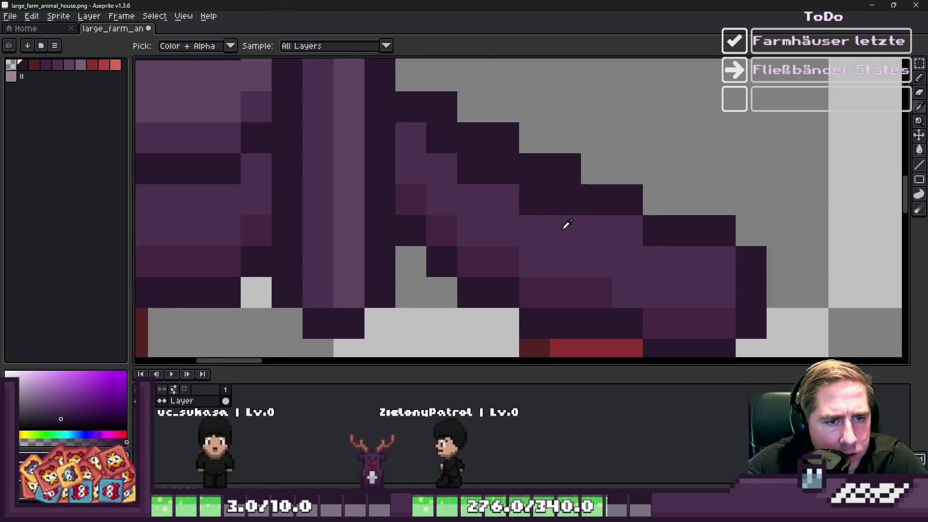
click(525, 208)
- Eyedrop the dark roof colour and darken two stray pixels on the roof edge
key(alt)
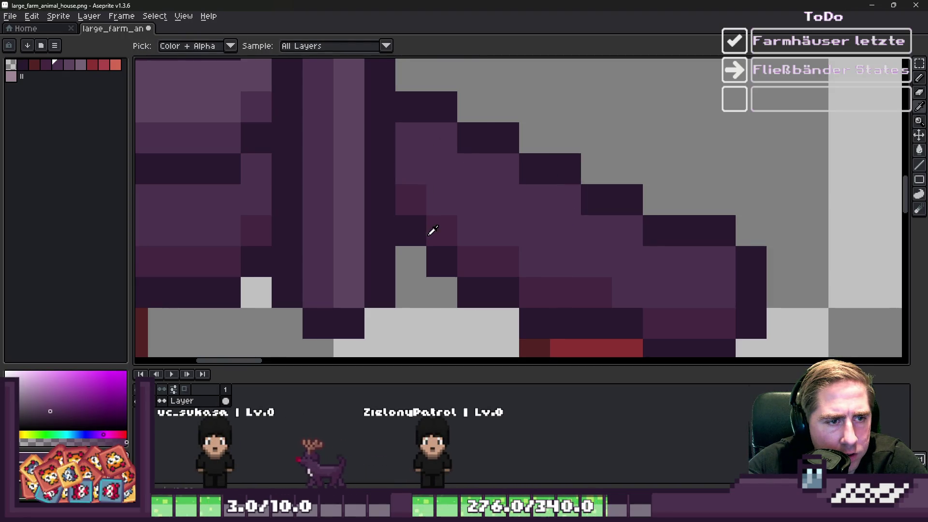
alt+click(417, 225)
click(431, 231)
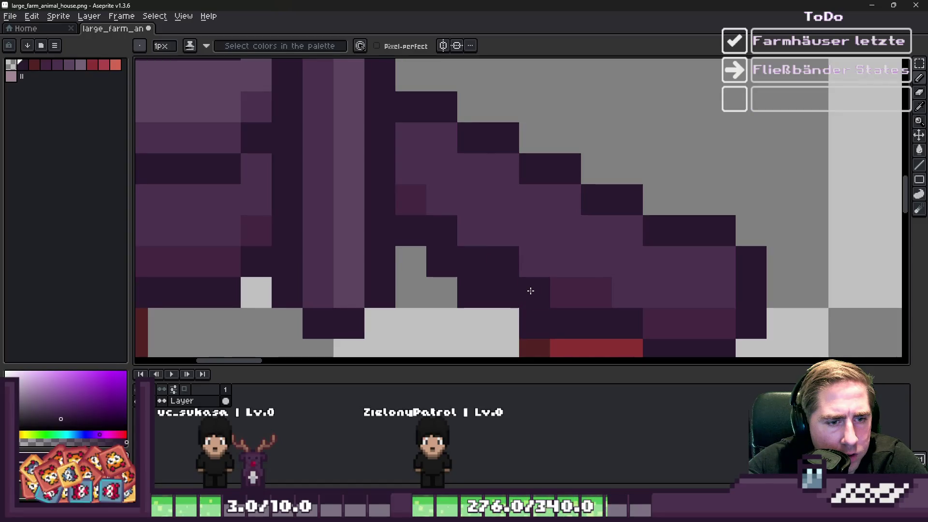
key(e)
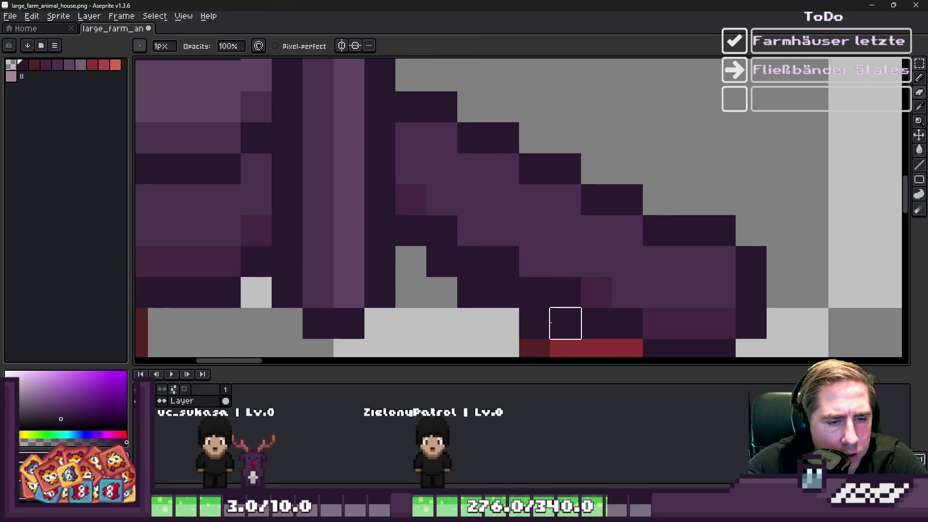
scroll(441, 245, down, 3)
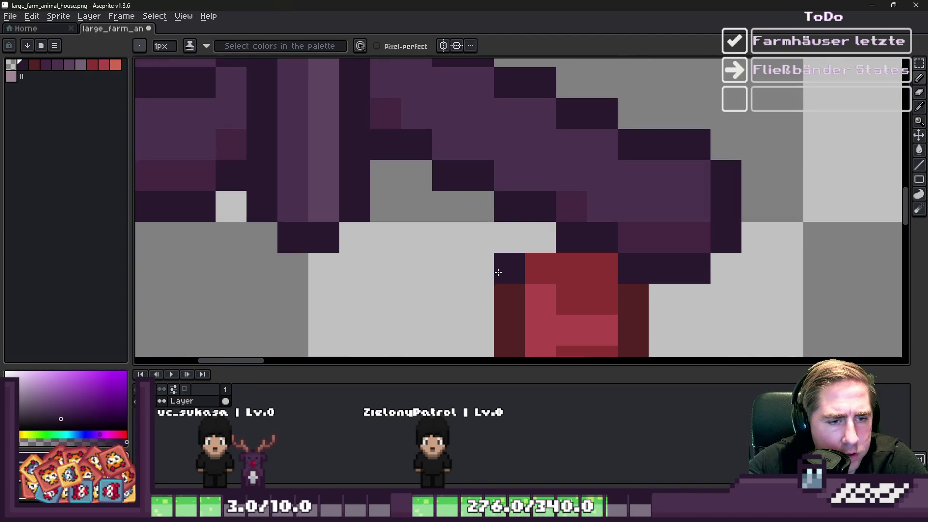
- Paint one red wall-colour pixel on the roof's top edge, then marquee the roof's right end
alt+click(537, 254)
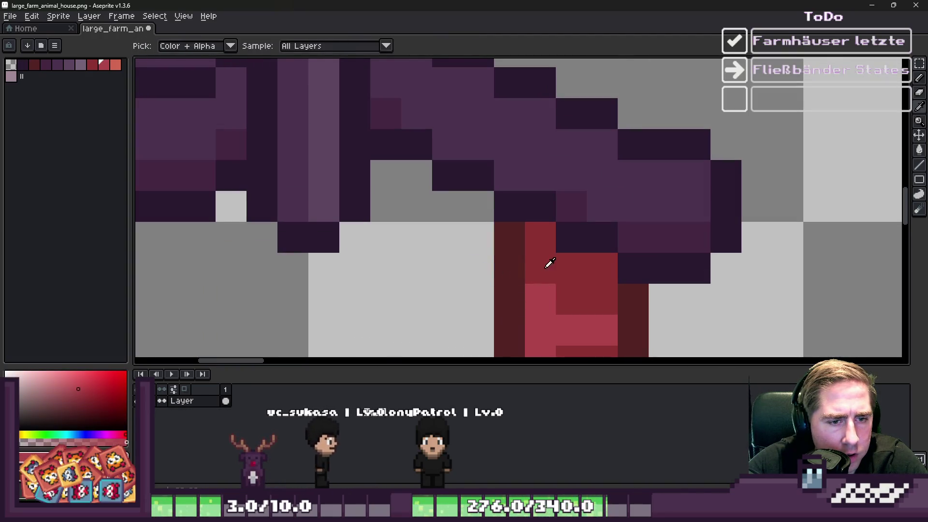
scroll(540, 191, down, 2)
scroll(539, 192, up, 3)
click(559, 255)
scroll(541, 186, down, 2)
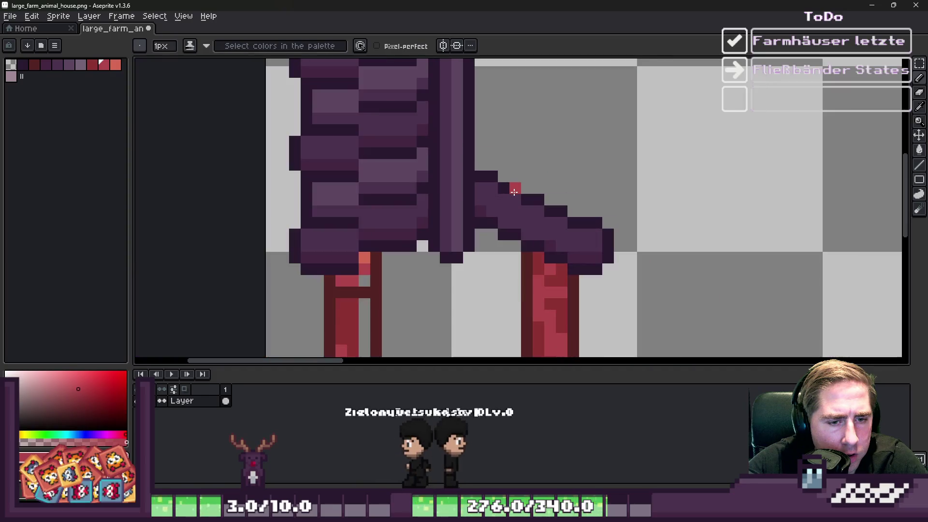
scroll(611, 251, up, 1)
key(m)
drag(575, 186, 639, 312)
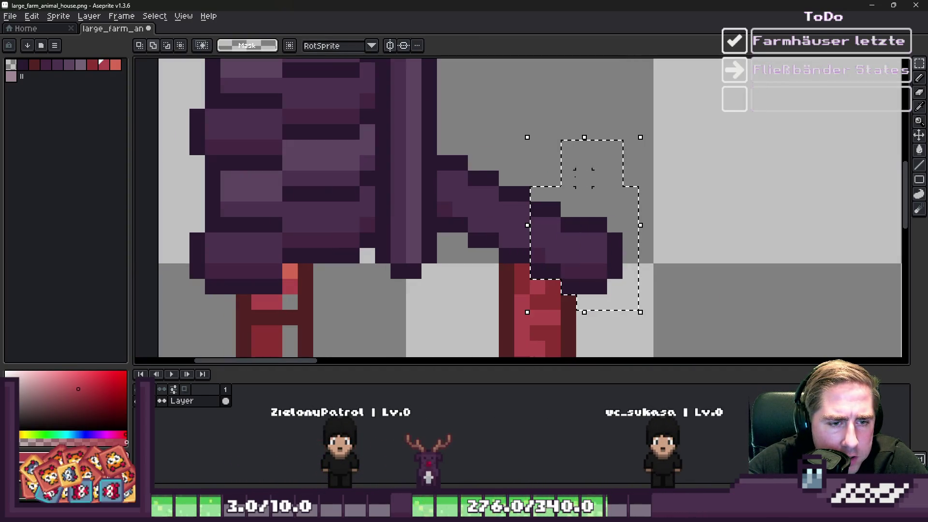
- Deselect and paint two purple pixels on the right roof slope
scroll(551, 242, up, 2)
key(ctrl+d)
key(b)
alt+click(580, 259)
click(635, 268)
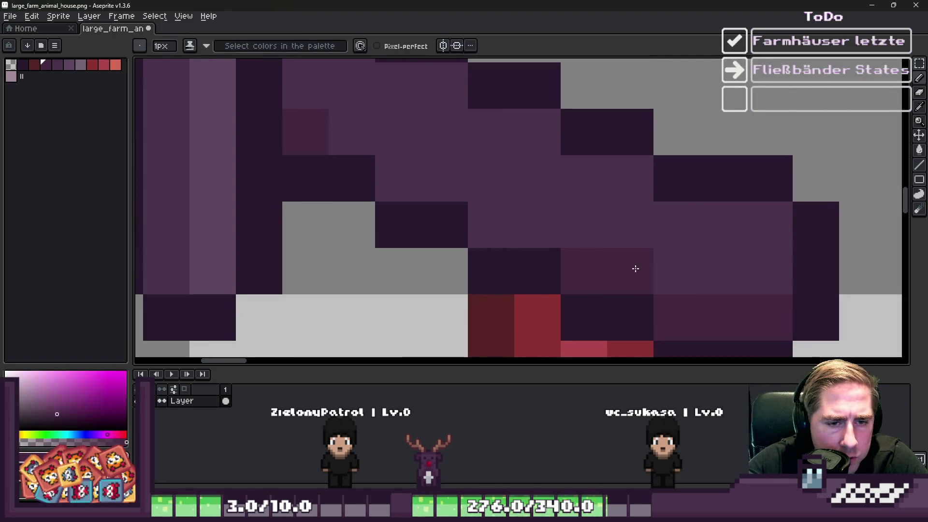
scroll(430, 189, down, 3)
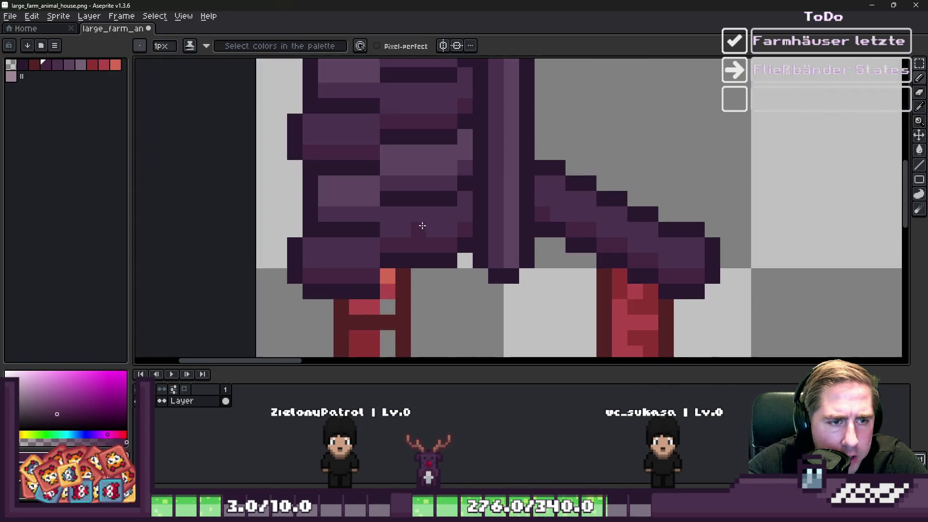
alt+click(549, 208)
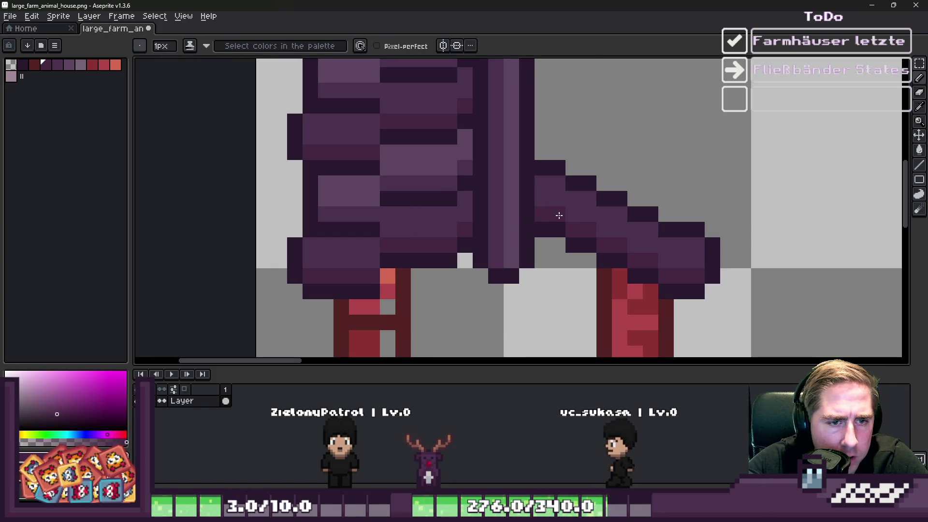
- Marquee the right roof slope in sections and try moving it, then cancel the move
key(m)
drag(721, 301, 657, 220)
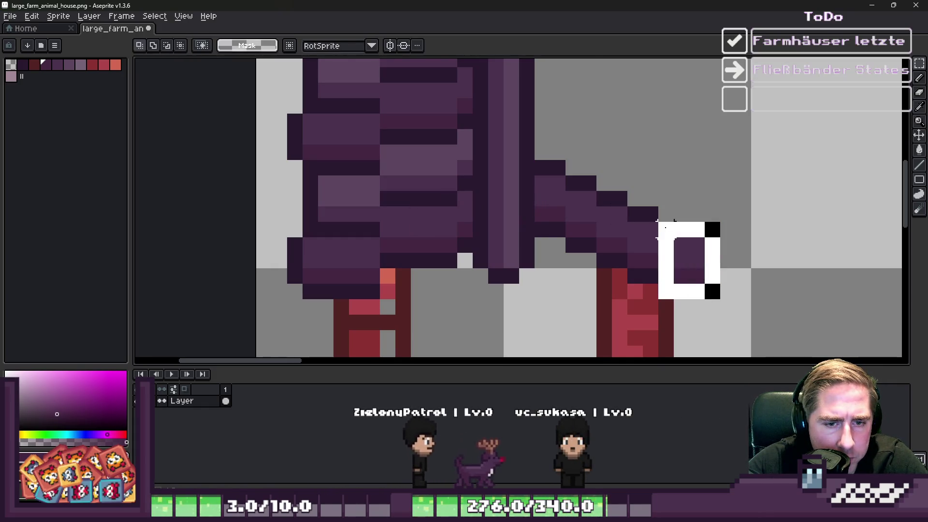
drag(658, 299, 626, 190)
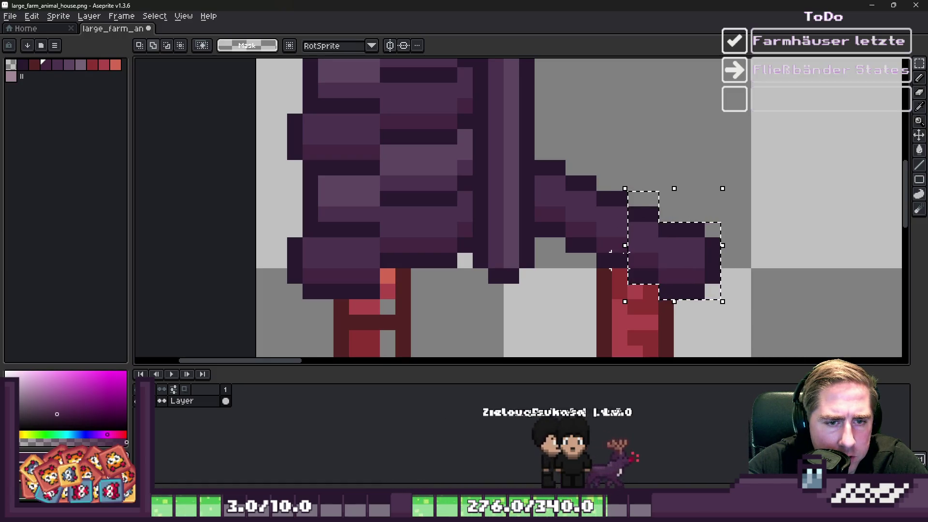
drag(613, 252, 643, 159)
drag(533, 223, 599, 129)
drag(575, 203, 603, 161)
key(Escape)
- Recolour a roof shade to a lighter purple with the fill tool
key(g)
alt+click(498, 135)
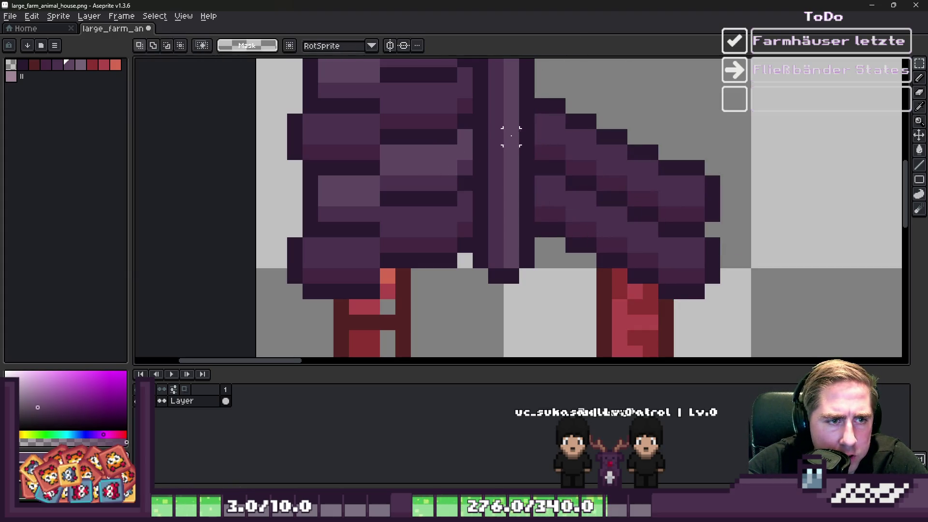
click(549, 133)
key(ctrl+z)
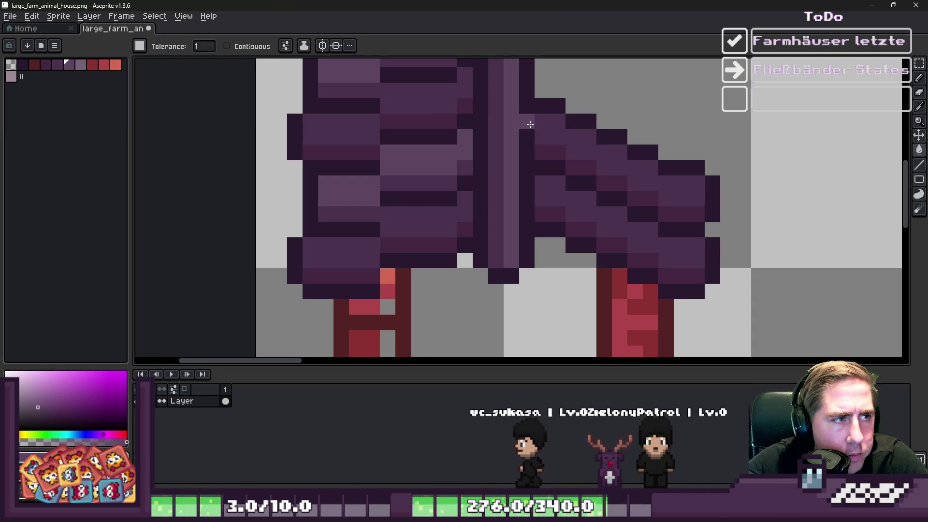
click(173, 48)
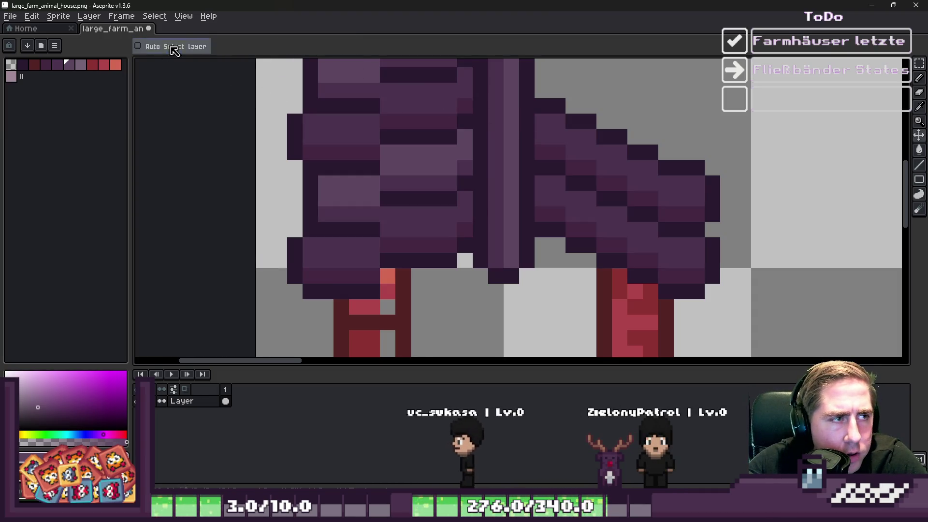
click(561, 145)
alt+click(473, 166)
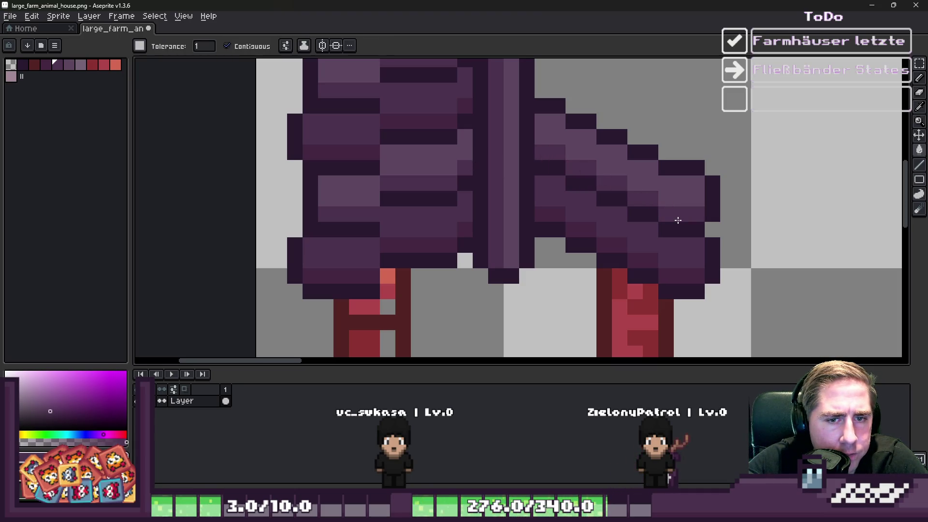
- Select the right roof slope up to the ridge and drag it upright beside the ridge
key(m)
mouse_move(705, 285)
mouse_down()
mouse_move(642, 184)
mouse_move(658, 145)
mouse_up()
drag(604, 261, 729, 72)
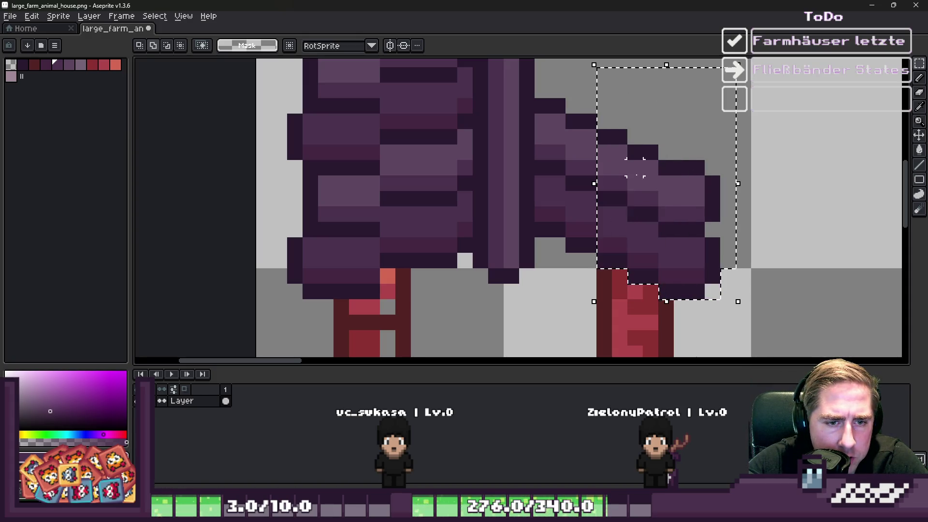
drag(541, 244, 593, 86)
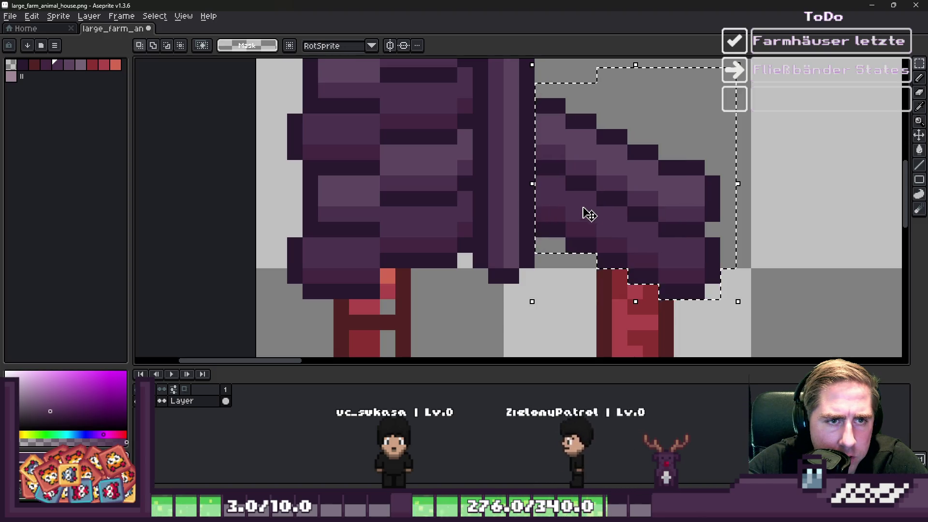
scroll(599, 232, down, 3)
mouse_move(613, 241)
mouse_down()
mouse_move(598, 116)
mouse_move(590, 210)
mouse_move(611, 77)
mouse_up()
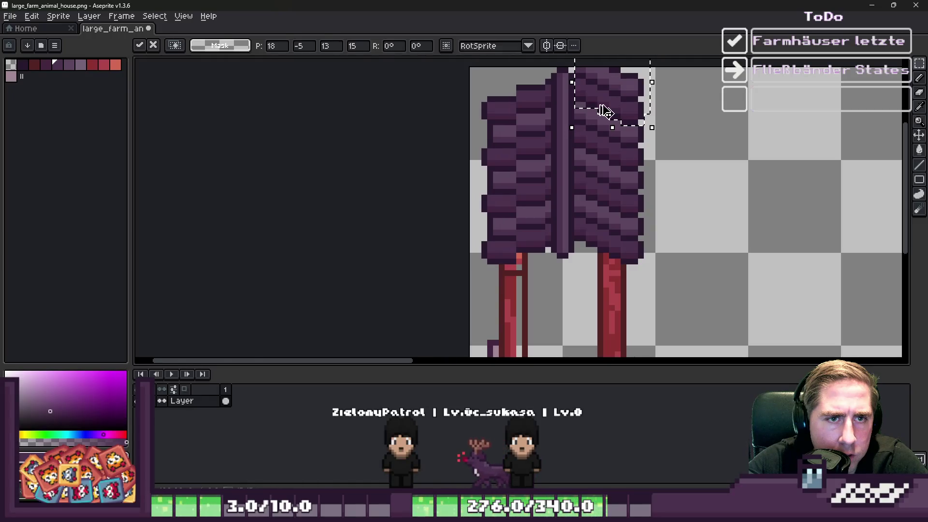
- Commit the raised roof piece and enlarge the brush to 4px
key(b)
scroll(608, 102, up, 4)
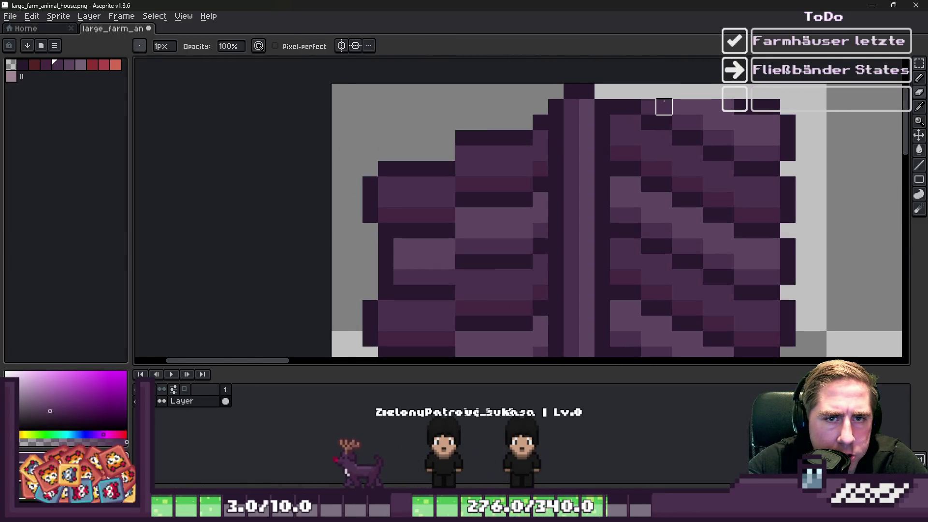
key(plus)
key(plus)
key(plus)
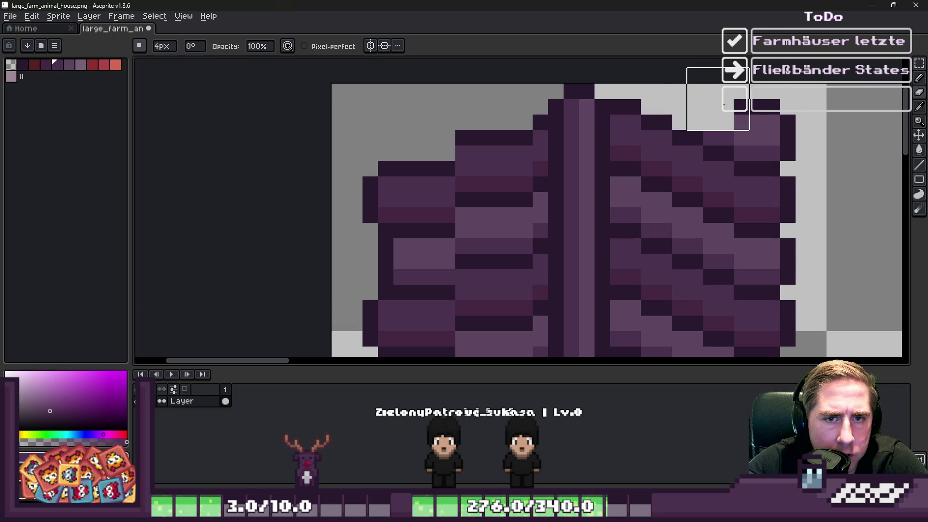
scroll(613, 100, down, 6)
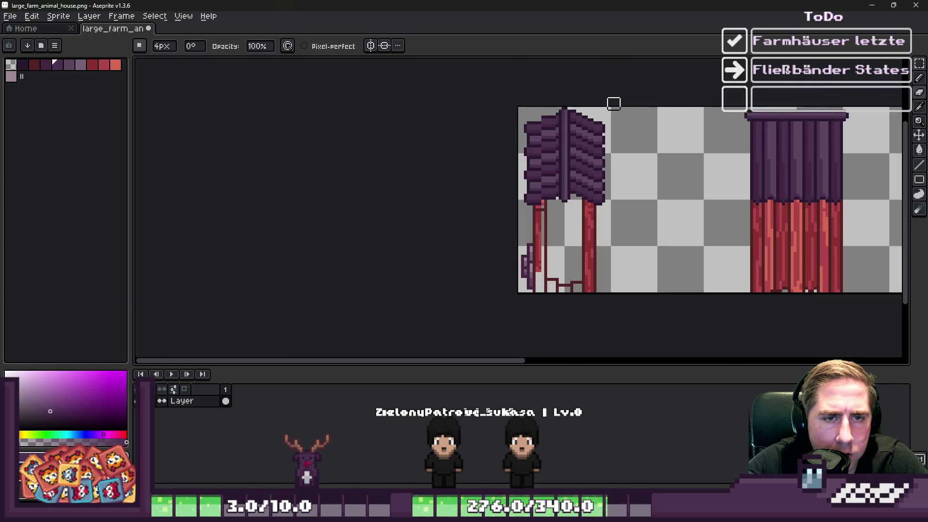
scroll(603, 135, up, 2)
- Zoom over the sprite strip, then bring the Godot Engine editor to the front
key(m)
scroll(580, 170, down, 2)
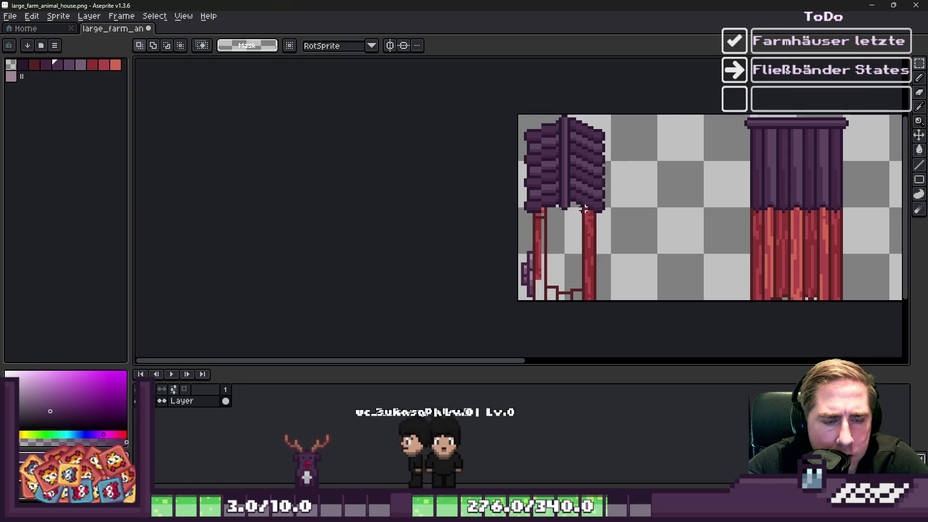
scroll(565, 194, up, 2)
scroll(565, 182, down, 2)
scroll(556, 183, up, 2)
scroll(553, 184, down, 2)
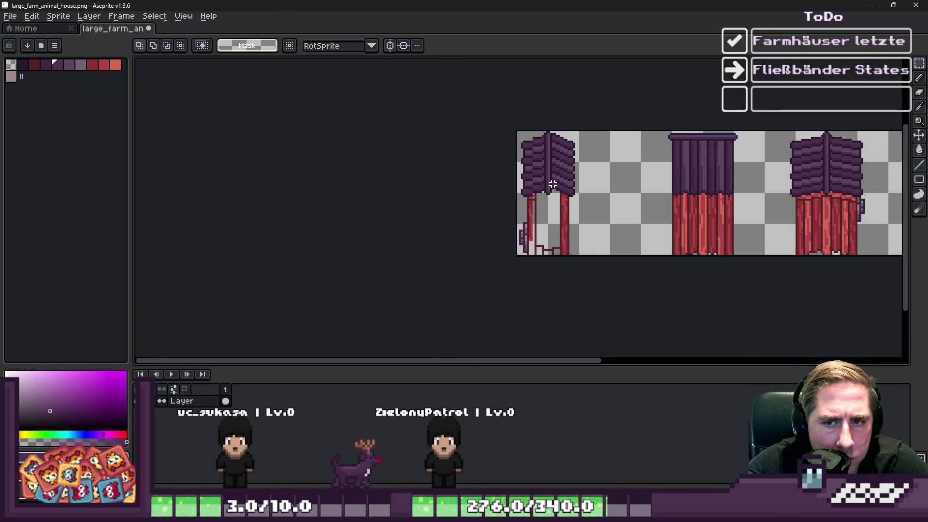
scroll(552, 184, up, 2)
scroll(550, 183, down, 1)
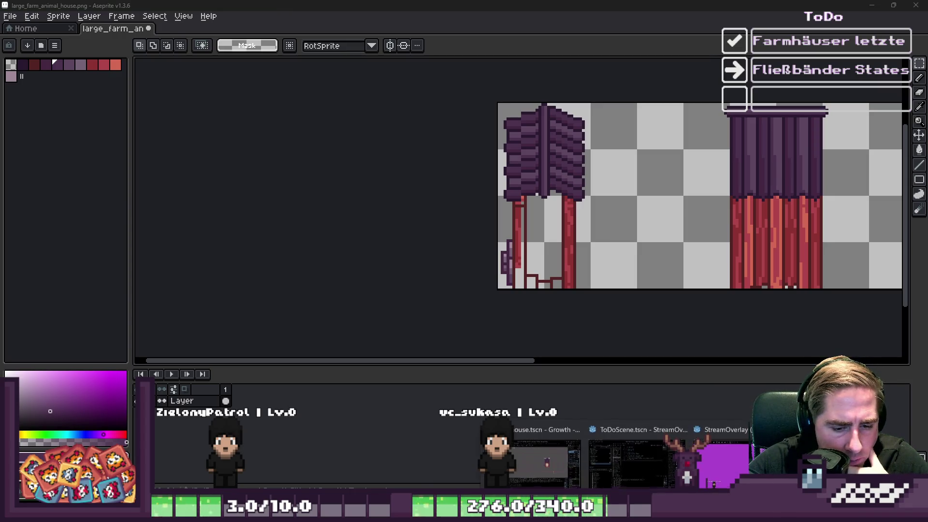
click(546, 440)
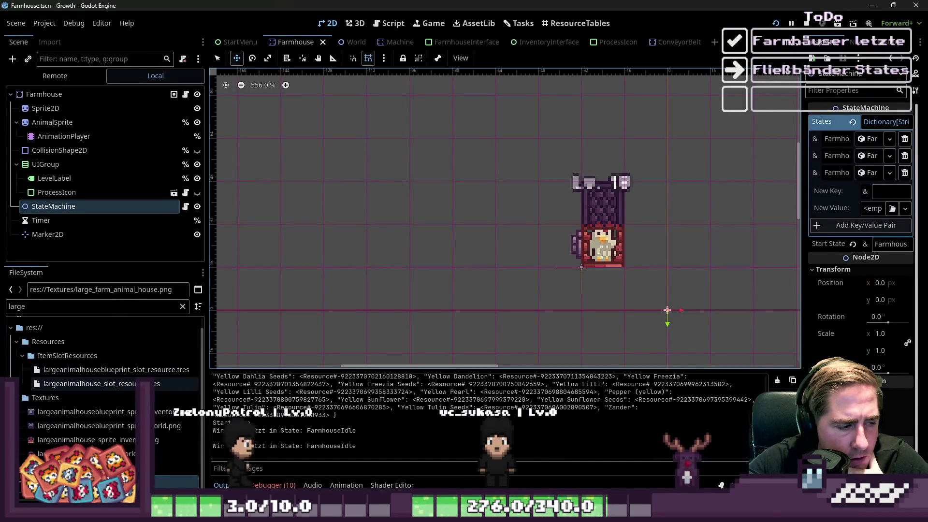
- Filter the FileSystem for 'small' and open small_farm_animal_house.png in Aseprite as an external program
double_click(44, 308)
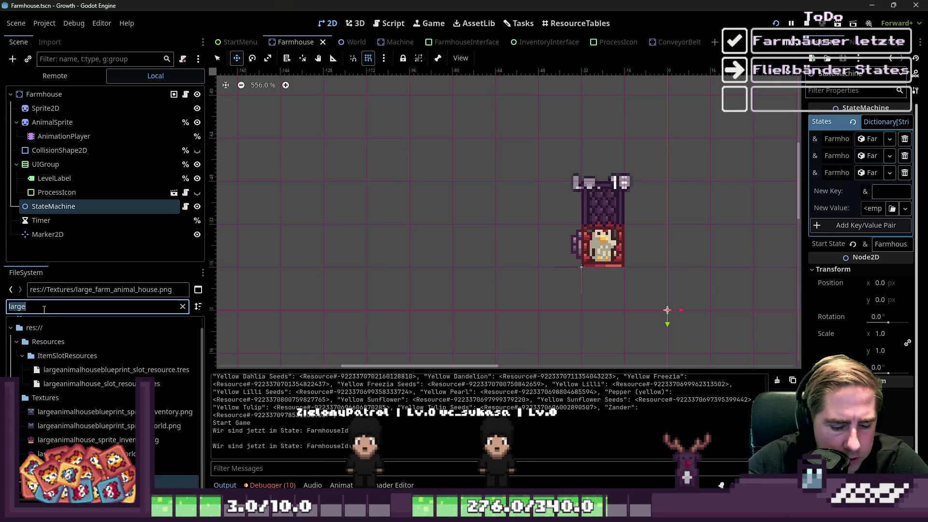
text(small)
scroll(67, 401, down, 5)
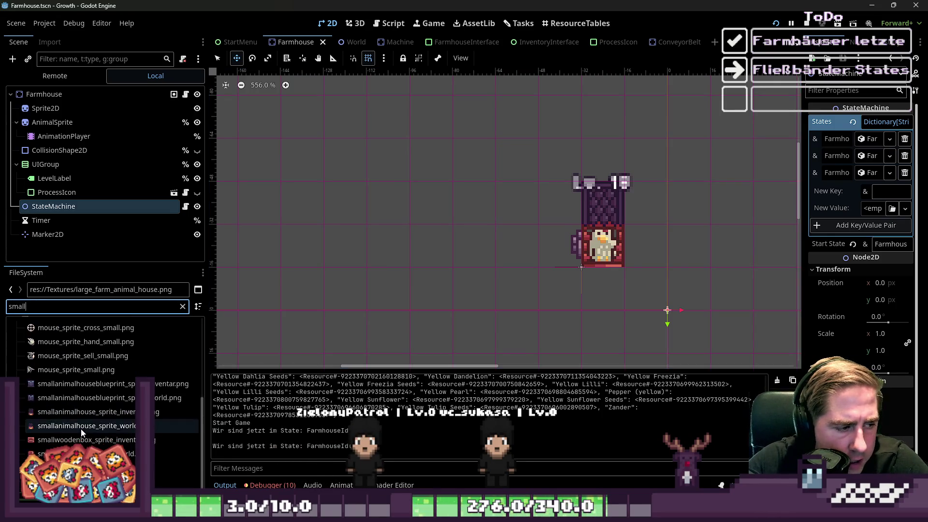
click(68, 439)
click(68, 467)
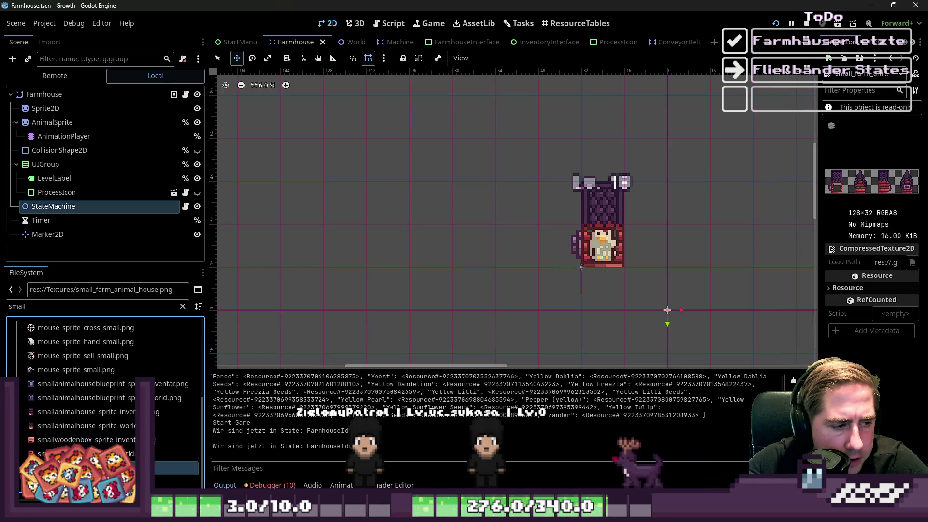
right_click(102, 464)
click(145, 477)
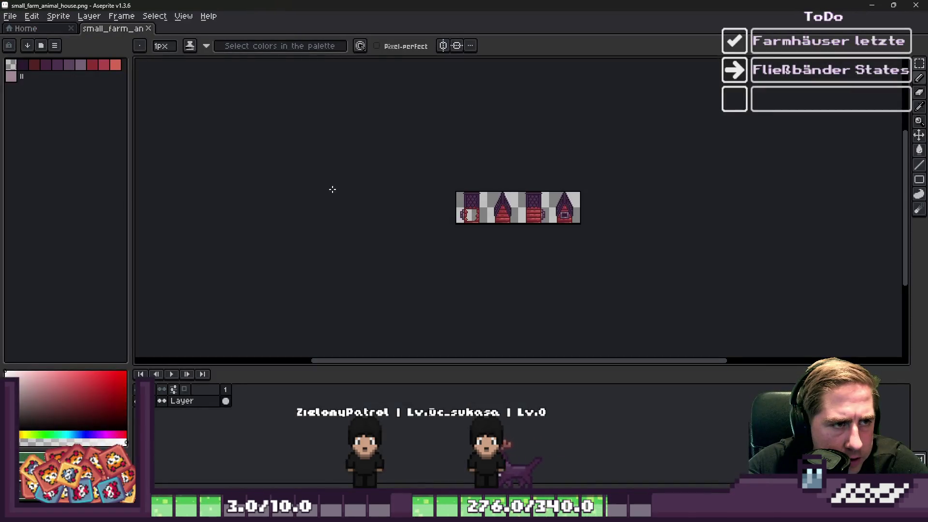
- Marquee the first door tile of the small sheet, then switch to the large_farm_animal_house.png window
key(m)
scroll(468, 274, up, 2)
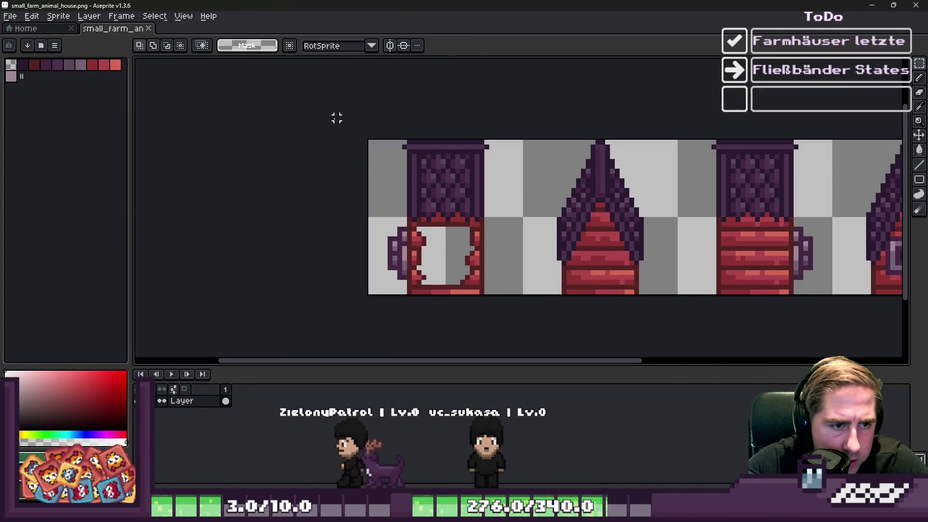
drag(368, 134, 524, 290)
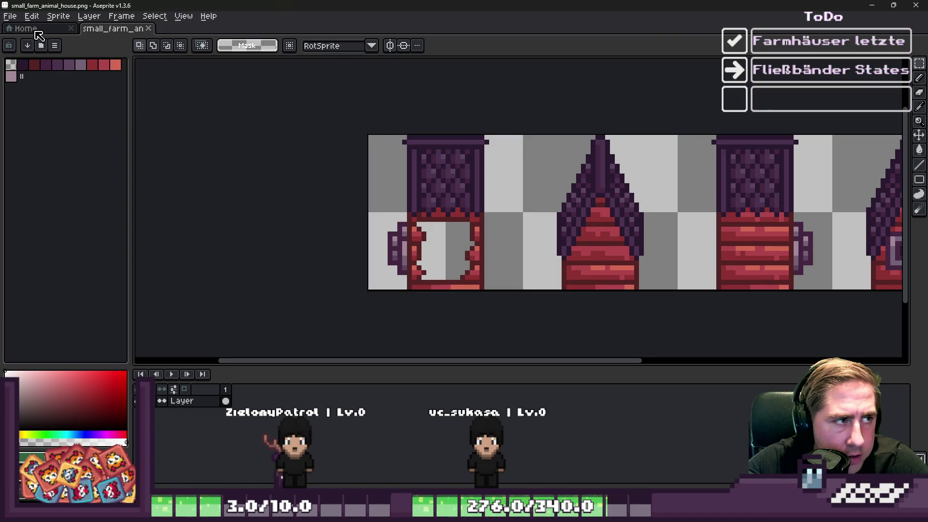
click(867, 5)
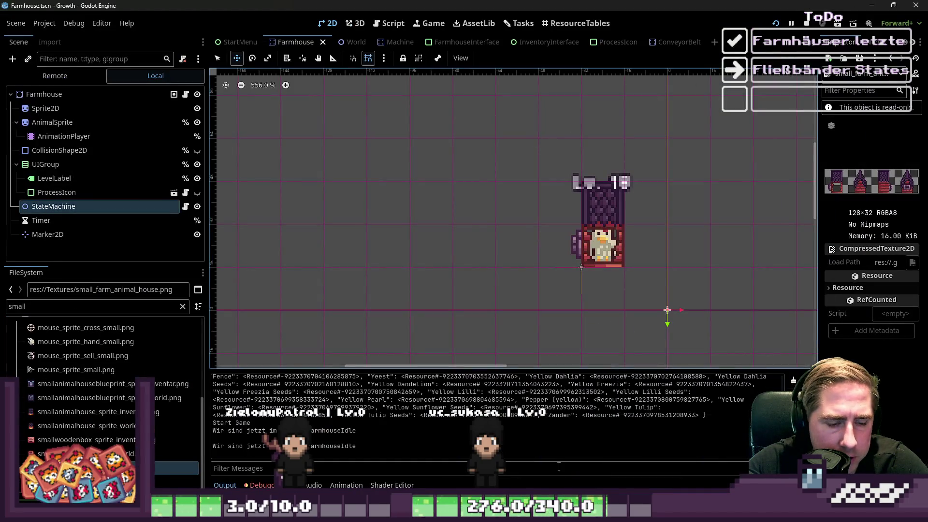
mouse_move(623, 513)
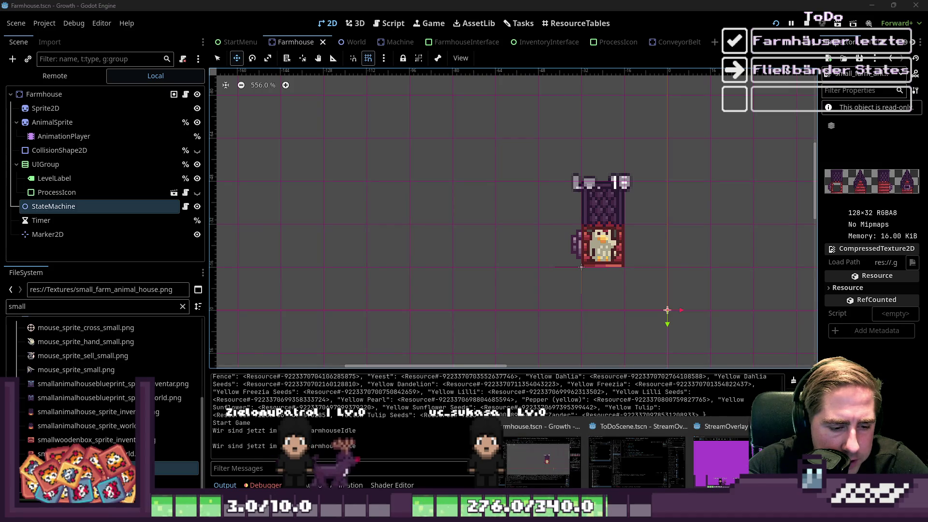
mouse_move(465, 513)
click(367, 467)
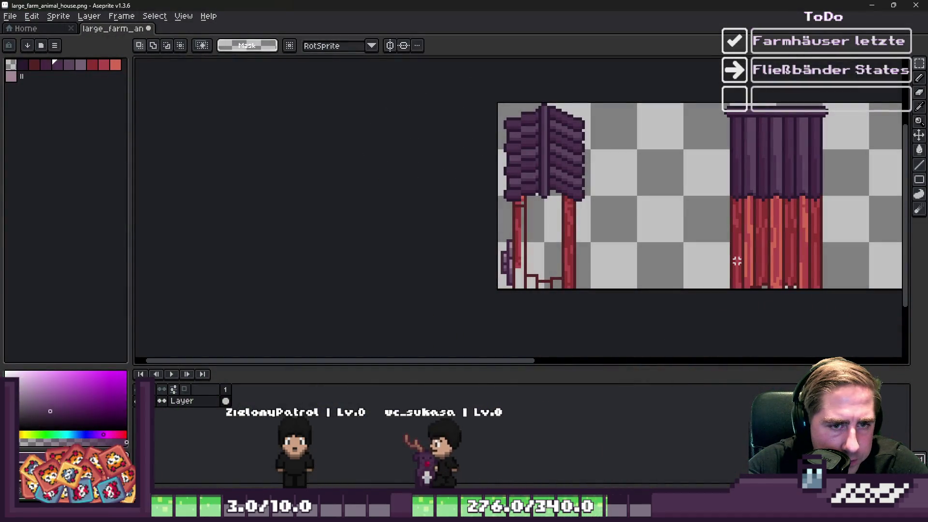
- Paste the door tile and place it beside the first house
scroll(679, 244, up, 2)
key(ctrl+v)
mouse_move(475, 145)
mouse_down()
mouse_move(659, 286)
mouse_move(642, 253)
mouse_up()
key(Return)
- Select and delete the left half of the first house's roof
scroll(547, 192, down, 1)
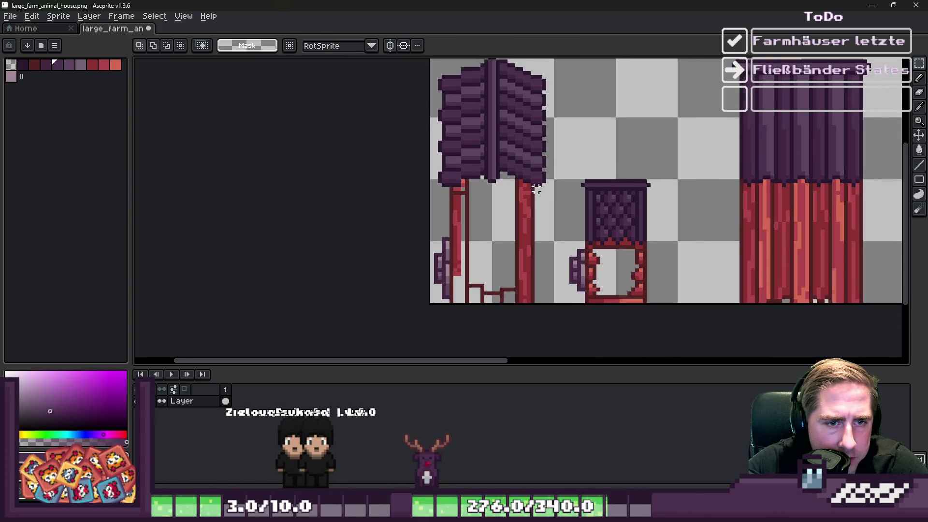
scroll(396, 189, down, 2)
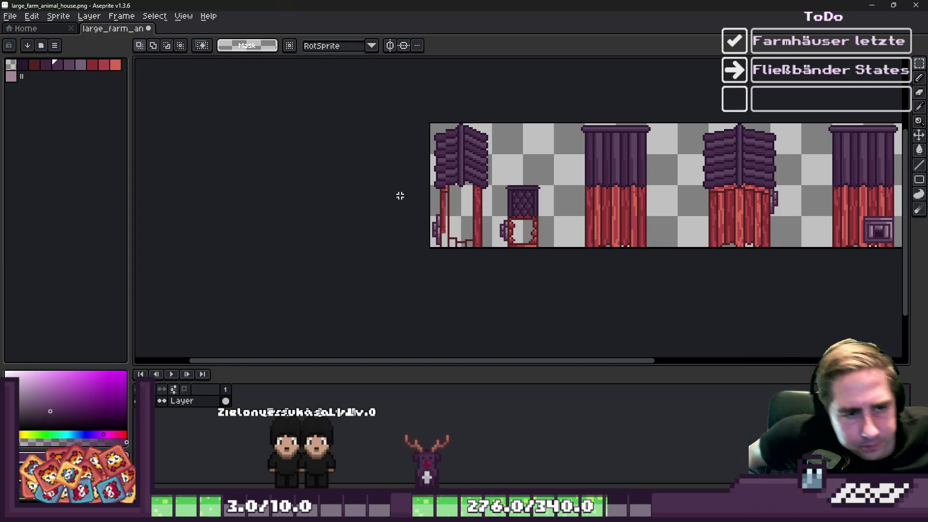
scroll(420, 149, up, 3)
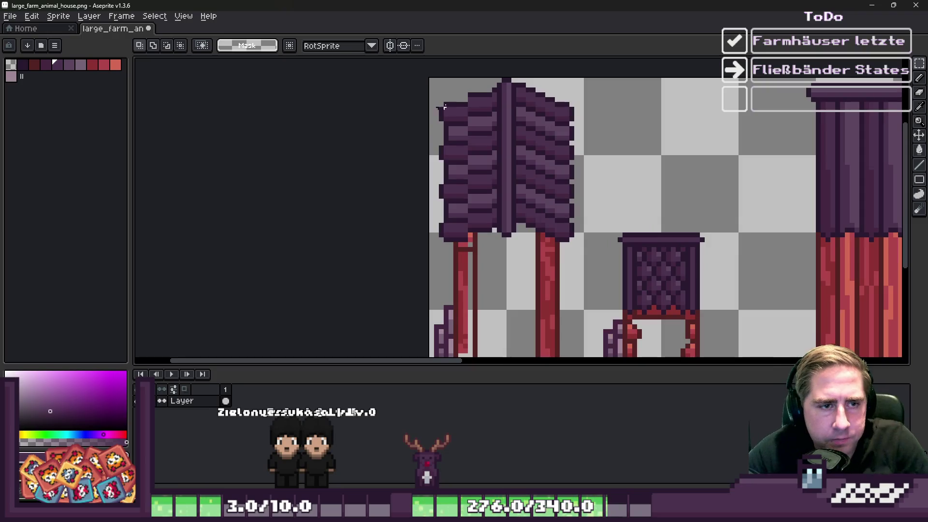
scroll(494, 94, up, 1)
drag(494, 84, 417, 262)
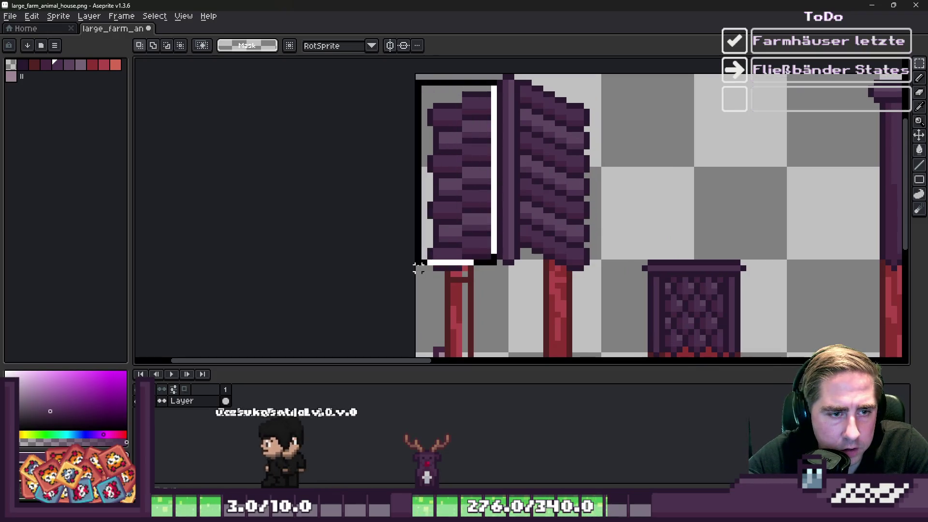
key(Delete)
- Delete the pixels above the ridge top and select the remaining purple roof half
scroll(450, 147, down, 3)
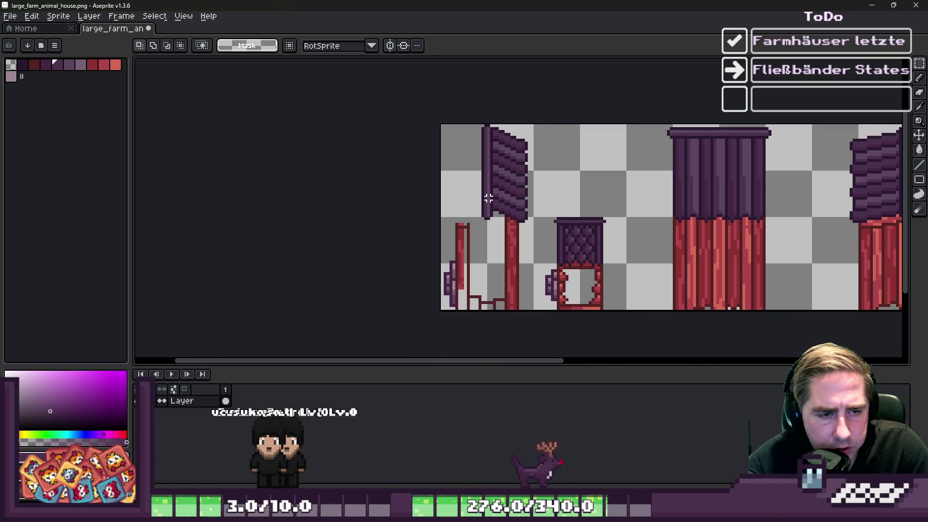
scroll(473, 123, up, 1)
drag(477, 107, 555, 167)
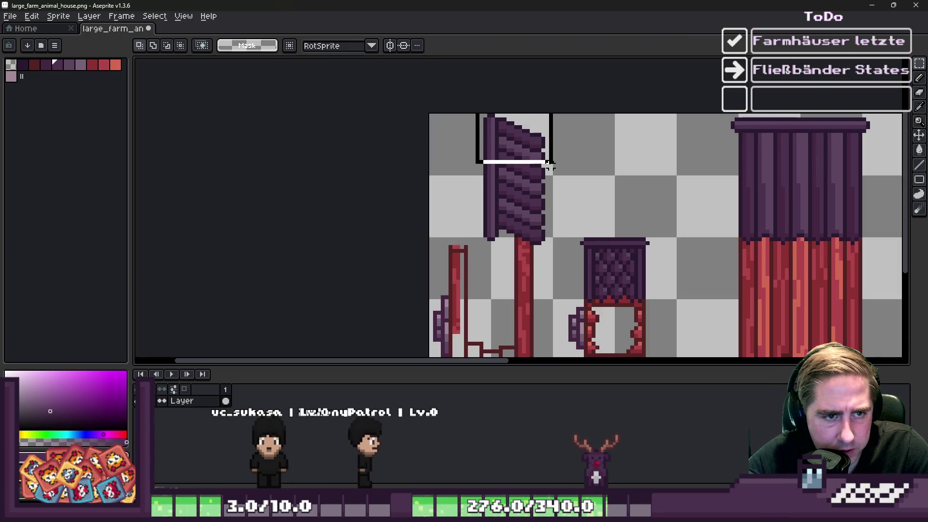
scroll(510, 159, up, 4)
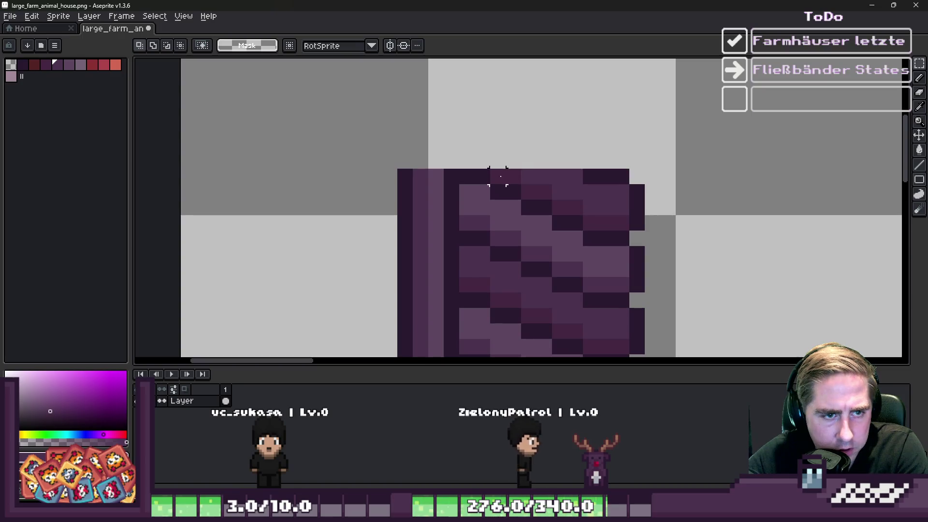
drag(488, 186, 801, 59)
click(658, 201)
drag(658, 213, 555, 155)
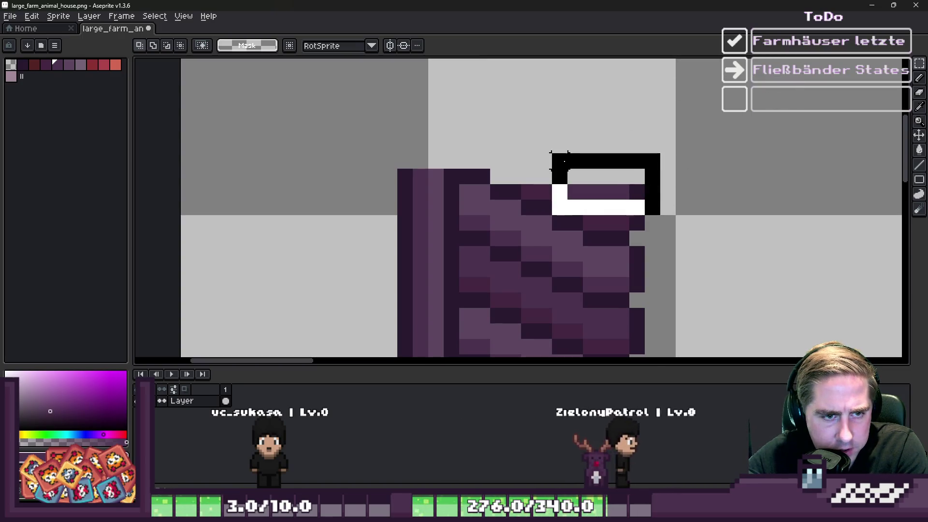
key(Delete)
scroll(590, 223, down, 4)
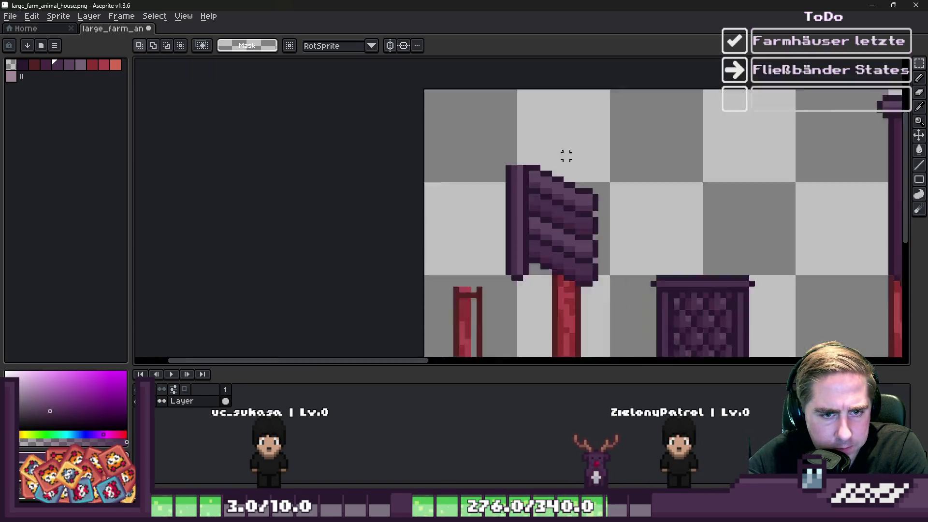
drag(544, 133, 617, 234)
- Lower the lone roof half onto its wall post and commit it
drag(549, 174, 556, 266)
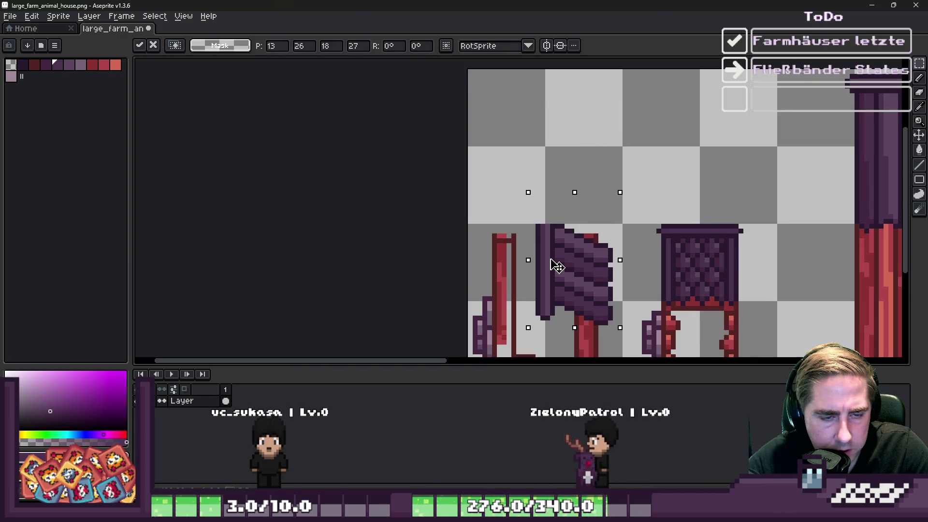
scroll(551, 261, down, 1)
scroll(546, 244, up, 1)
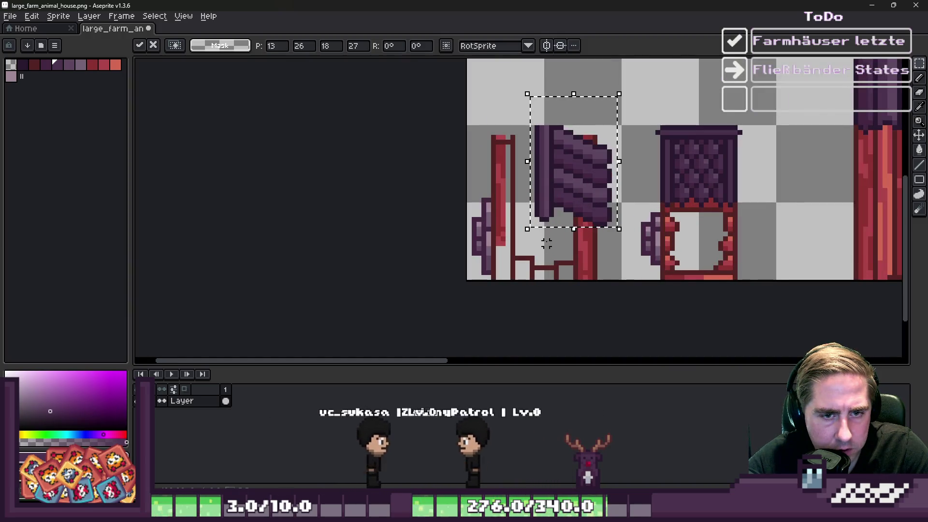
key(ctrl+d)
scroll(547, 244, up, 3)
- Erase the leftover bottom of the ridge column, darken two ridge pixels, and pick dark purple
key(b)
mouse_move(544, 212)
mouse_down()
mouse_move(541, 182)
mouse_move(558, 170)
mouse_move(556, 189)
mouse_up()
key(minus)
key(minus)
key(minus)
drag(531, 151, 548, 153)
key(e)
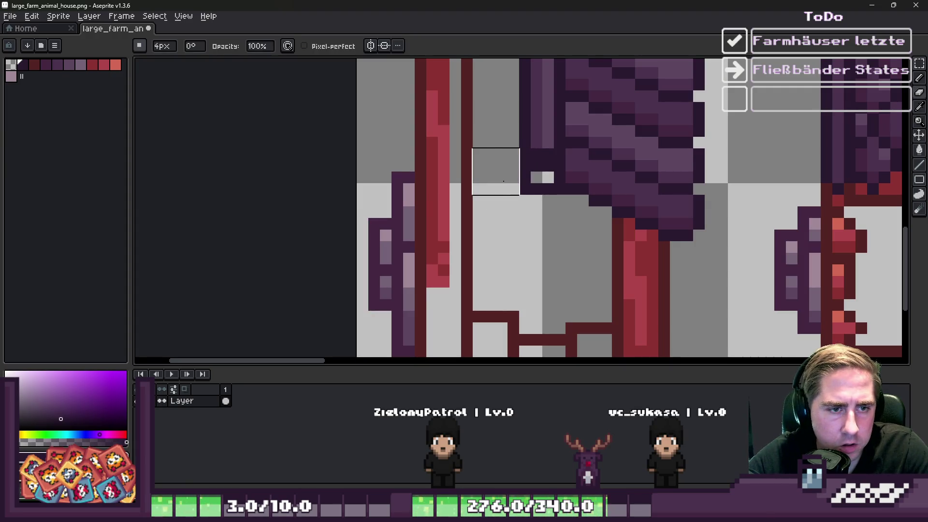
alt+click(536, 157)
- Fill the gap beside the ridge tip and paint two lighter purple pixels on the ridge
key(b)
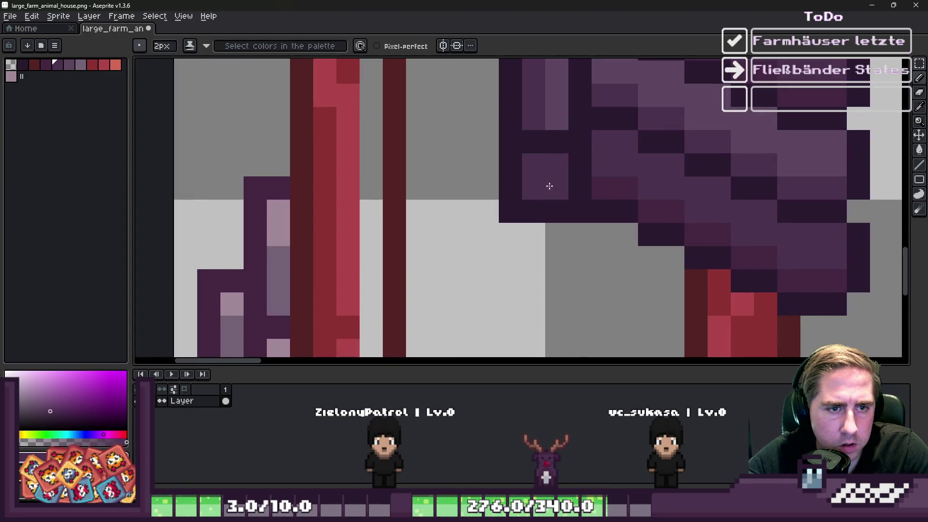
scroll(549, 182, down, 5)
scroll(487, 98, up, 4)
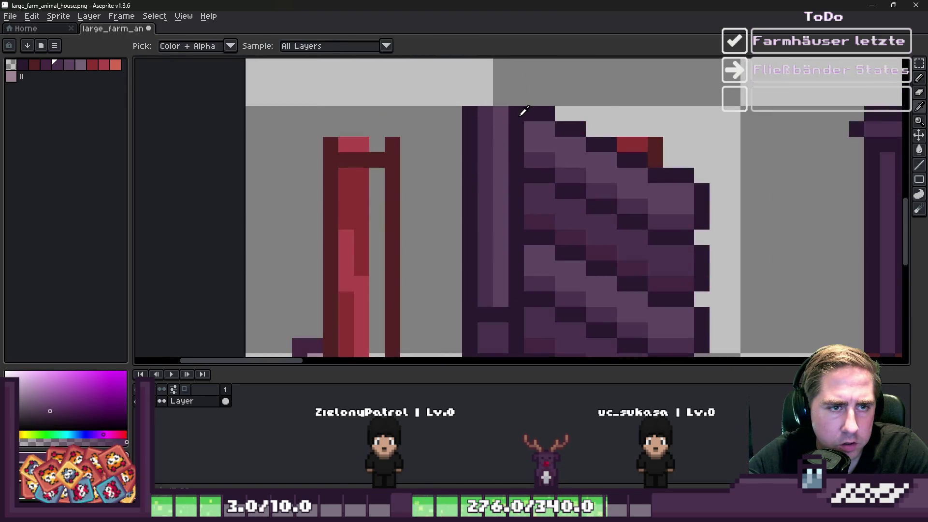
click(500, 103)
key(ctrl+z)
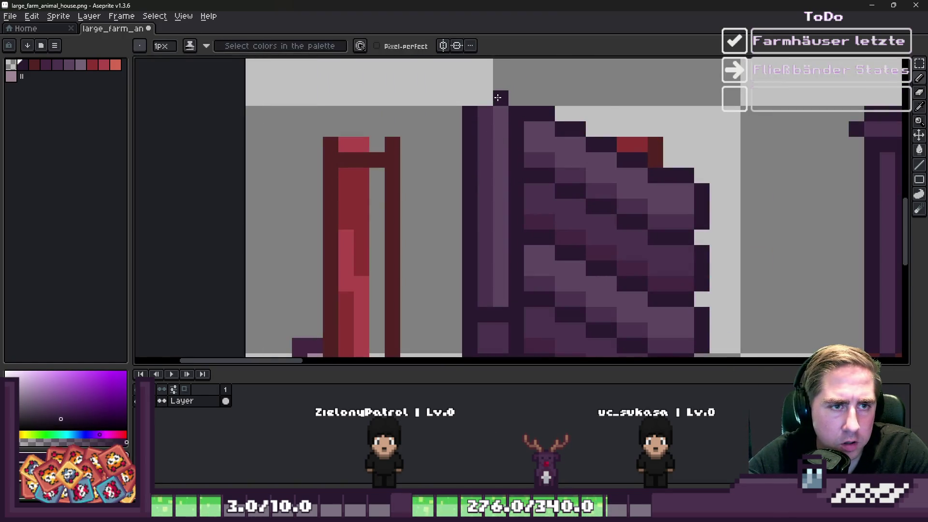
scroll(482, 98, down, 4)
scroll(484, 81, up, 4)
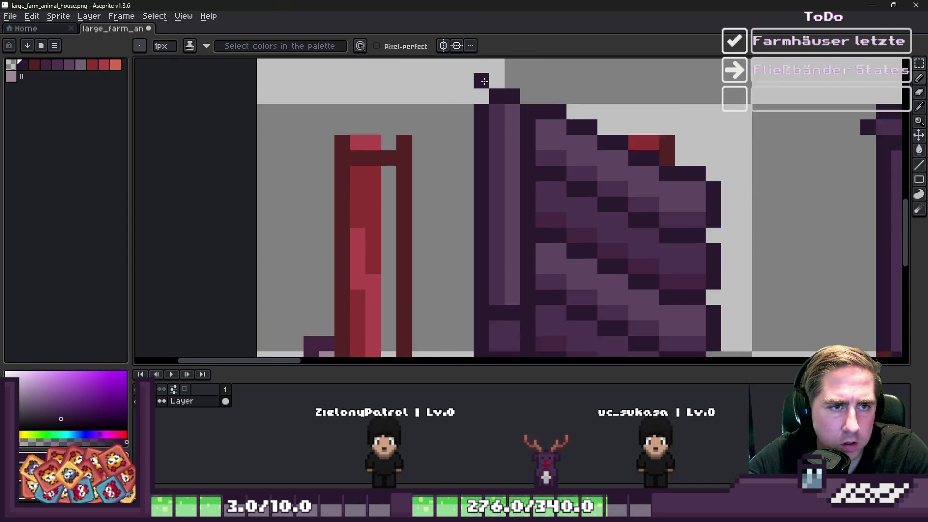
scroll(484, 81, up, 2)
click(548, 104)
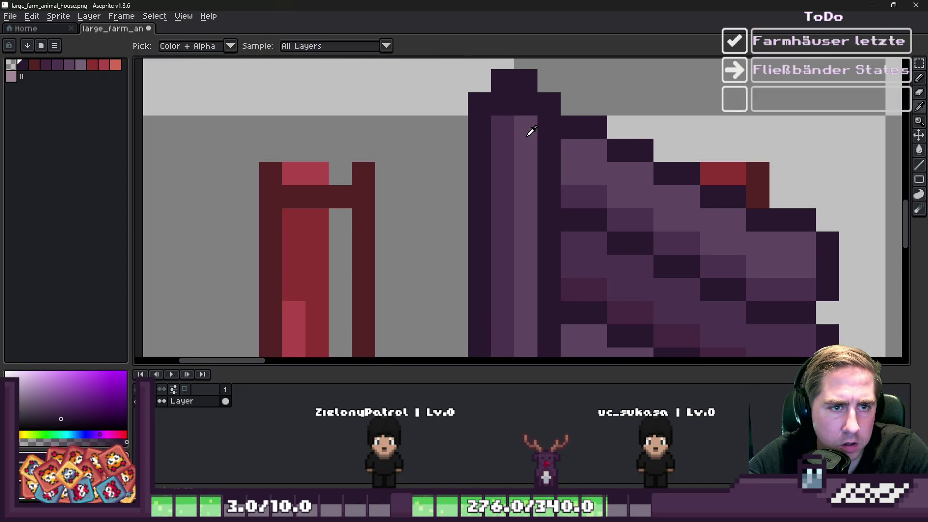
alt+click(530, 132)
drag(525, 104, 506, 127)
scroll(512, 83, down, 4)
scroll(537, 123, up, 3)
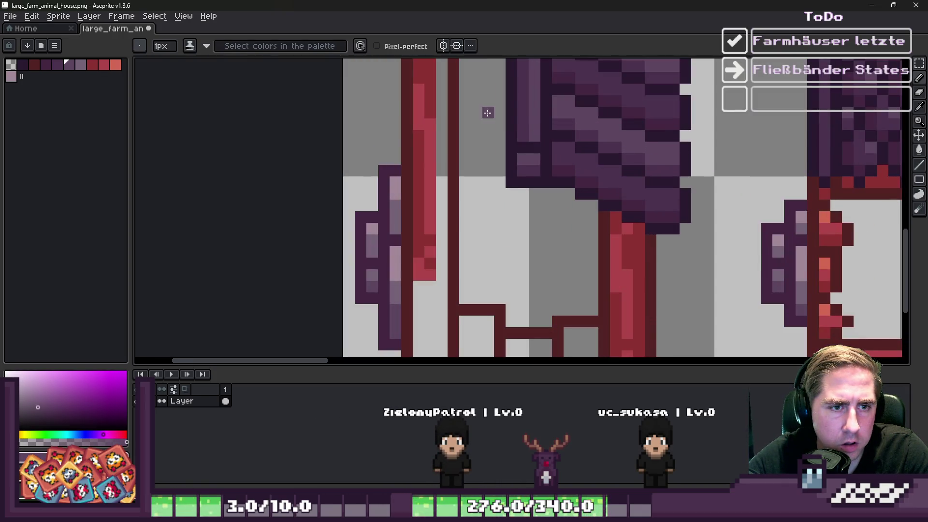
scroll(488, 113, down, 3)
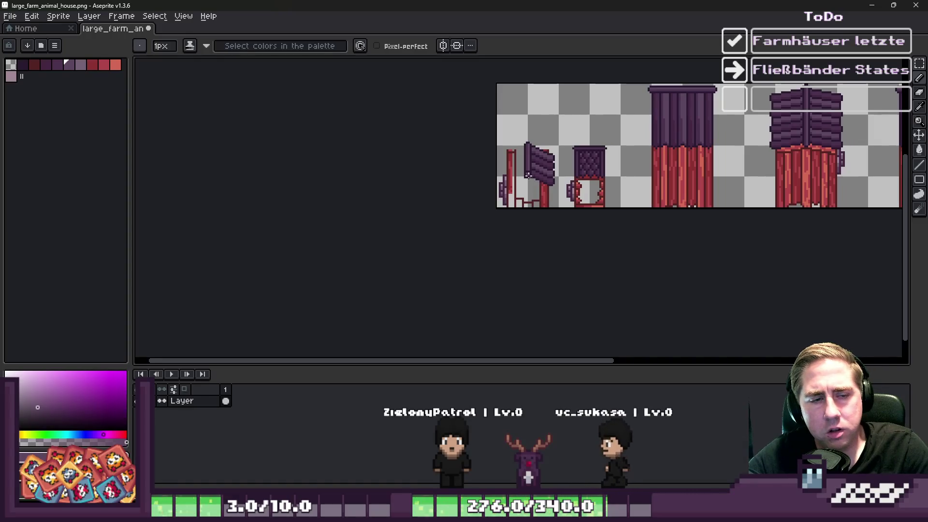
scroll(520, 169, up, 2)
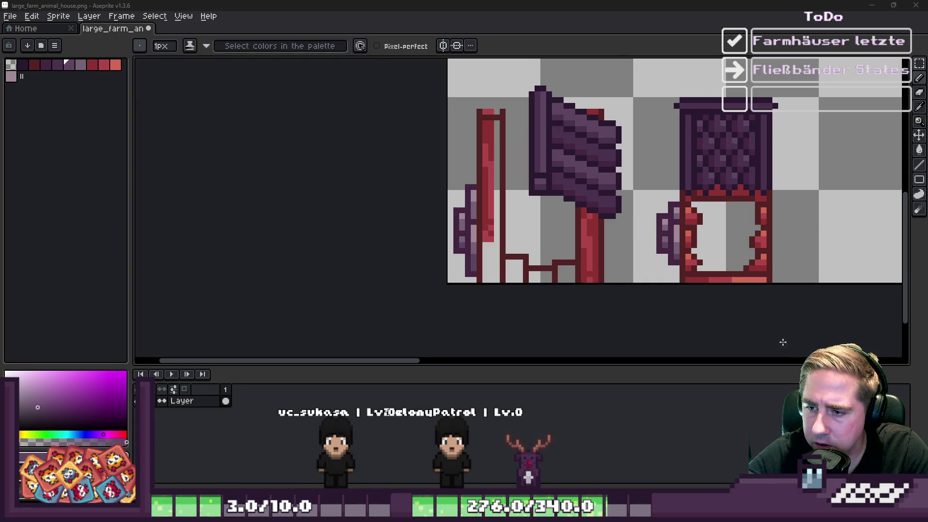
scroll(588, 104, up, 5)
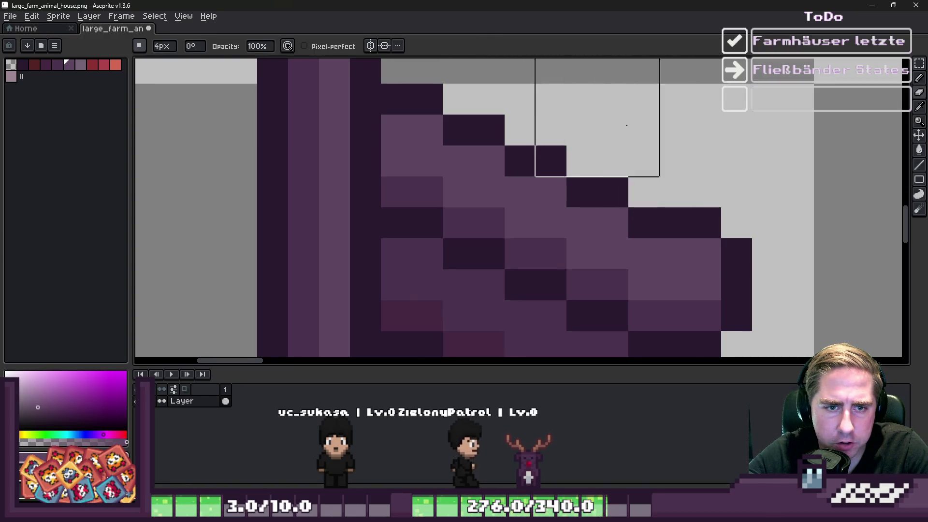
scroll(562, 152, down, 5)
scroll(562, 152, up, 1)
key(m)
scroll(577, 68, up, 1)
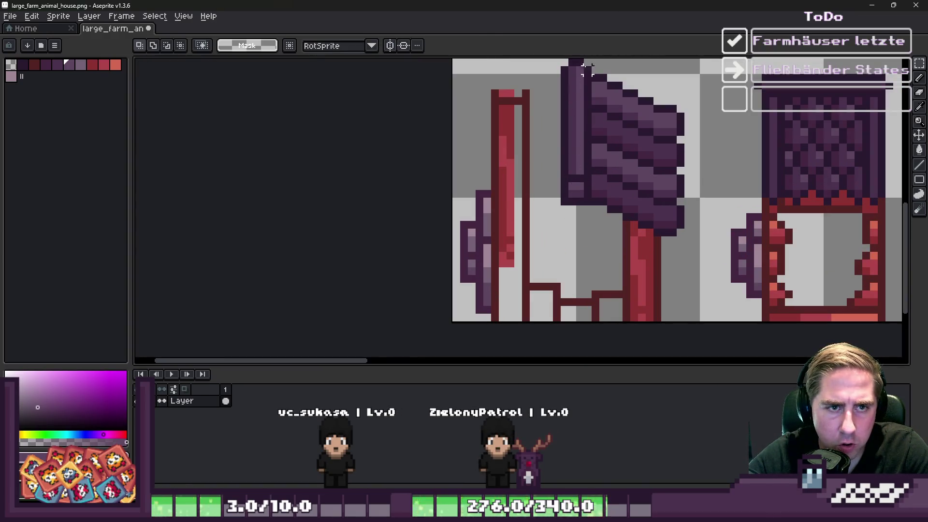
- Select the roof half's shingles up to the roof top, including the small notch
drag(633, 124, 700, 214)
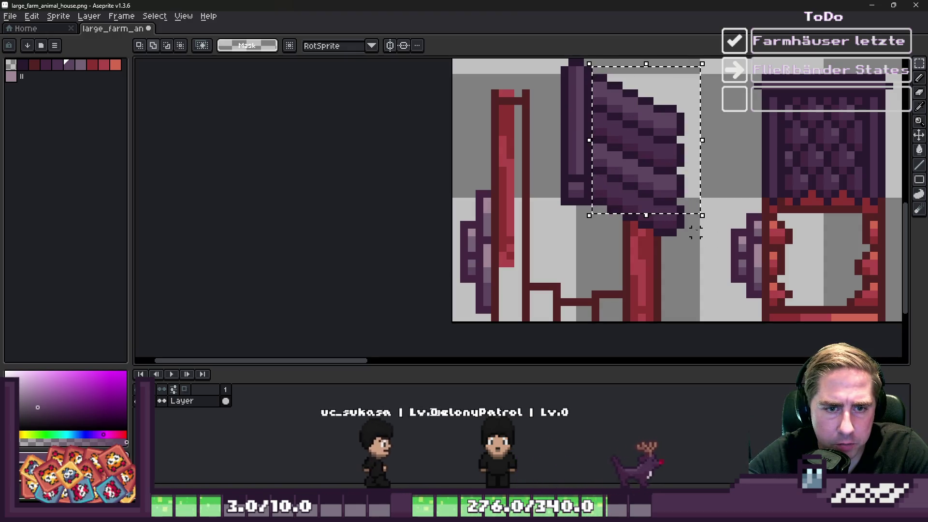
click(681, 239)
scroll(631, 213, up, 1)
mouse_move(536, 197)
mouse_down()
mouse_move(676, 135)
mouse_move(739, 73)
mouse_up()
mouse_move(733, 145)
mouse_down()
mouse_move(670, 190)
mouse_move(565, 242)
mouse_up()
scroll(614, 153, down, 3)
scroll(614, 154, up, 3)
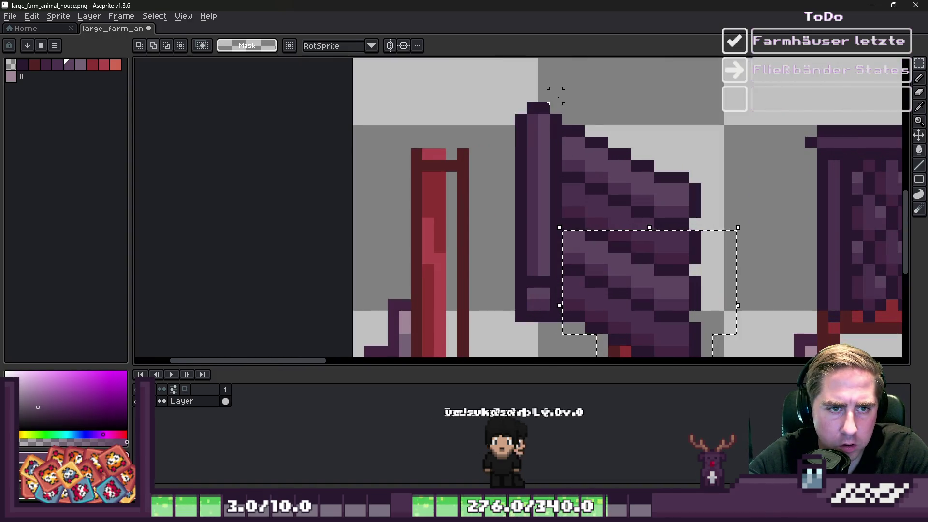
drag(567, 107, 654, 182)
scroll(647, 241, up, 2)
drag(576, 279, 604, 304)
scroll(645, 323, down, 3)
- Mirror the roof half horizontally into the left slope, nudge it one pixel left, and commit
mouse_move(661, 213)
mouse_down()
mouse_move(549, 206)
mouse_move(568, 211)
mouse_up()
key(shift+h)
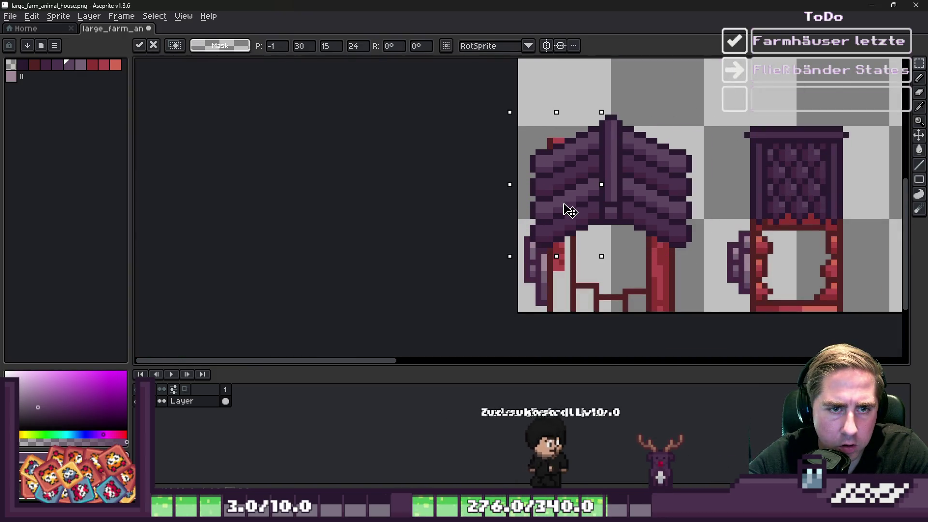
mouse_move(568, 177)
mouse_down()
mouse_move(564, 138)
mouse_move(572, 199)
mouse_move(567, 192)
mouse_up()
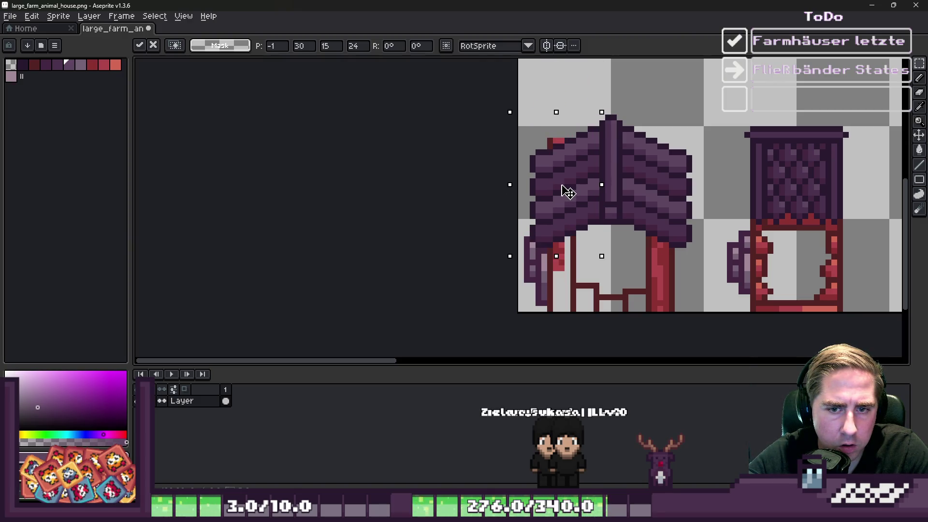
key(Return)
scroll(529, 140, up, 2)
- Sample the door's darker red and flood-fill the door areas and right panel with it
key(b)
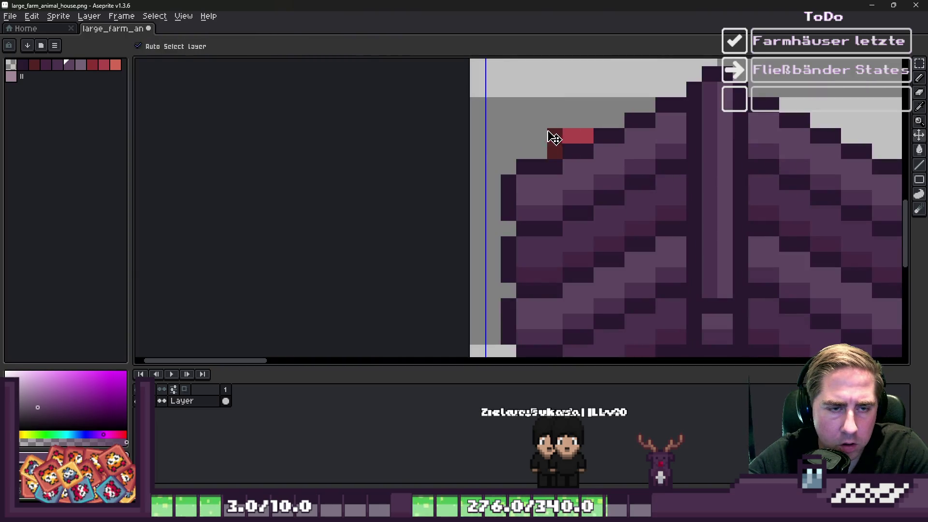
scroll(546, 112, down, 3)
scroll(497, 221, up, 2)
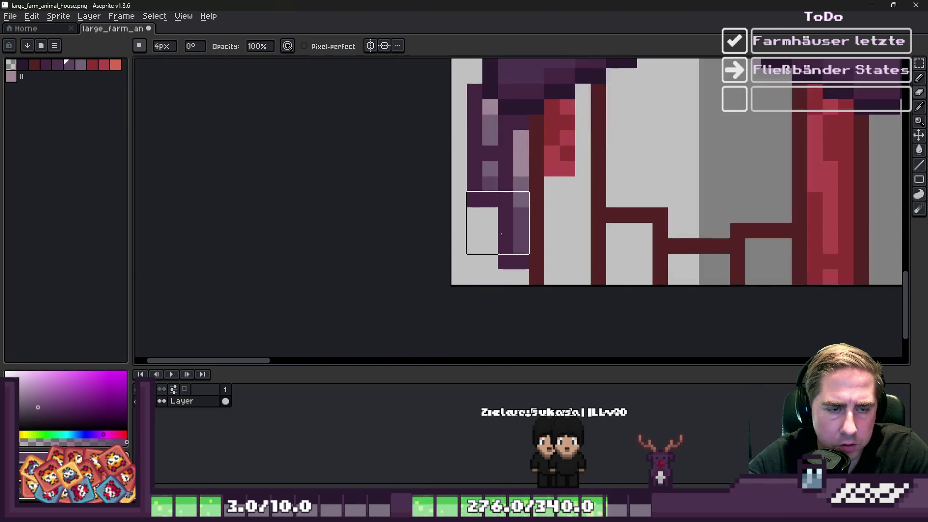
key(alt)
scroll(547, 158, down, 3)
scroll(547, 158, up, 3)
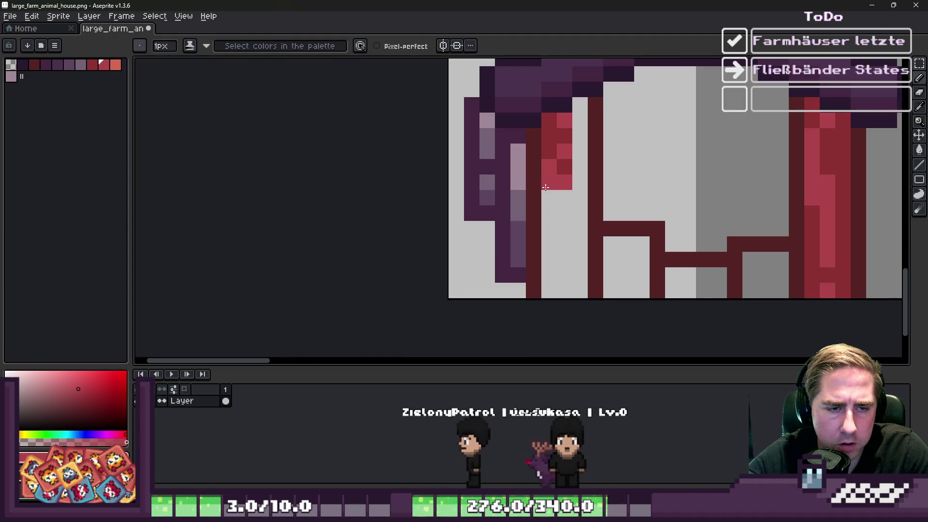
alt+click(554, 144)
key(g)
click(564, 241)
click(626, 266)
click(678, 279)
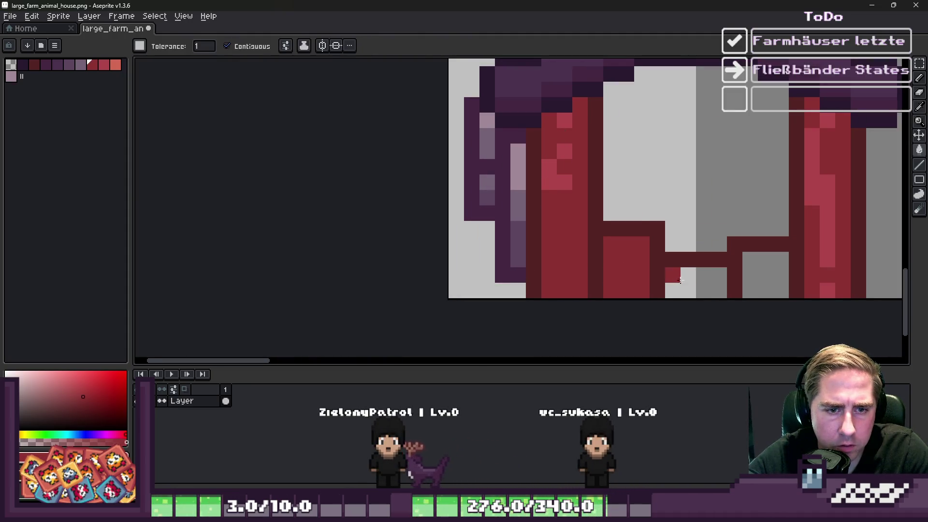
scroll(766, 275, down, 3)
scroll(616, 238, up, 2)
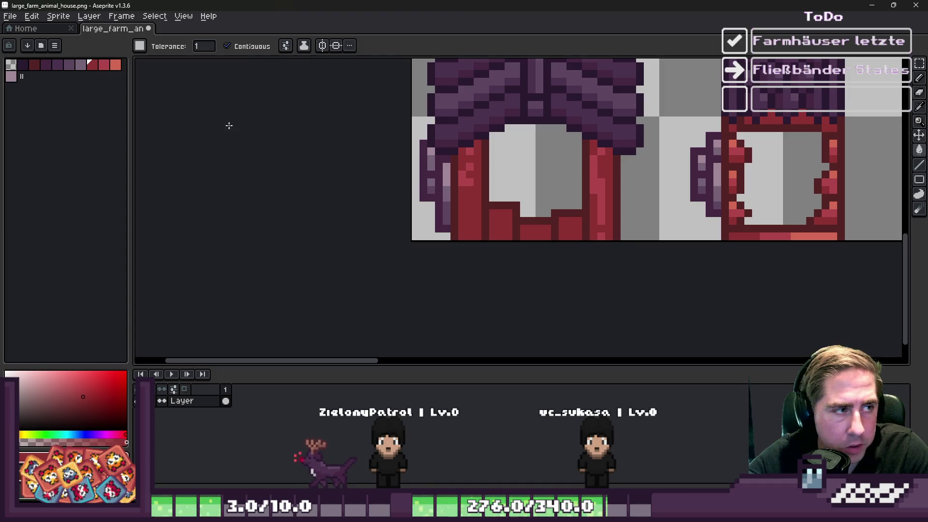
- Load the default colour palette and choose a new colour from it
click(54, 46)
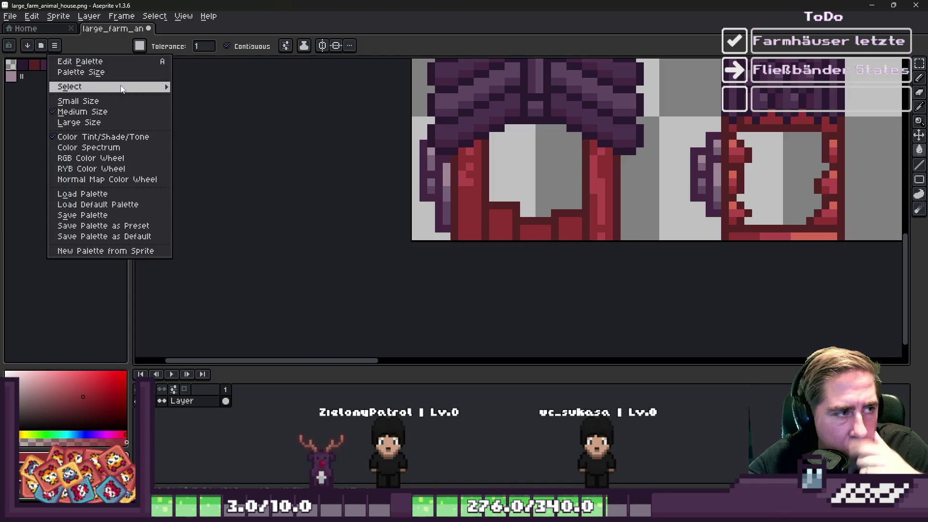
mouse_move(125, 89)
click(115, 206)
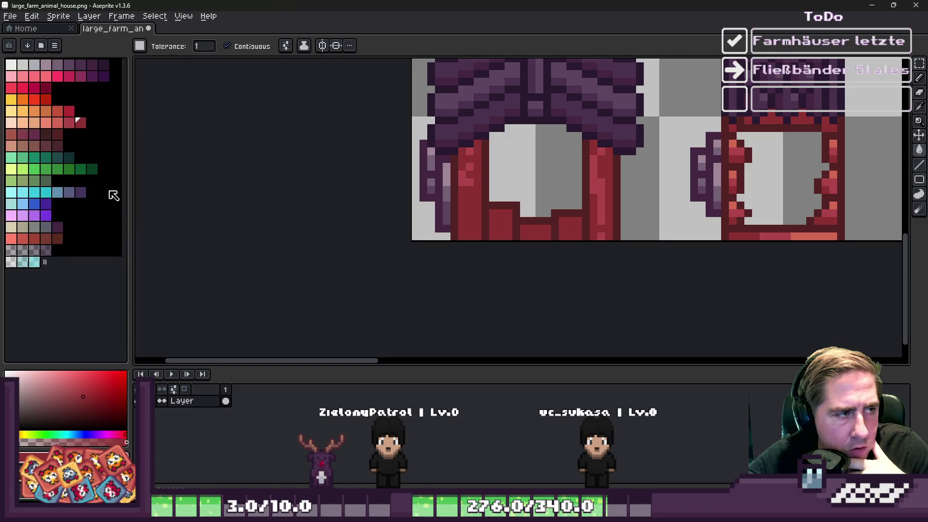
click(57, 133)
scroll(401, 227, up, 2)
scroll(512, 226, down, 4)
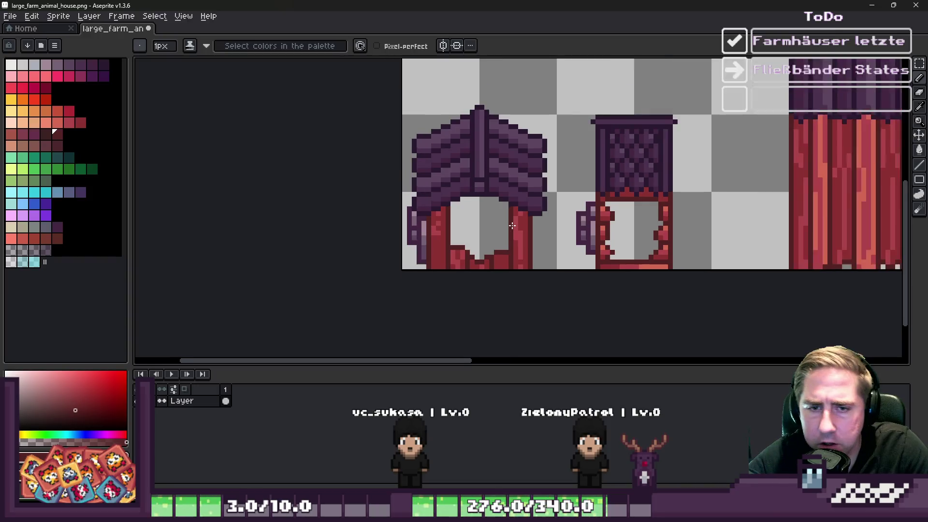
scroll(512, 225, down, 1)
scroll(527, 269, up, 5)
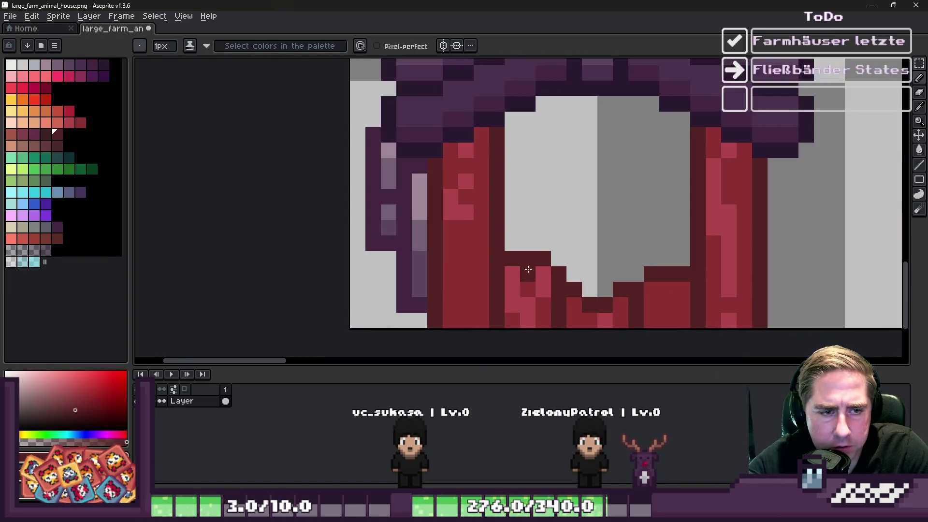
scroll(497, 222, up, 1)
scroll(489, 211, down, 5)
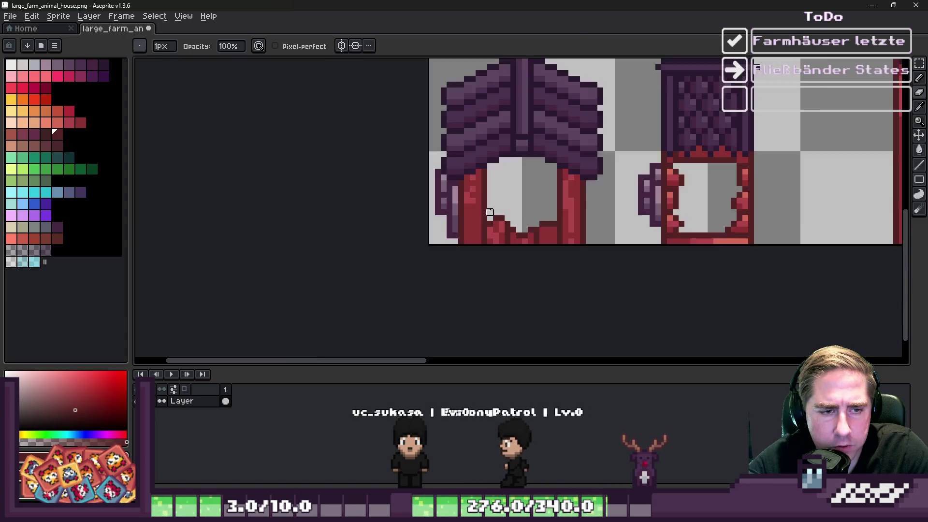
scroll(489, 211, up, 3)
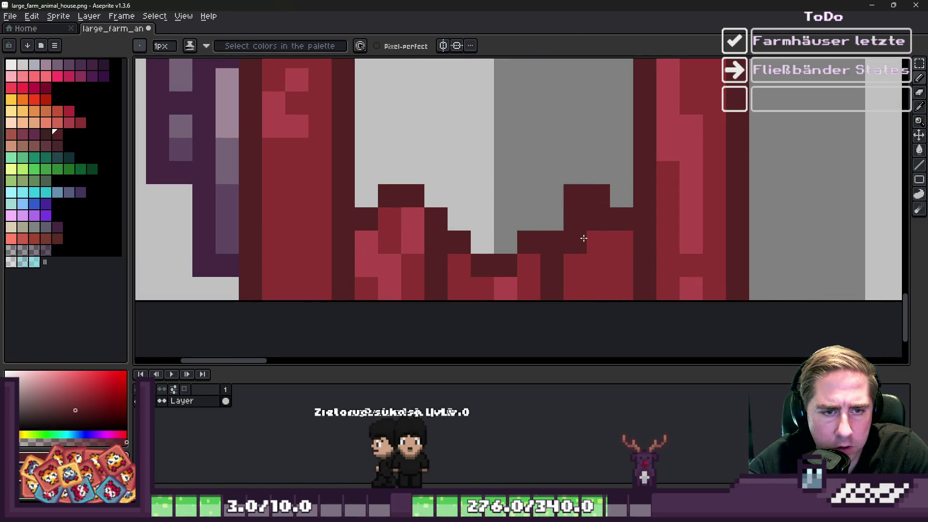
- Shade the doorway bottom with dark and medium red pixels and a light pink right-side highlight
click(552, 219)
alt+click(588, 248)
mouse_move(575, 242)
mouse_down()
mouse_move(599, 220)
mouse_move(572, 301)
mouse_up()
alt+click(414, 213)
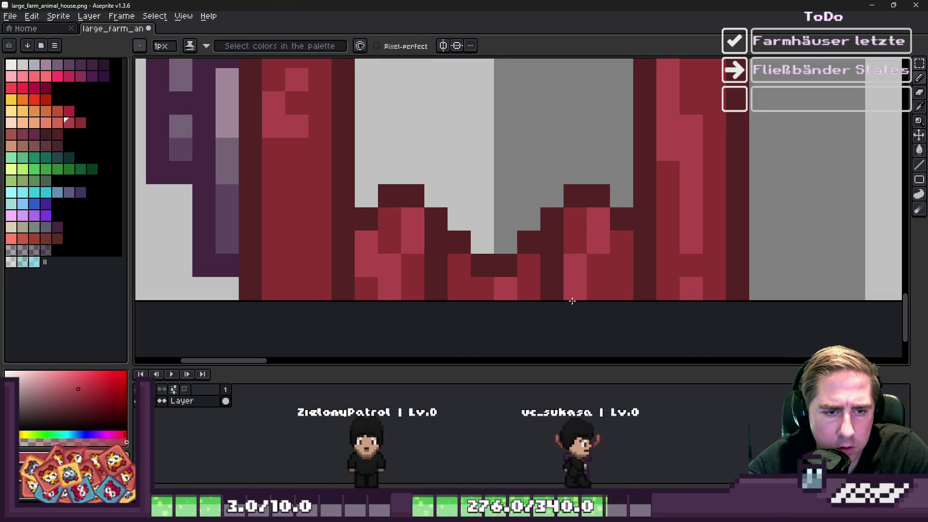
scroll(572, 290, down, 3)
scroll(642, 193, up, 3)
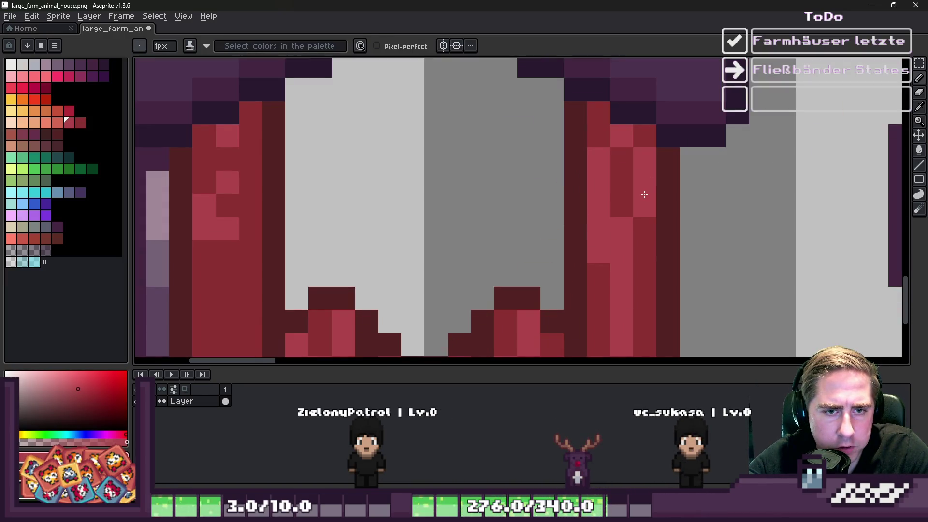
scroll(644, 194, down, 3)
scroll(519, 158, up, 2)
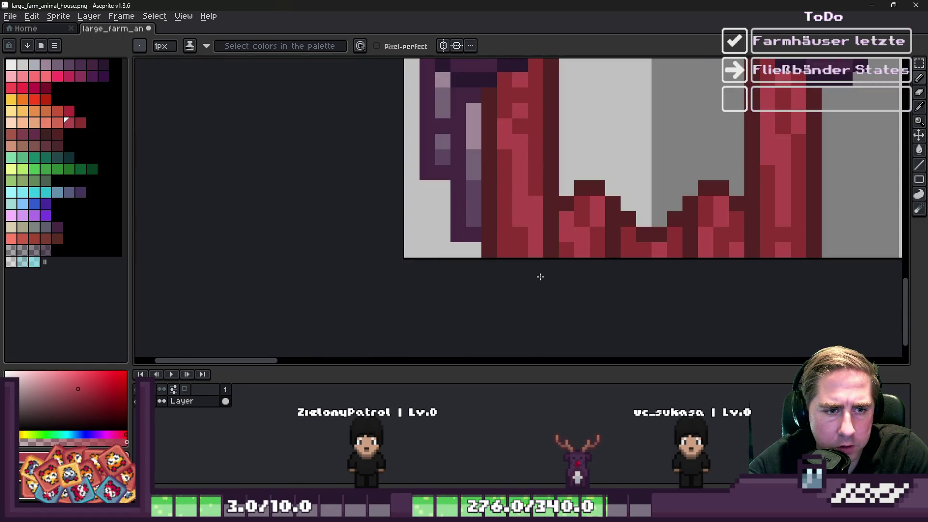
scroll(540, 276, down, 3)
scroll(555, 145, up, 3)
scroll(555, 145, down, 3)
scroll(530, 180, up, 3)
scroll(504, 227, up, 2)
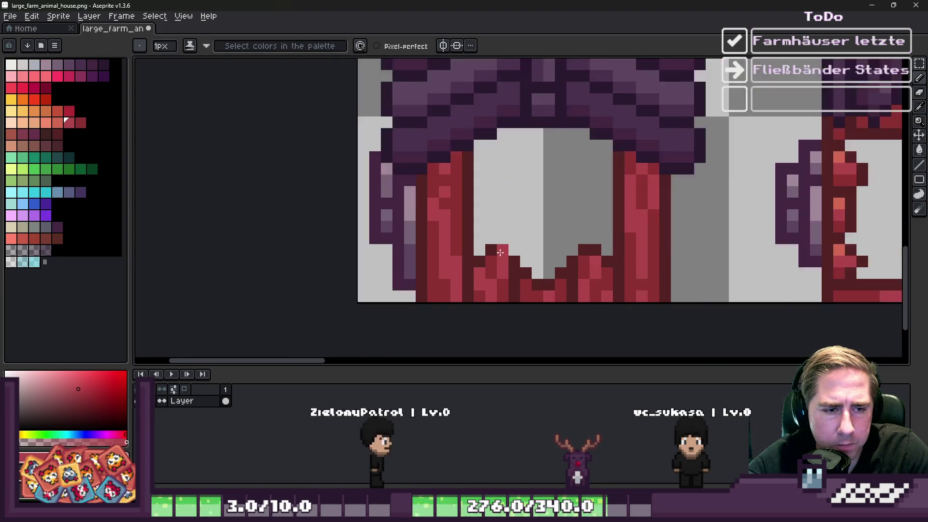
- Select the lower doorway, nudge it down one pixel, delete it, then pick the roof's dark purple
key(m)
mouse_move(472, 233)
mouse_down()
mouse_move(632, 300)
mouse_move(648, 297)
mouse_up()
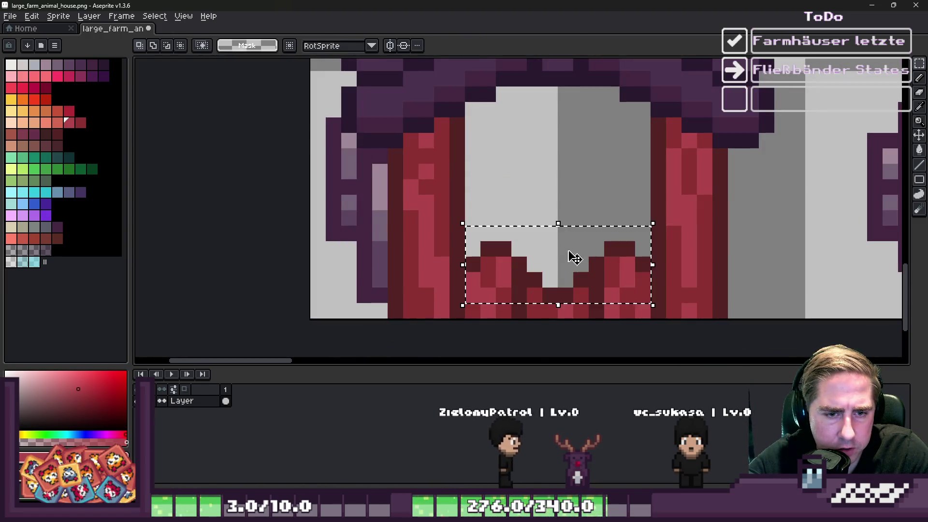
key(Down)
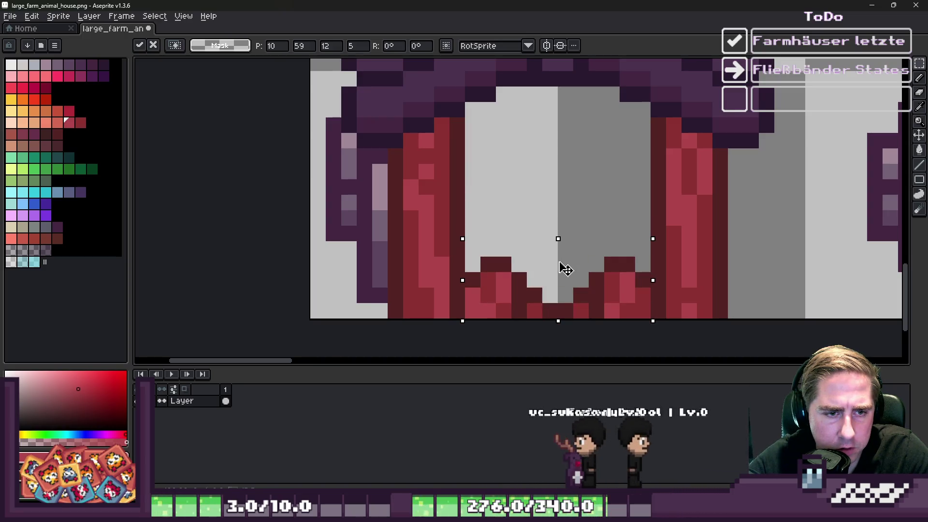
key(Return)
scroll(556, 256, down, 2)
key(Delete)
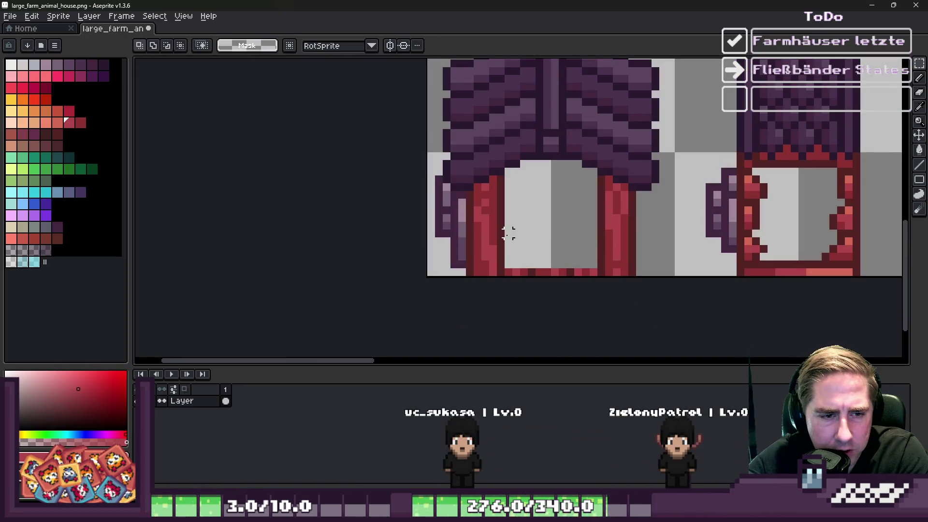
scroll(438, 211, down, 2)
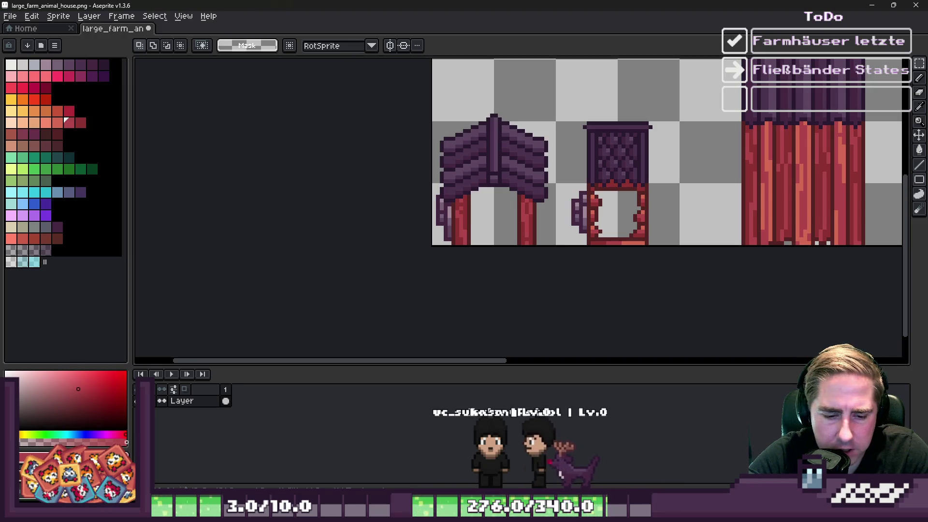
scroll(483, 145, up, 2)
key(i)
click(485, 97)
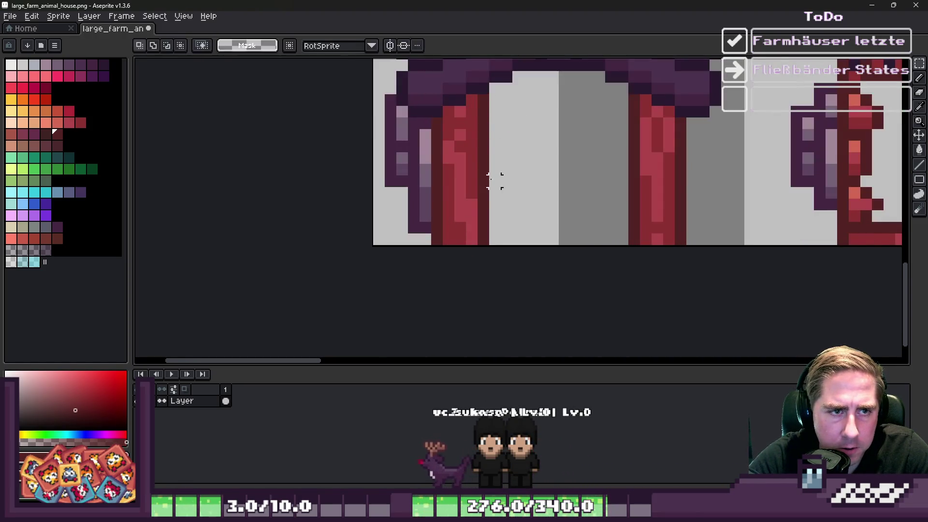
- With the Pencil, undo the stray dark-red pixel and redraw it two pixels lower
key(b)
scroll(488, 127, down, 1)
scroll(489, 127, up, 2)
scroll(504, 211, down, 2)
scroll(505, 210, up, 1)
scroll(508, 209, up, 1)
key(ctrl+z)
click(508, 208)
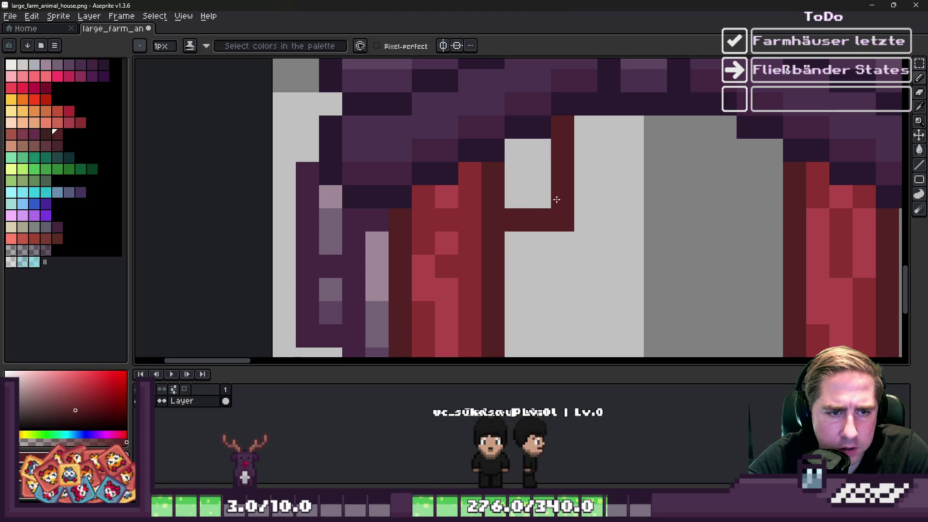
- Paint over the dark-red bar in light gray, leaving one pixel, and draw the dark-red window frame
drag(554, 188, 563, 124)
click(570, 172)
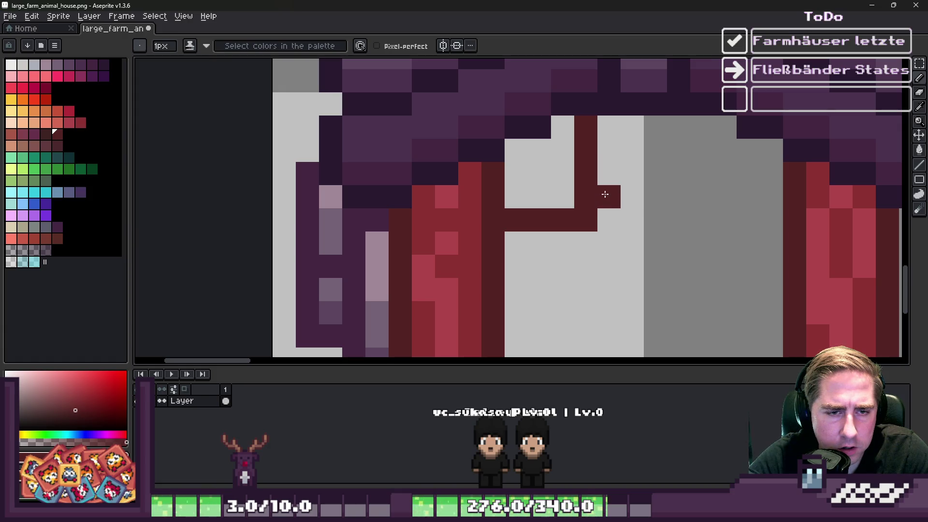
click(678, 197)
click(701, 220)
drag(705, 217, 754, 220)
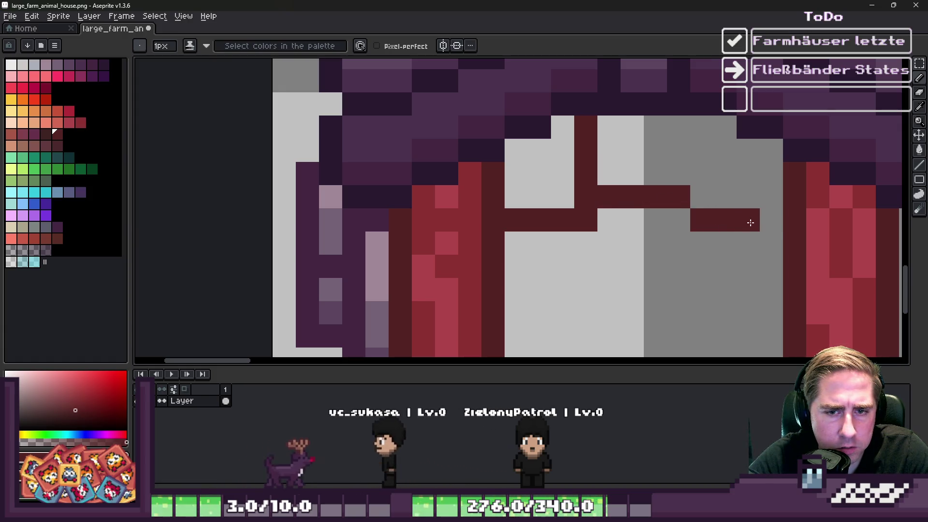
click(723, 198)
- Clear a stray dark-red pixel to gray and fill the three window panes with the door's mid red
scroll(640, 162, down, 1)
scroll(661, 155, up, 1)
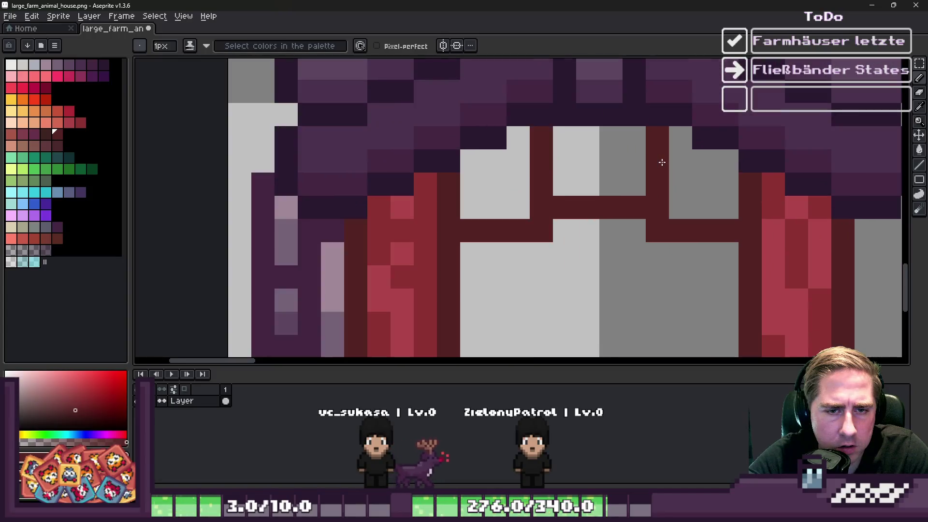
scroll(661, 155, down, 1)
scroll(575, 174, up, 1)
click(583, 174)
key(i)
click(422, 205)
click(488, 159)
click(584, 145)
click(700, 169)
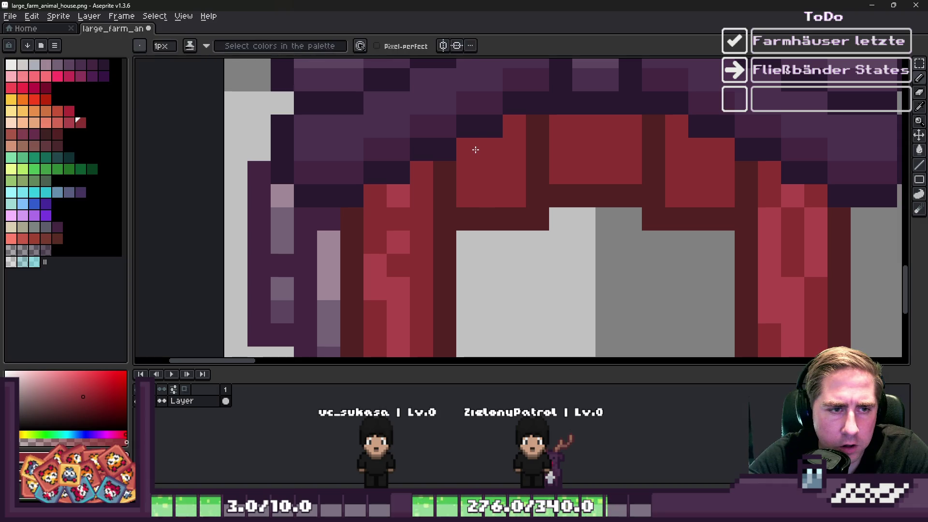
- Add two light pink-red highlight pixels
alt+click(399, 194)
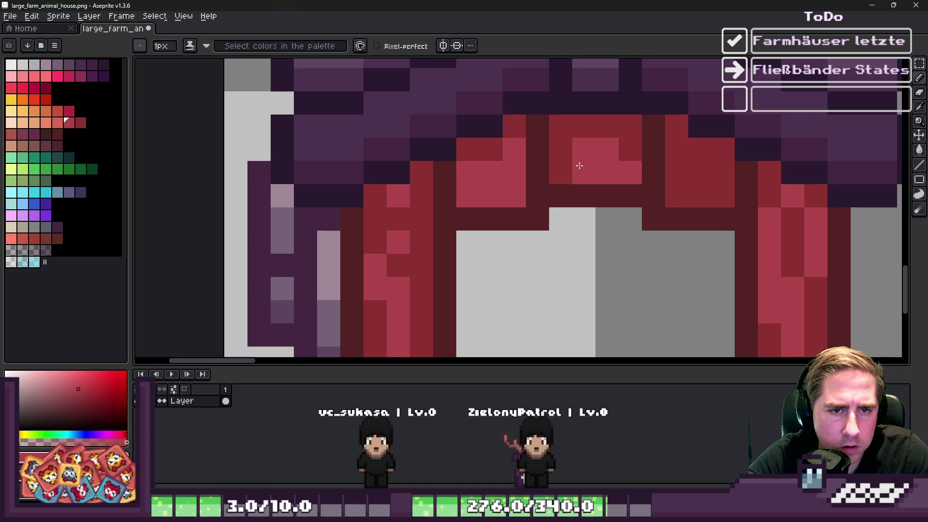
click(561, 173)
scroll(570, 159, down, 1)
scroll(580, 145, up, 1)
click(583, 137)
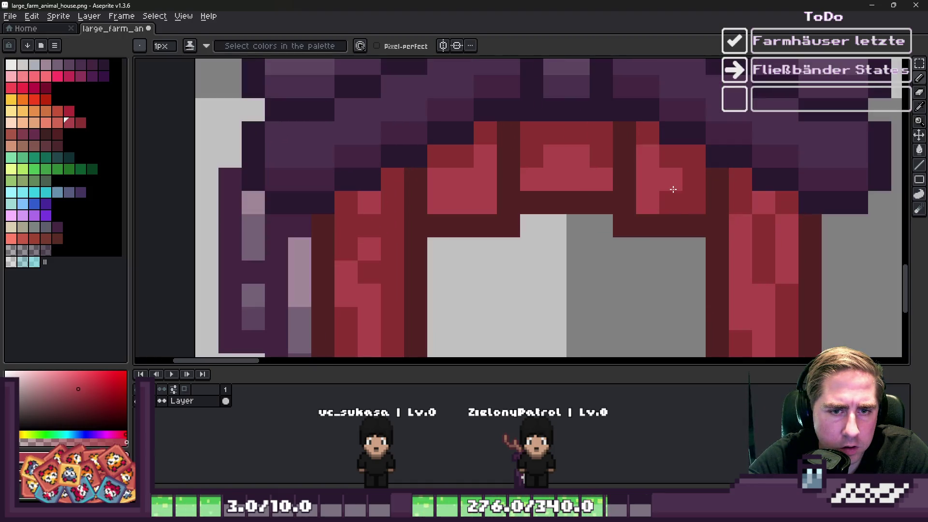
- Darken two door-frame pixels with sampled dark red and paint another frame pixel light red
alt+click(673, 155)
drag(647, 203, 646, 190)
scroll(628, 178, down, 3)
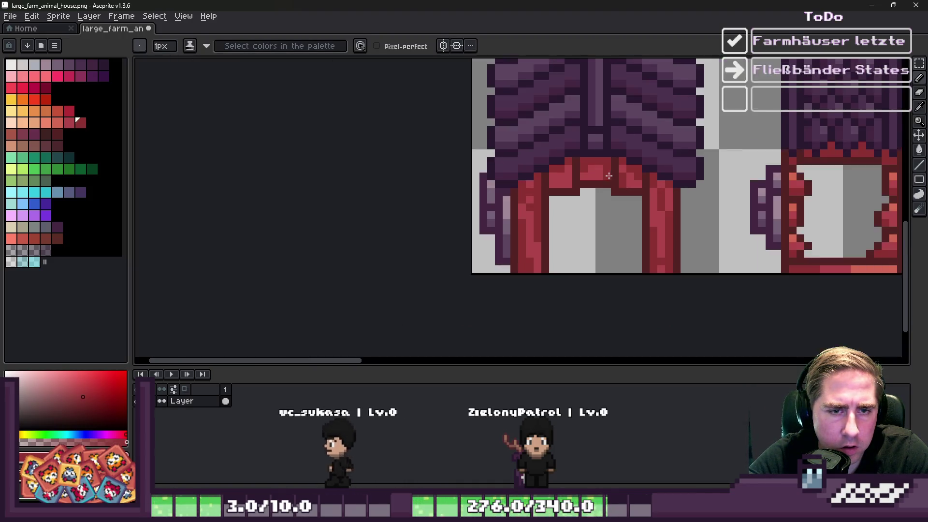
scroll(582, 144, up, 2)
click(543, 174)
scroll(571, 174, down, 4)
scroll(582, 160, up, 3)
scroll(539, 162, down, 2)
scroll(537, 145, up, 3)
- Sample dark red and darken pixels on the door arch, including a gray one
alt+click(535, 137)
click(531, 169)
scroll(530, 182, down, 3)
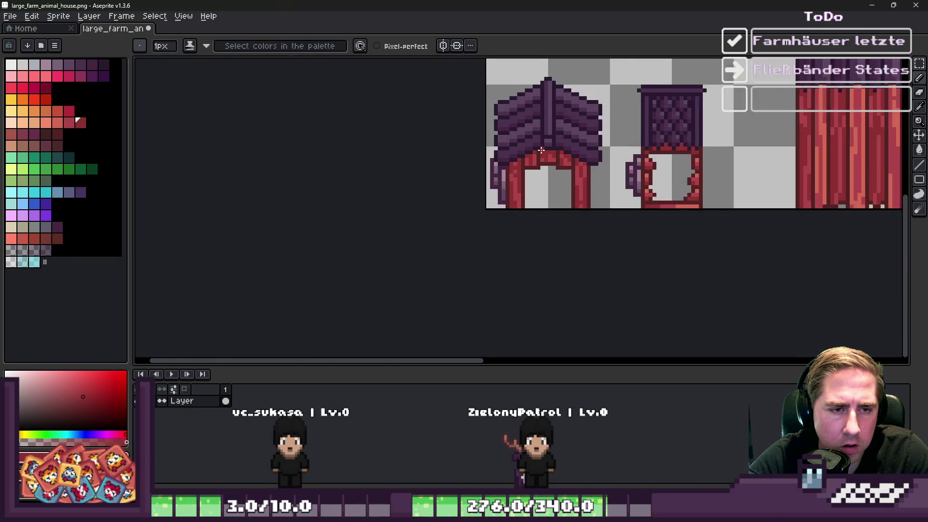
scroll(539, 181, up, 3)
click(471, 197)
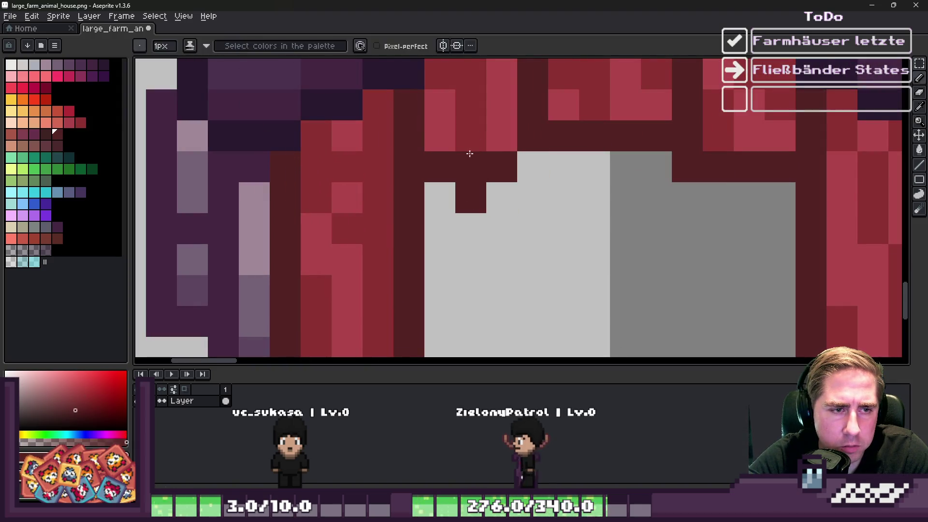
scroll(483, 174, down, 2)
scroll(502, 169, up, 2)
- Paint arch pixels and gray pixels beneath the arch dark red, restoring one to light red
alt+click(441, 124)
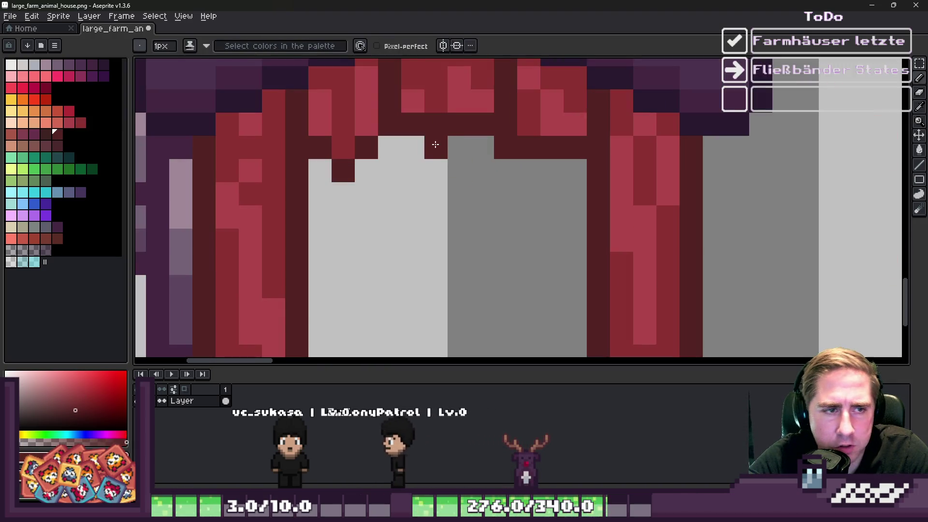
click(436, 101)
click(458, 101)
click(482, 147)
click(458, 147)
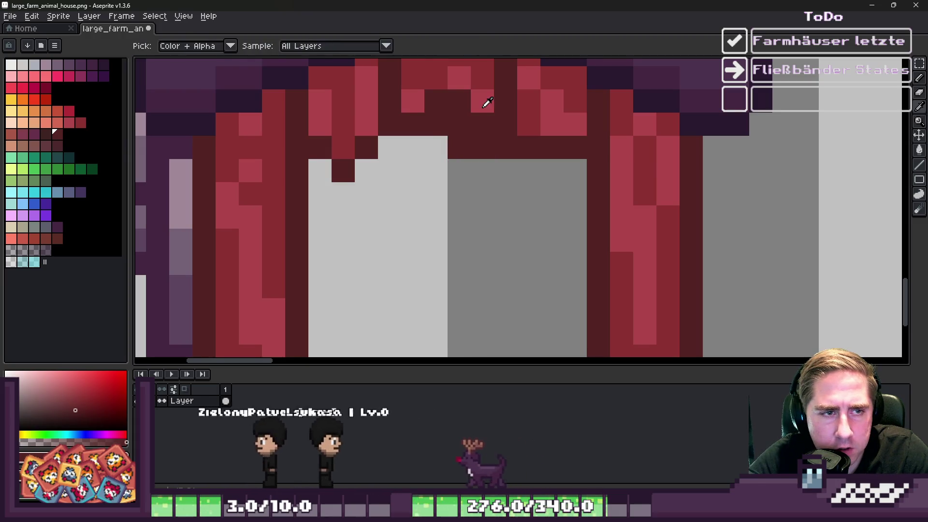
alt+click(484, 101)
click(459, 101)
- Sample a dark red and marquee-select the arch's pillar tops for recolouring
scroll(454, 116, down, 2)
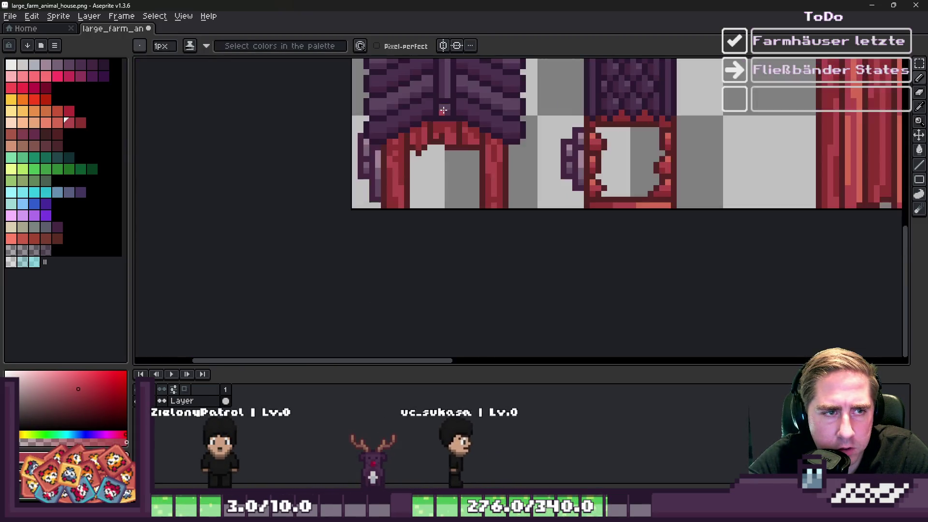
scroll(435, 145, up, 2)
scroll(434, 164, up, 1)
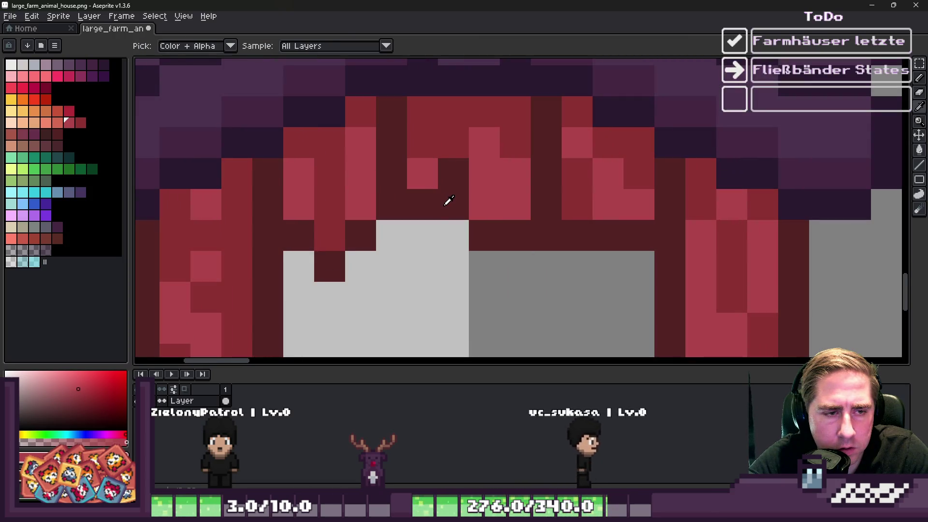
scroll(448, 200, down, 3)
scroll(464, 174, up, 2)
alt+click(472, 164)
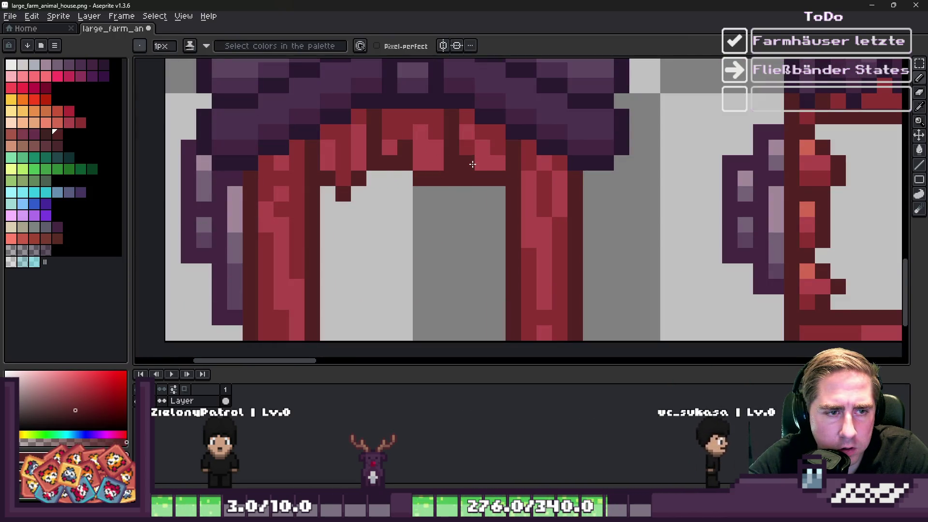
scroll(478, 183, down, 5)
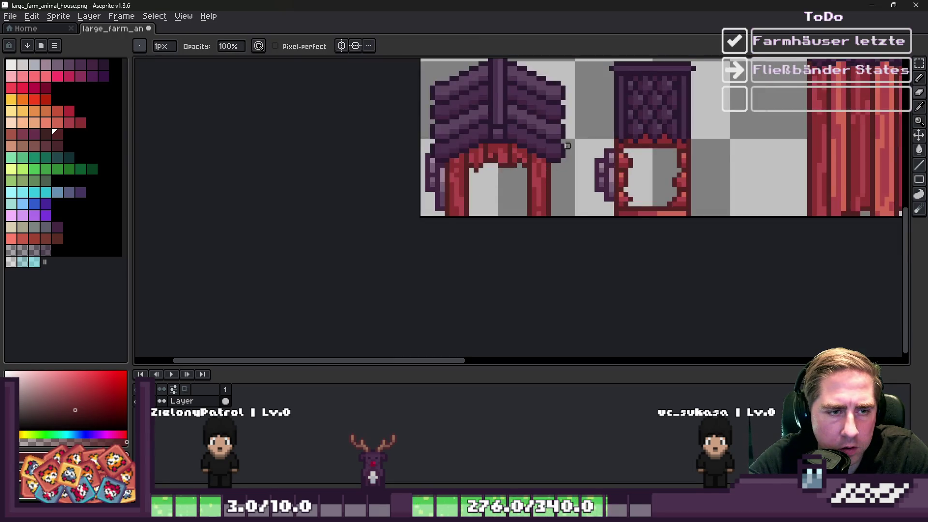
scroll(497, 179, up, 3)
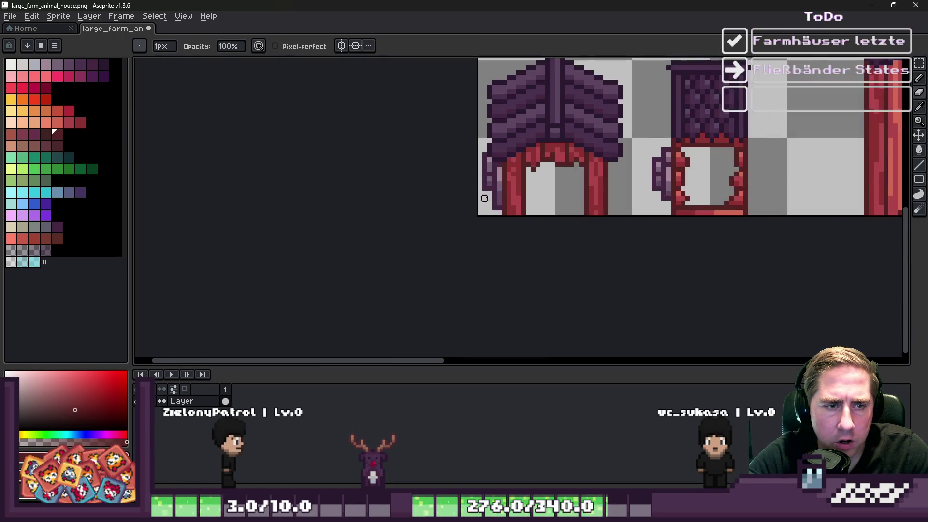
scroll(550, 138, down, 1)
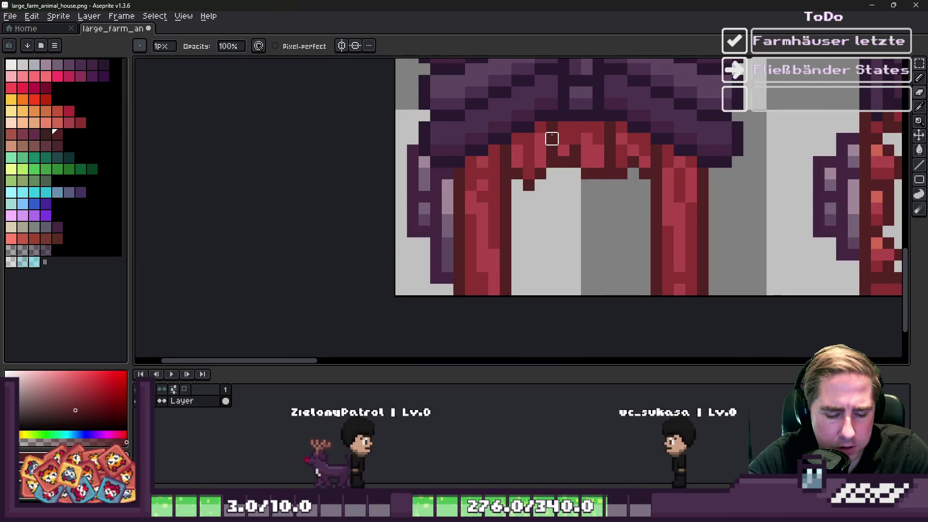
scroll(488, 145, up, 2)
key(m)
drag(536, 195, 531, 174)
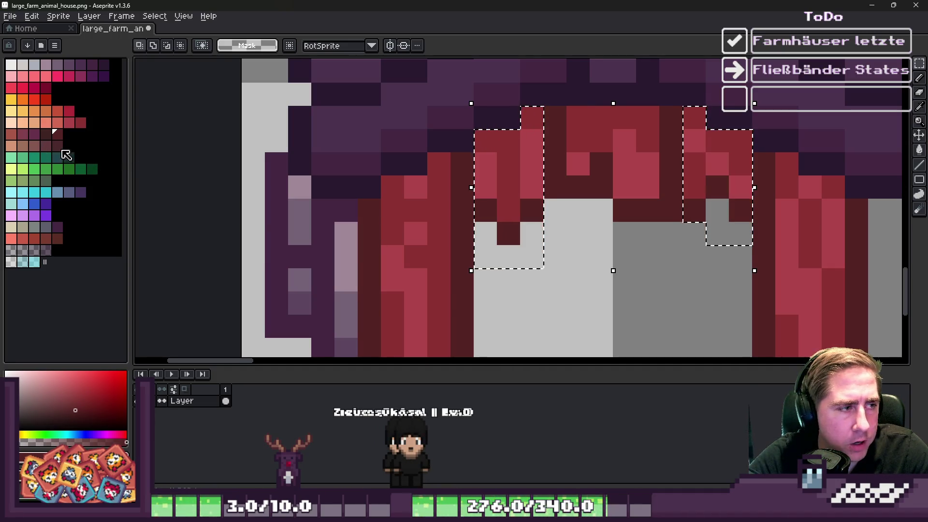
- Bucket-fill the pink pillar-top highlights orange-red, then fill other selected pixels a darker red
key(i)
click(57, 122)
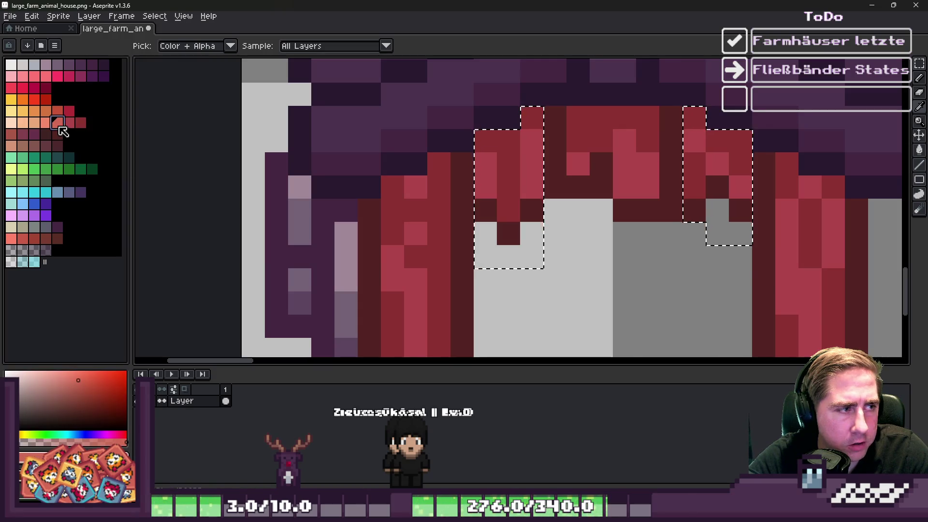
key(g)
click(535, 162)
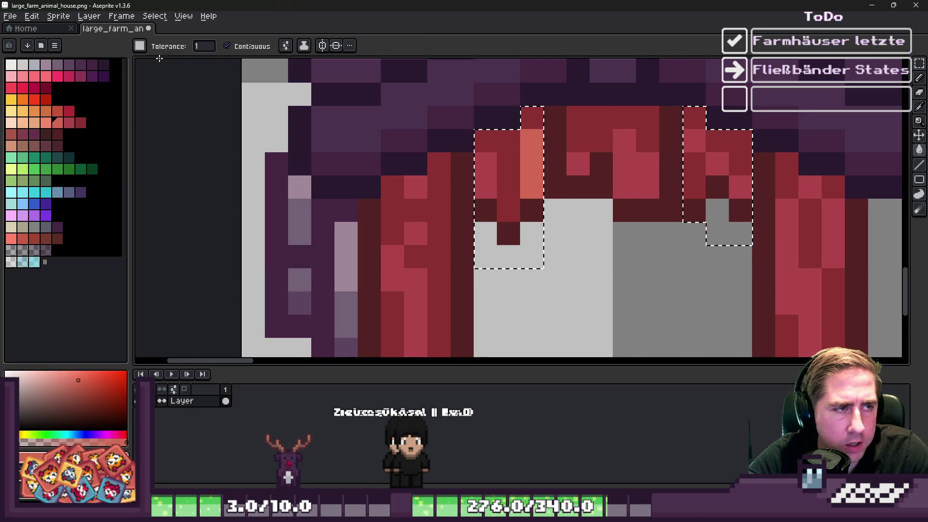
click(475, 172)
click(71, 125)
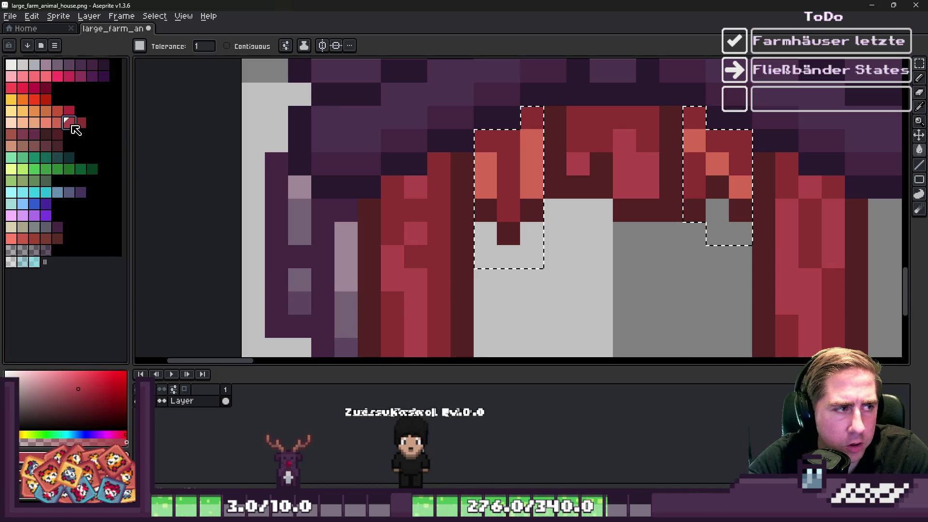
click(497, 149)
scroll(485, 164, down, 5)
scroll(485, 164, down, 3)
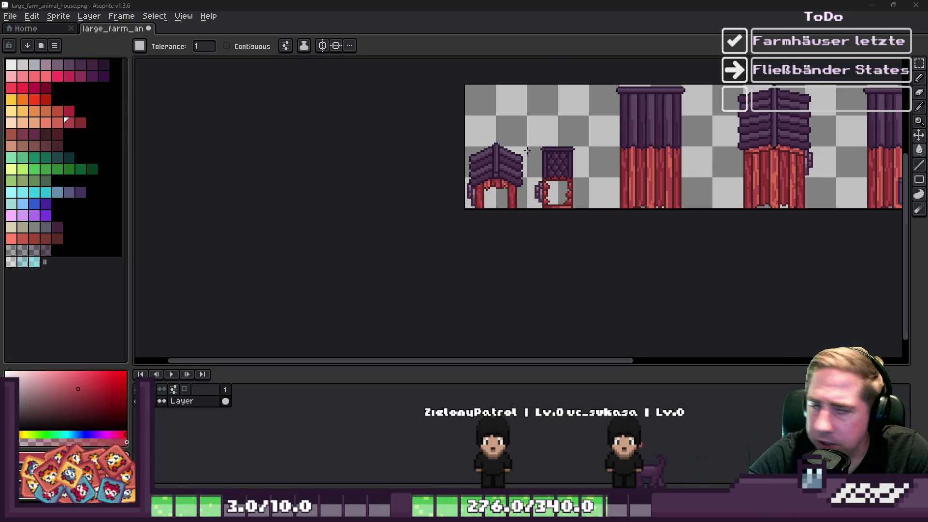
- Try marquee-selecting the framed door piece, undo its accidental move, and deselect
scroll(528, 238, up, 1)
key(m)
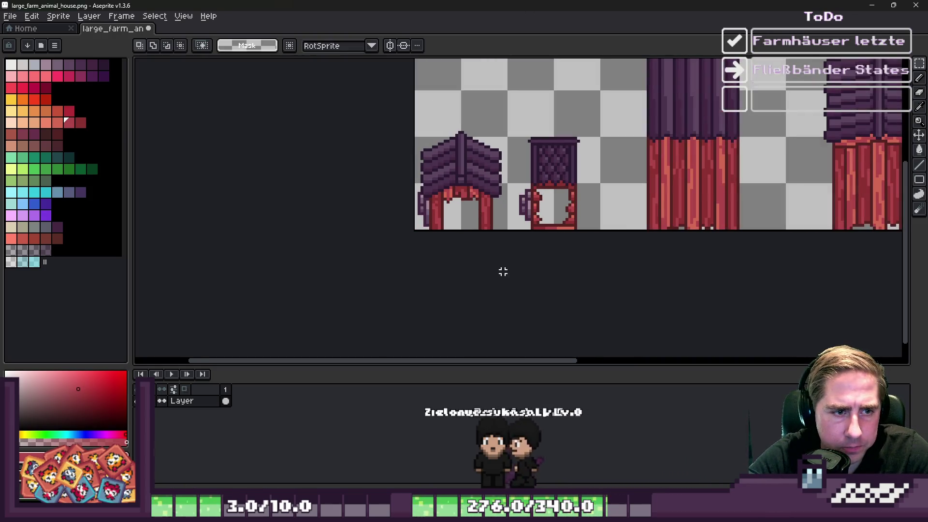
scroll(419, 180, up, 1)
drag(549, 121, 662, 280)
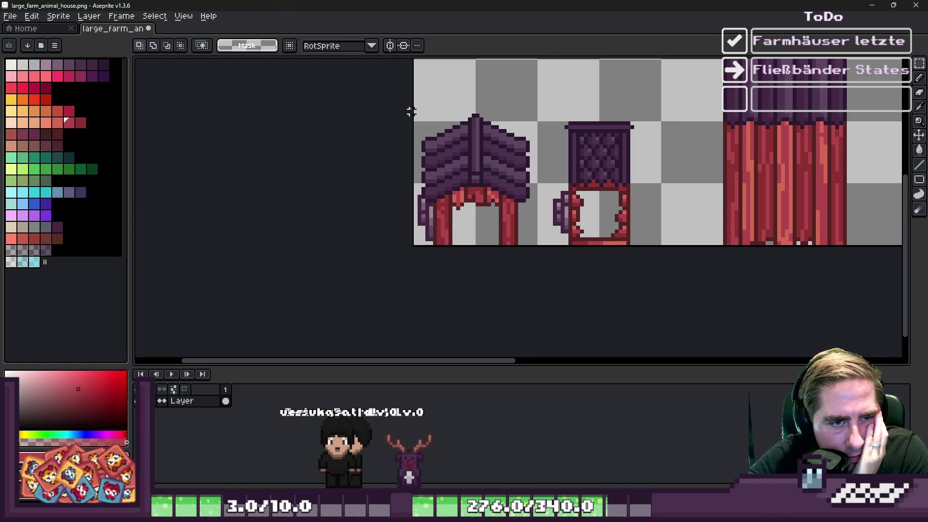
drag(549, 99, 669, 285)
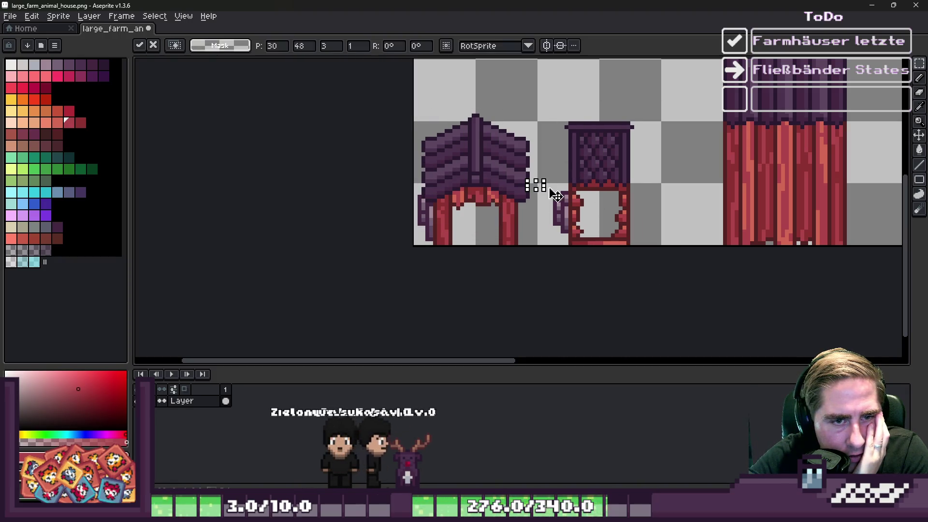
drag(535, 73, 651, 239)
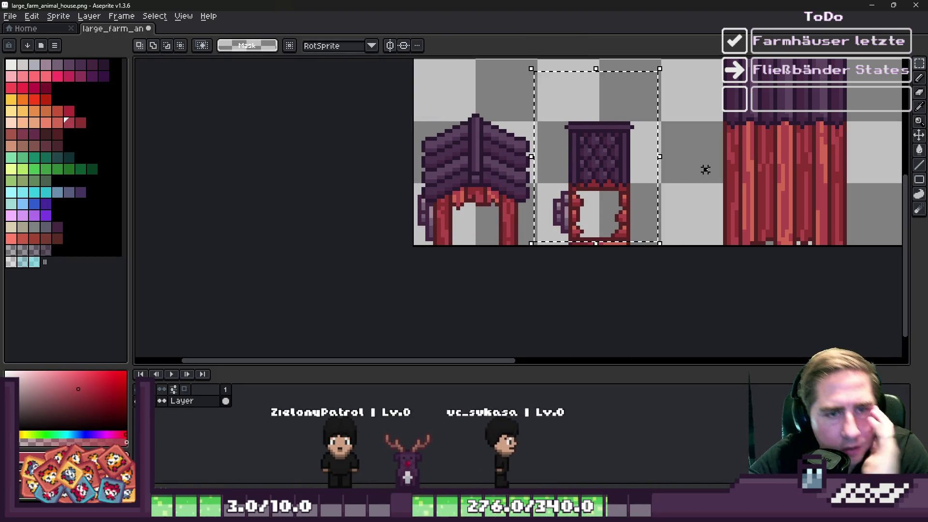
scroll(620, 146, up, 1)
mouse_move(510, 80)
mouse_down()
mouse_move(559, 175)
mouse_move(555, 198)
mouse_move(599, 199)
mouse_up()
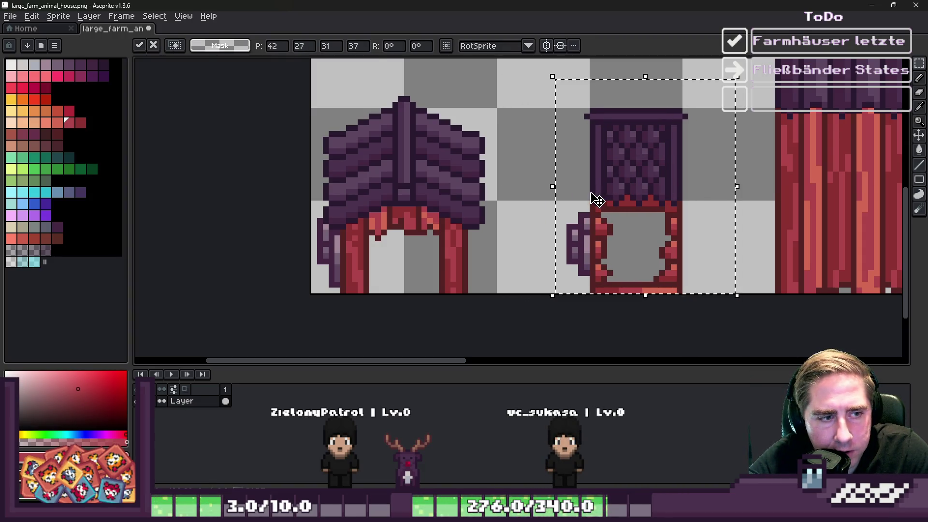
key(ctrl+z)
key(ctrl+d)
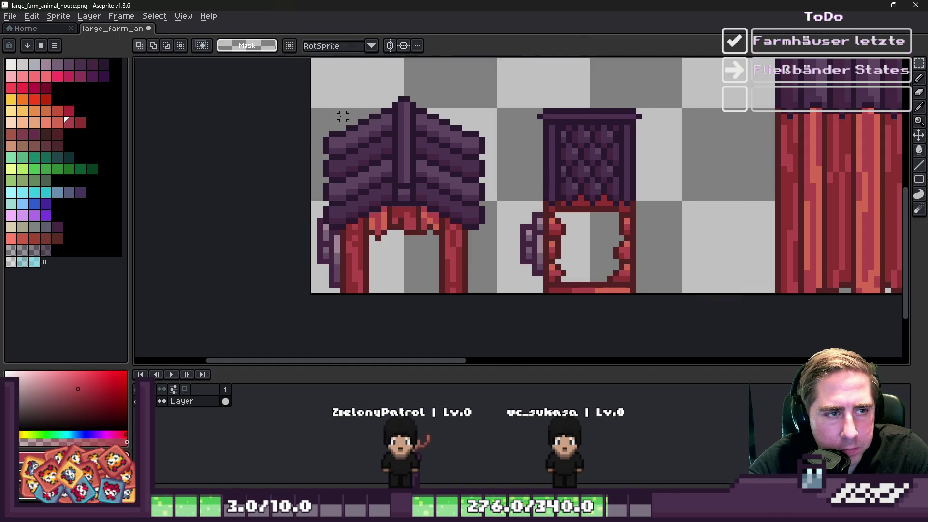
- Move the roofed house about 60 px right and the door piece right, clear of it
drag(296, 82, 481, 311)
drag(410, 201, 437, 204)
mouse_move(523, 105)
mouse_down()
mouse_move(667, 317)
mouse_move(522, 104)
mouse_move(667, 303)
mouse_up()
drag(604, 237, 649, 239)
key(ctrl+d)
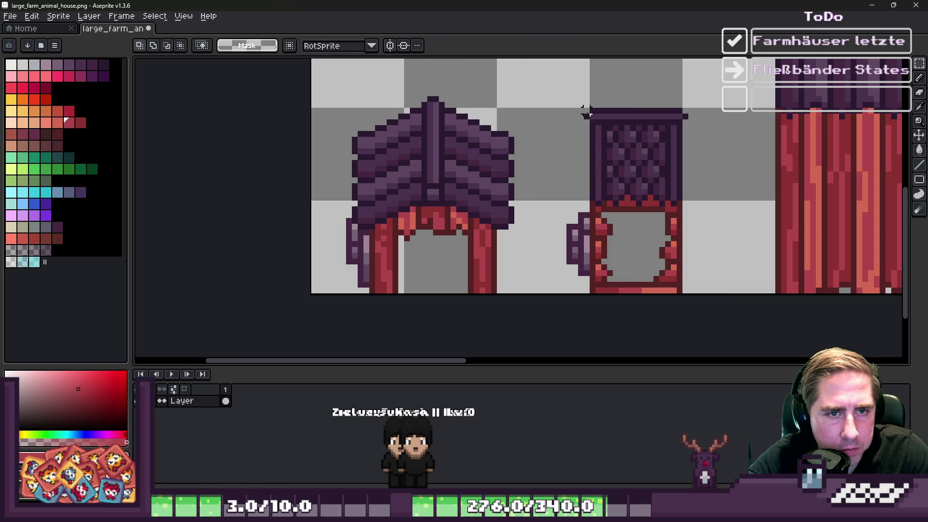
- Select the house's left half and slide it slightly right
mouse_move(591, 111)
mouse_down()
mouse_move(675, 309)
mouse_move(681, 302)
mouse_up()
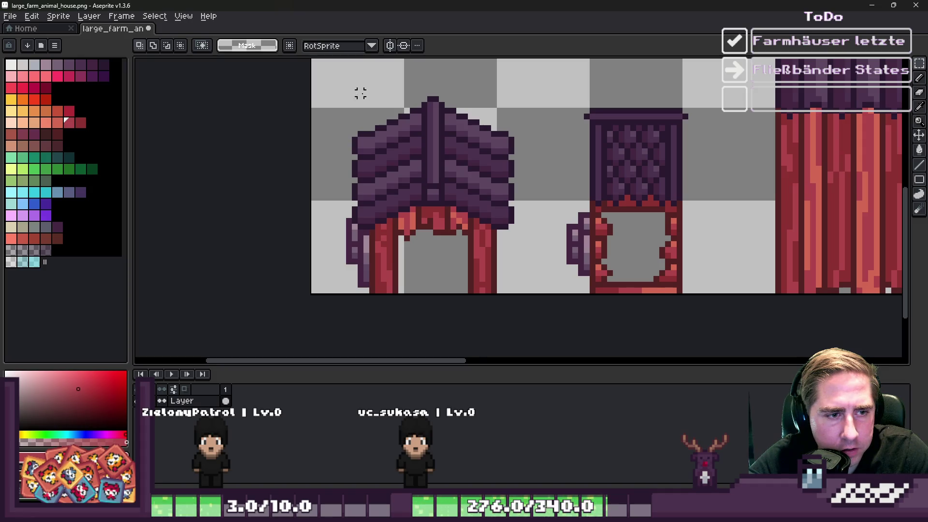
mouse_move(331, 87)
mouse_down()
mouse_move(404, 239)
mouse_move(429, 306)
mouse_move(420, 309)
mouse_up()
mouse_move(399, 268)
mouse_down()
mouse_move(438, 274)
mouse_move(367, 269)
mouse_move(397, 270)
mouse_up()
click(471, 121)
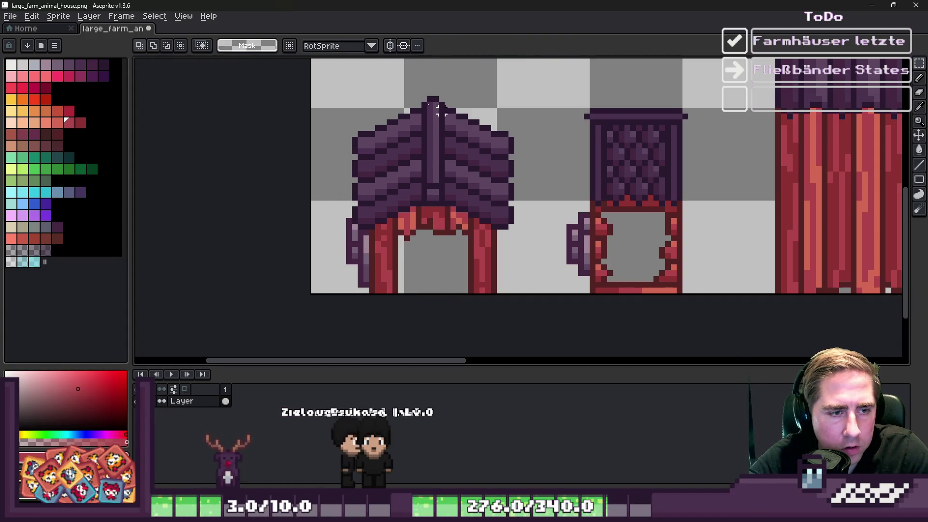
- Select the whole house, nudge it by a pixel, and commit
drag(337, 76, 601, 294)
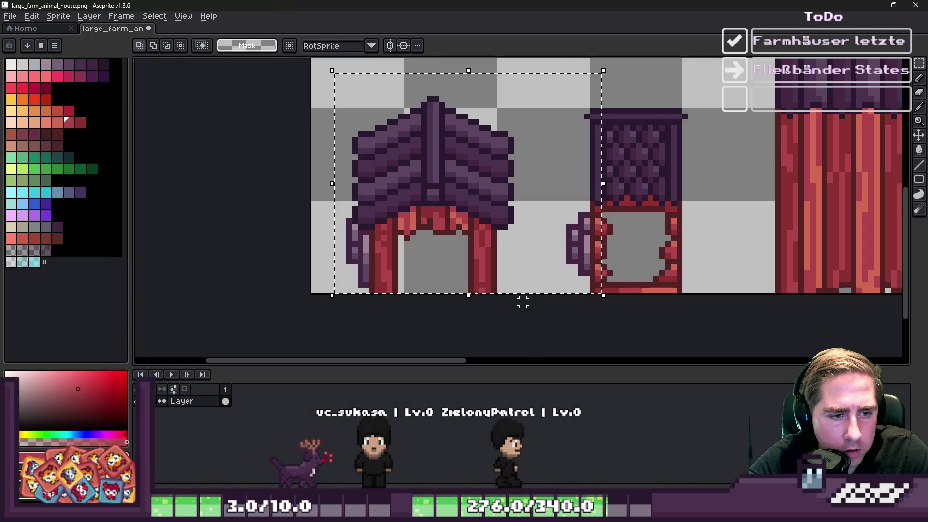
mouse_move(522, 302)
mouse_down()
mouse_move(325, 140)
mouse_move(303, 88)
mouse_up()
drag(399, 191, 403, 190)
key(Return)
- Slide the house's left half right to meet the right half, then commit and deselect
mouse_move(318, 80)
mouse_down()
mouse_move(408, 298)
mouse_move(430, 314)
mouse_up()
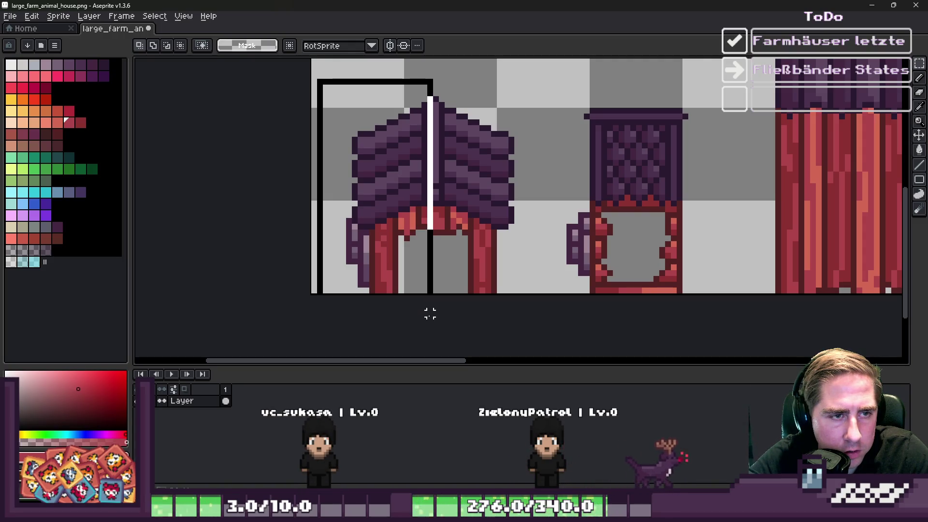
drag(430, 314, 428, 310)
mouse_move(333, 90)
mouse_down()
mouse_move(394, 303)
mouse_move(418, 331)
mouse_up()
drag(381, 241, 419, 251)
key(Return)
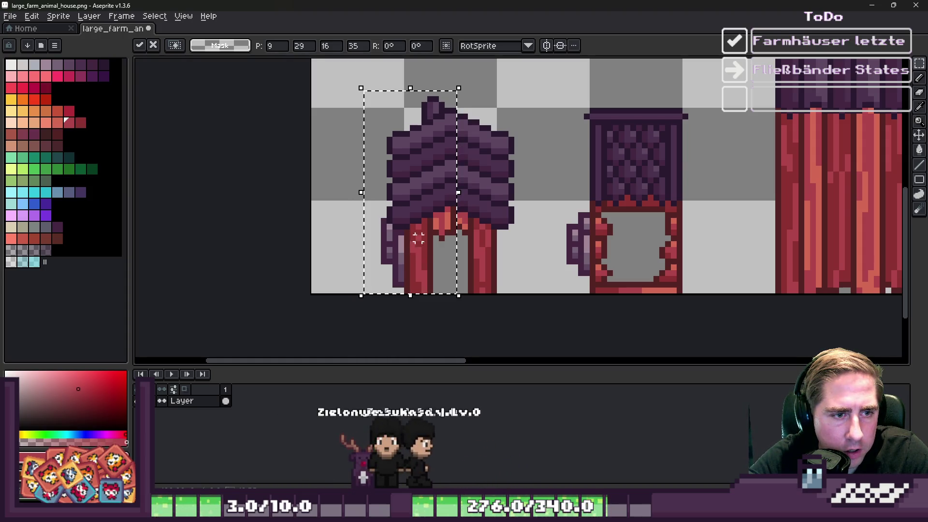
key(ctrl+d)
scroll(402, 156, down, 2)
- Draw a dark red column down the arch pillar, then erase part of it
scroll(402, 156, up, 3)
scroll(402, 156, up, 1)
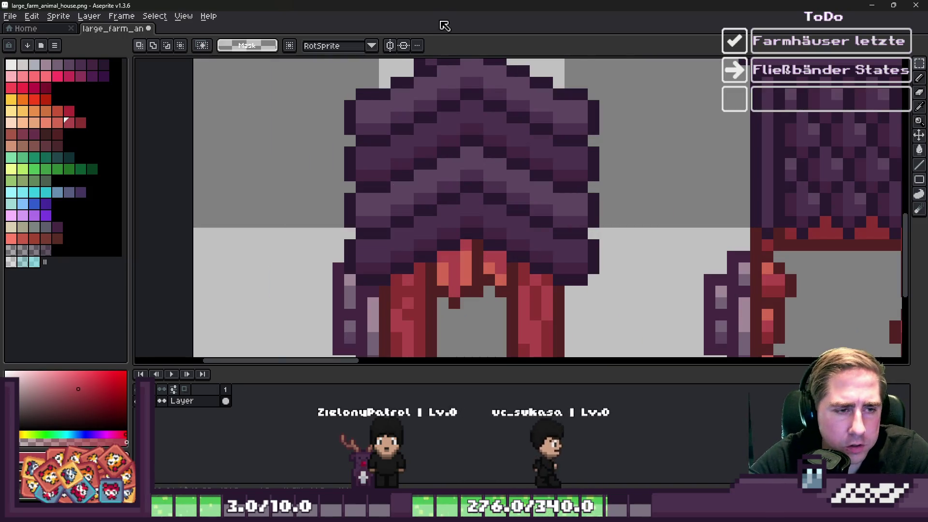
scroll(429, 267, down, 2)
scroll(430, 267, up, 2)
key(i)
click(426, 271)
key(b)
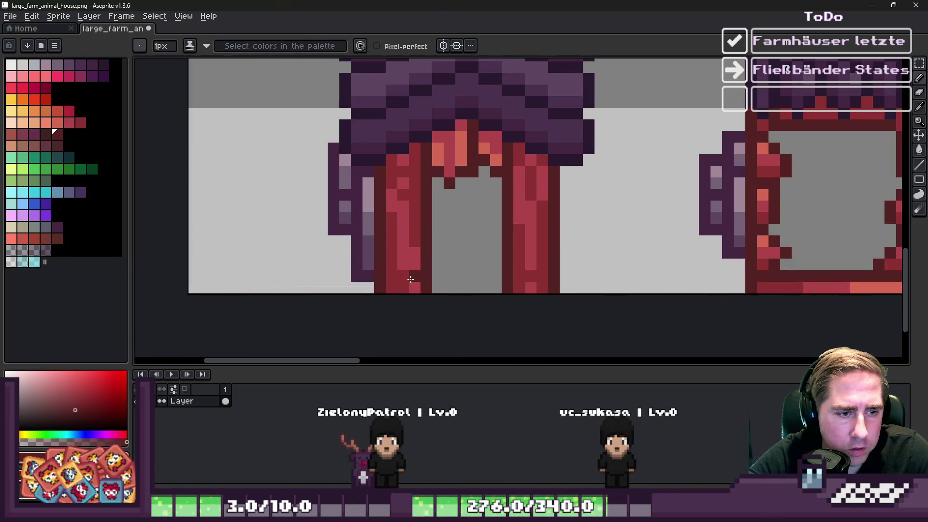
drag(519, 288, 514, 145)
key(e)
drag(507, 290, 505, 180)
- Sample salmon and door-frame reds and recolour one pixel under the roof salmon
key(i)
click(488, 147)
key(b)
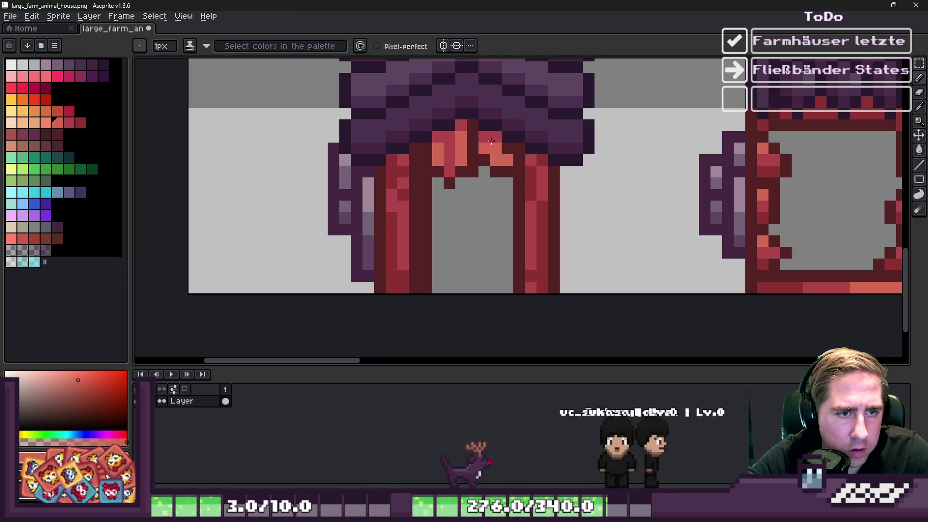
key(i)
click(497, 141)
key(b)
scroll(506, 145, up, 1)
key(i)
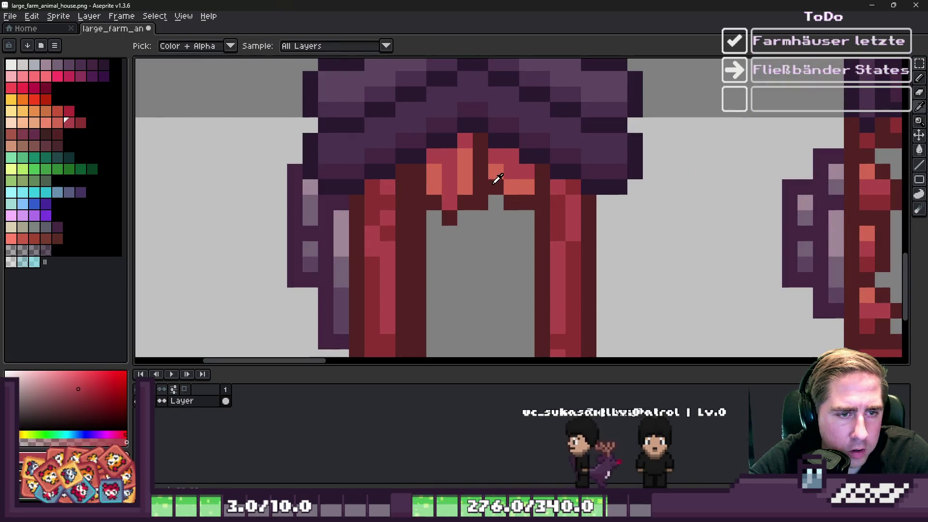
key(b)
key(i)
click(497, 137)
key(b)
scroll(475, 196, down, 3)
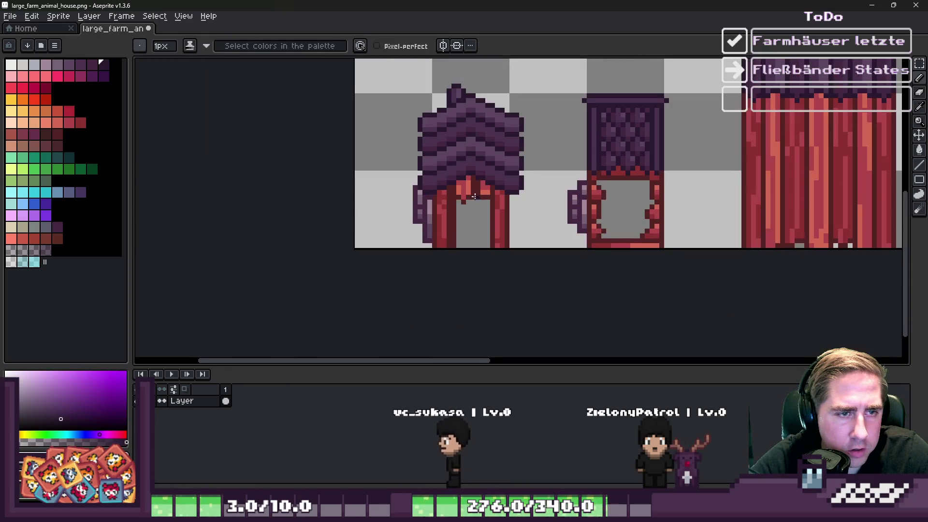
scroll(475, 197, up, 3)
key(i)
click(474, 183)
key(b)
click(478, 175)
- Paint the red wall column beside the doorway dark maroon
key(i)
click(461, 235)
key(b)
drag(449, 220, 449, 186)
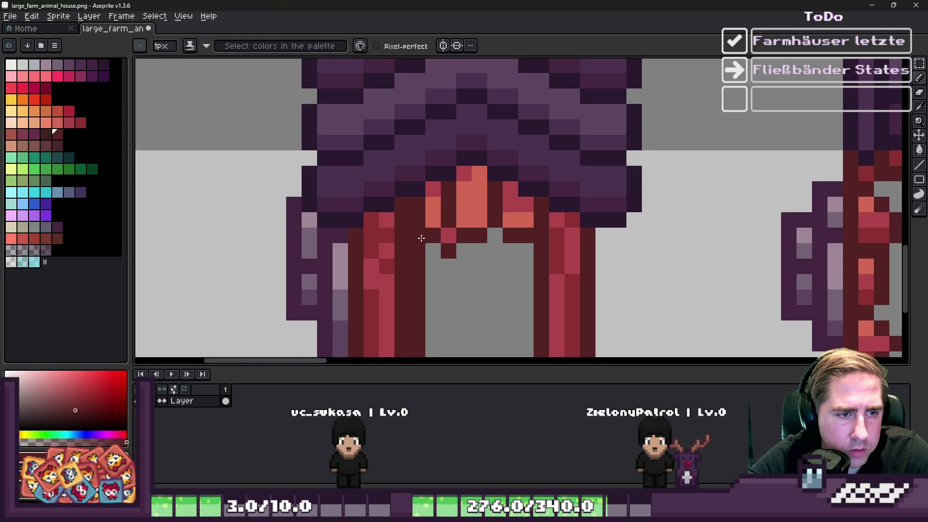
scroll(422, 238, down, 2)
key(b)
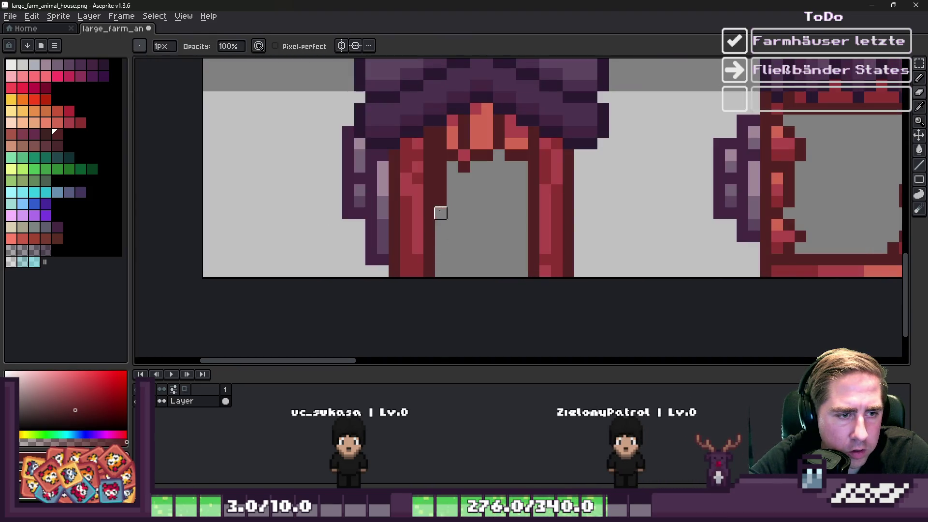
- Paint a pixel above the door with a red sampled from the arch
scroll(440, 166, up, 1)
key(i)
click(454, 137)
click(454, 109)
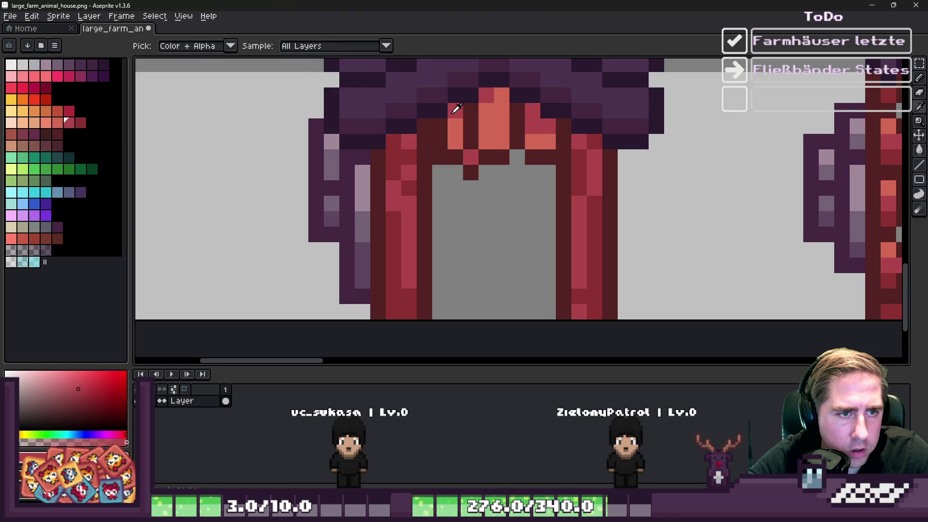
key(b)
key(i)
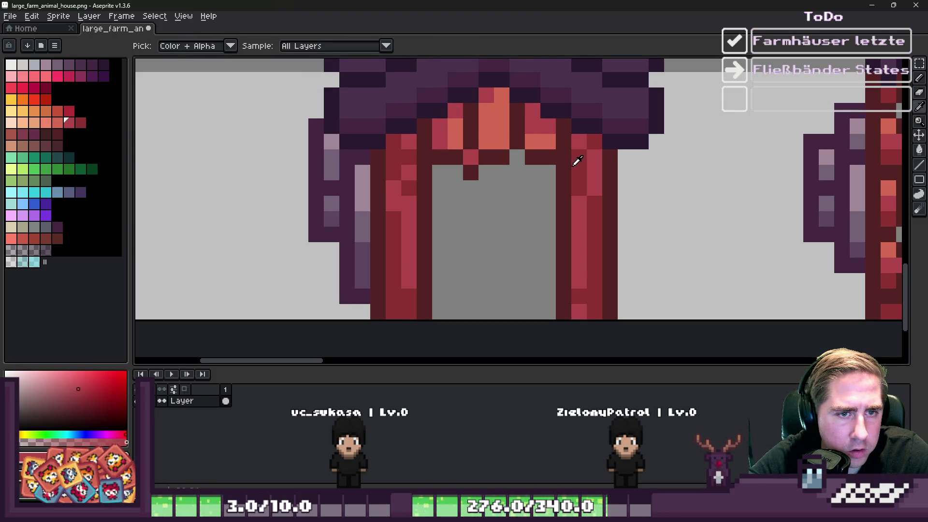
click(576, 161)
key(b)
click(486, 95)
- Darken the centre door-top pixel with a dark red from the door
key(i)
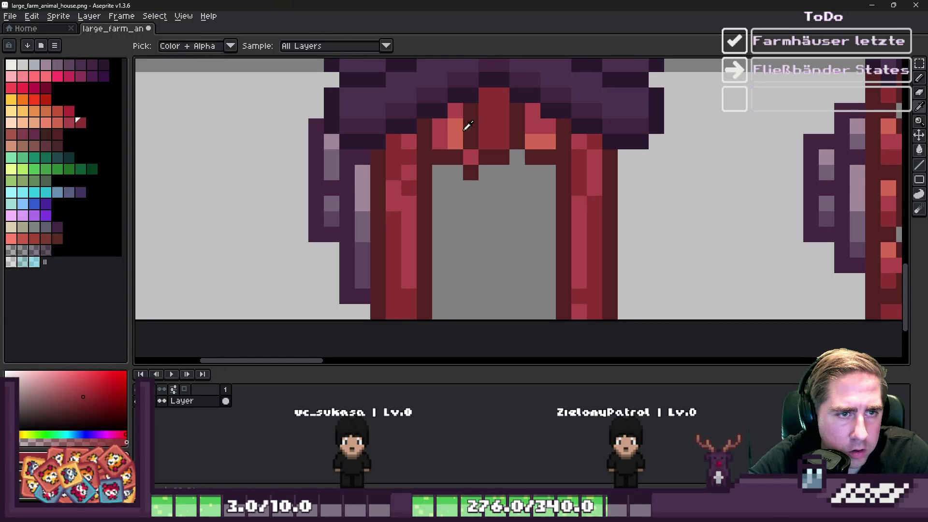
click(483, 105)
key(b)
scroll(499, 133, down, 2)
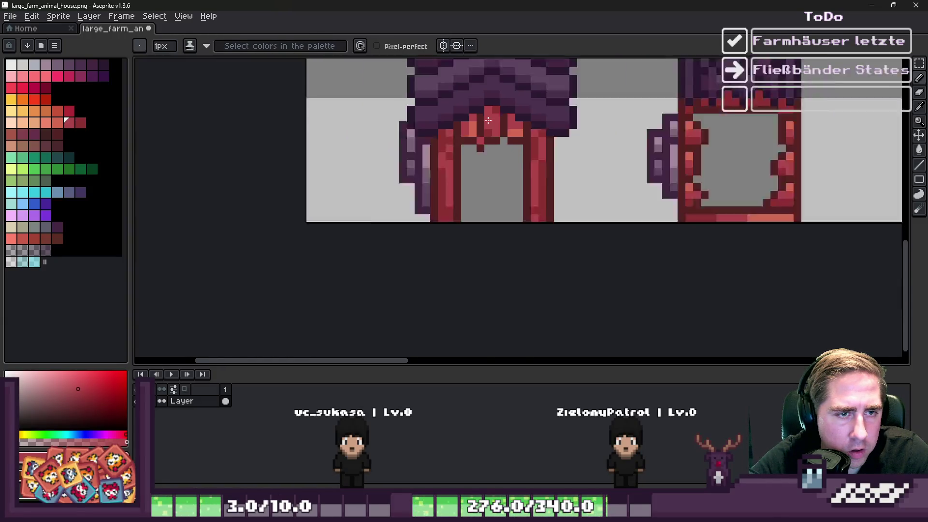
scroll(488, 198, up, 3)
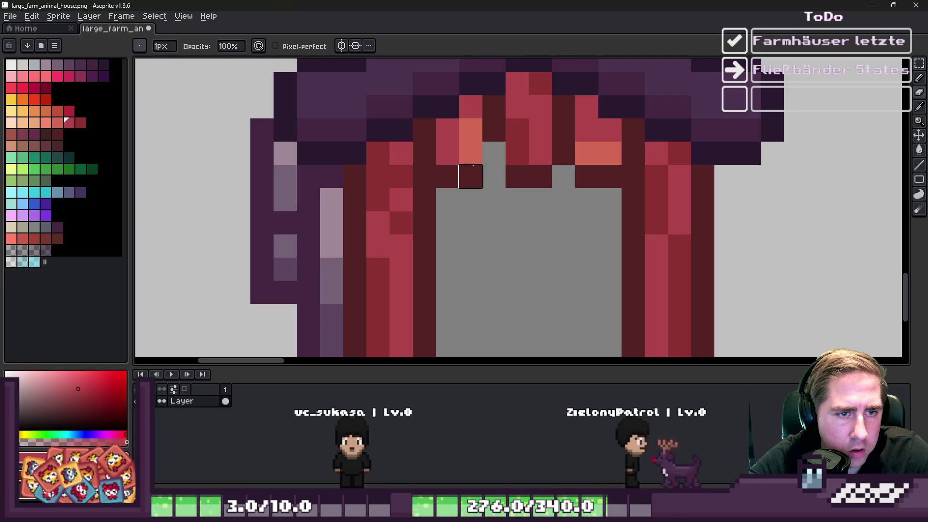
key(i)
click(517, 152)
key(b)
click(493, 153)
scroll(497, 157, down, 3)
scroll(498, 157, down, 2)
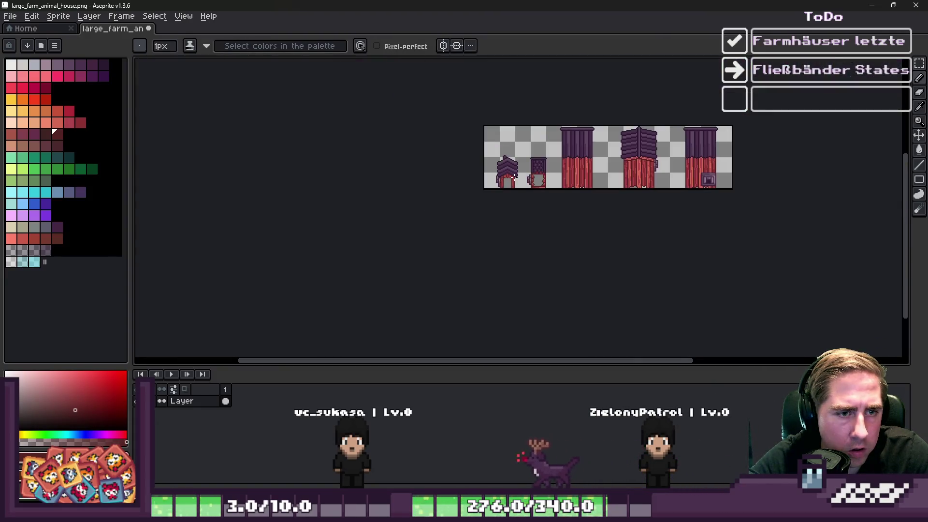
- Erase the pointed roof-peak pixels and turn a pink roof pixel dark purple
scroll(491, 198, up, 2)
scroll(483, 193, down, 1)
scroll(466, 126, up, 3)
scroll(466, 126, up, 2)
key(e)
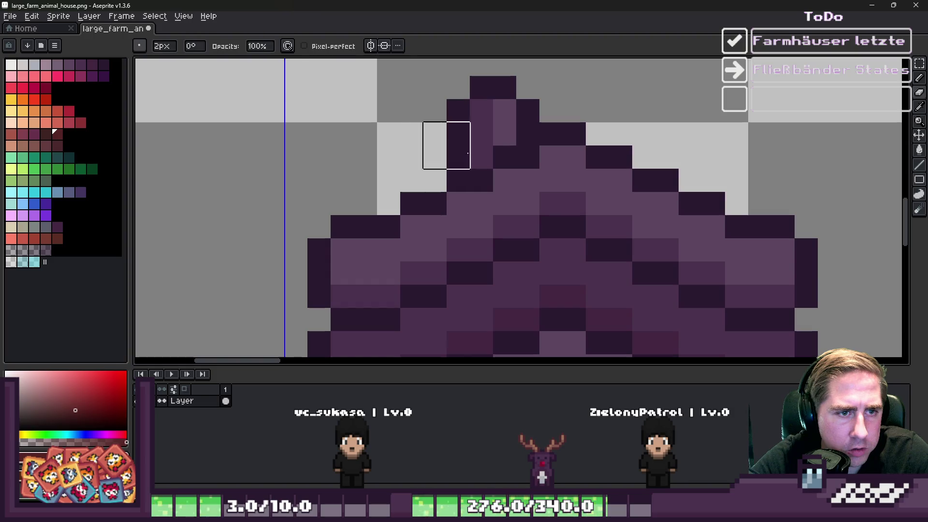
drag(445, 122, 493, 100)
scroll(485, 100, down, 3)
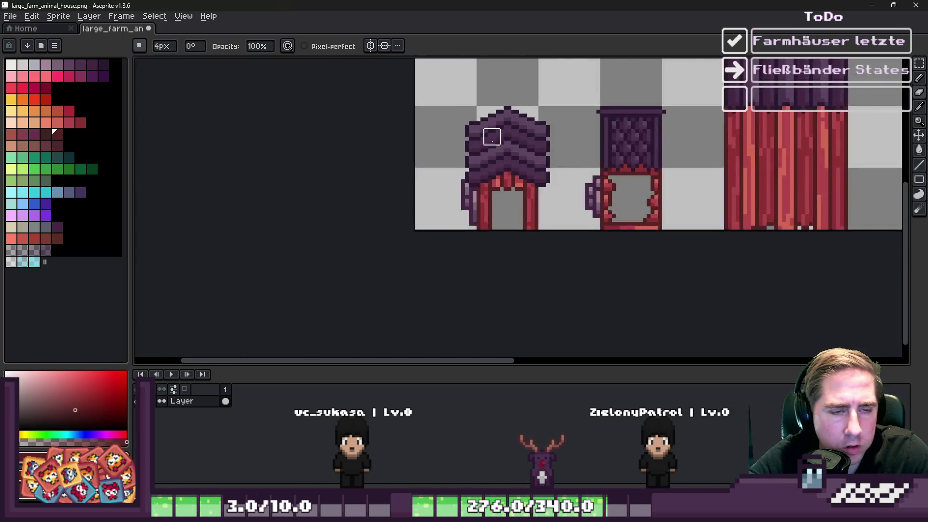
scroll(515, 170, up, 2)
alt+click(517, 172)
key(b)
scroll(518, 177, up, 3)
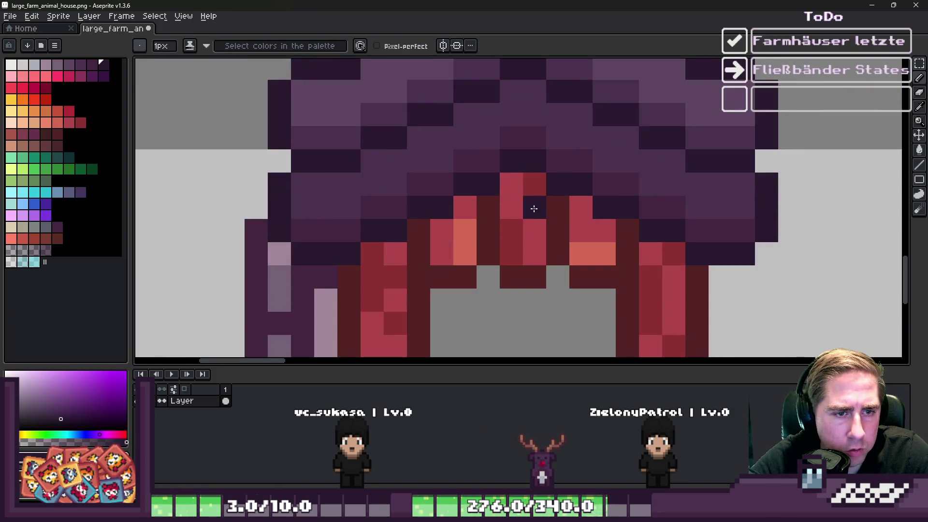
click(533, 227)
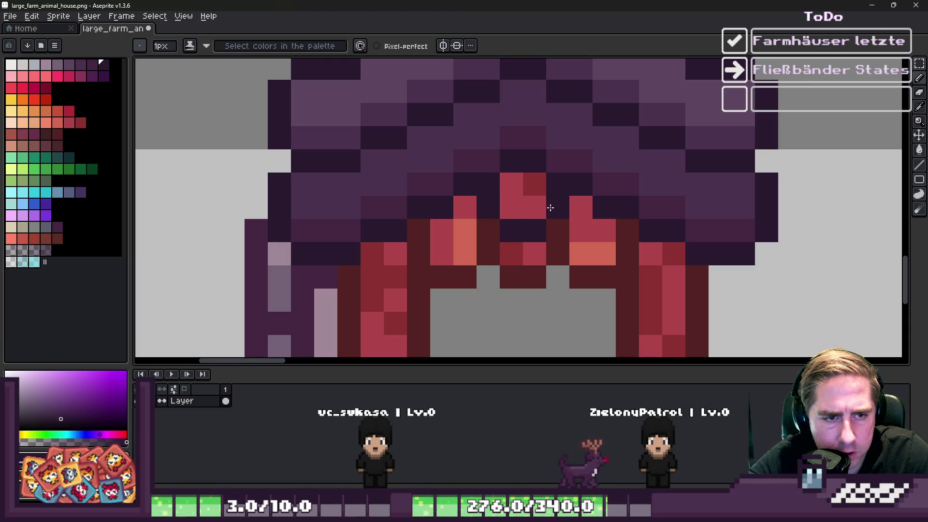
- Paint a ridge line down the roof centre, then a lighter 2px purple stripe
scroll(549, 208, down, 3)
scroll(498, 193, down, 3)
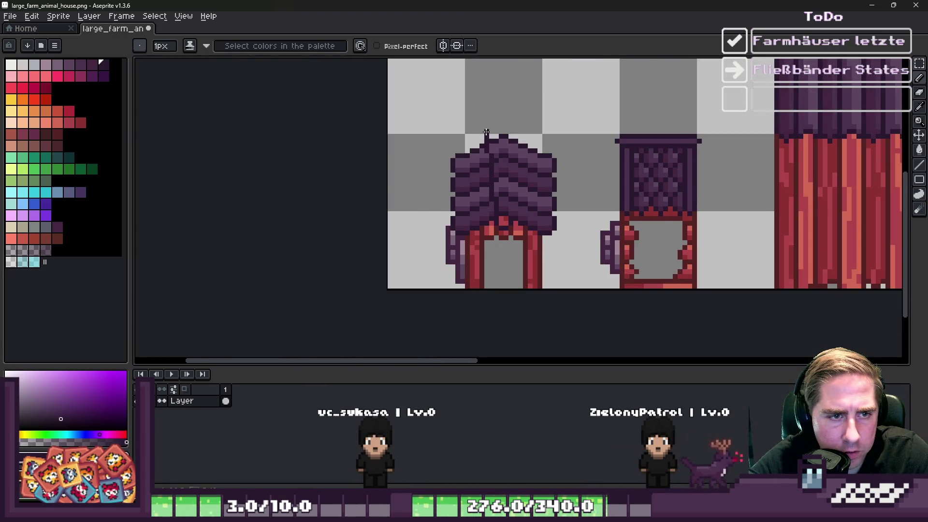
scroll(627, 138, up, 2)
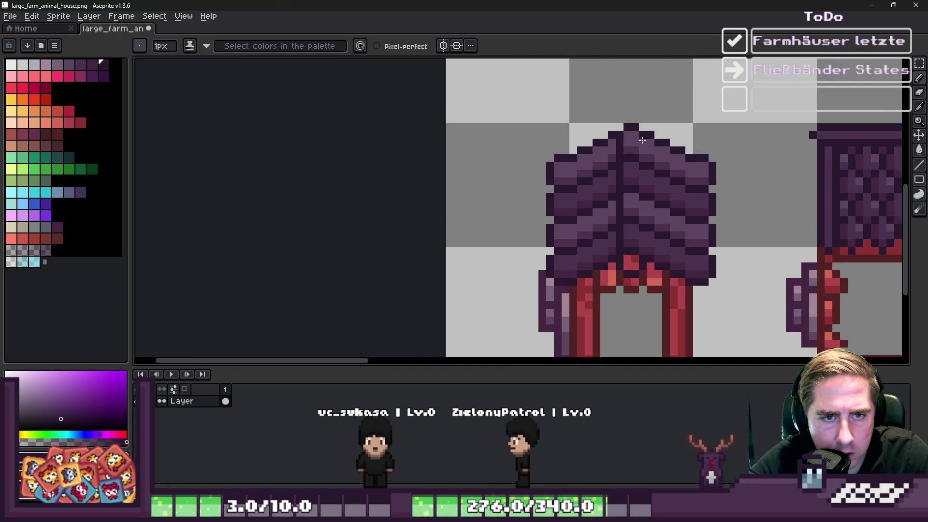
drag(641, 136, 640, 258)
alt+click(632, 242)
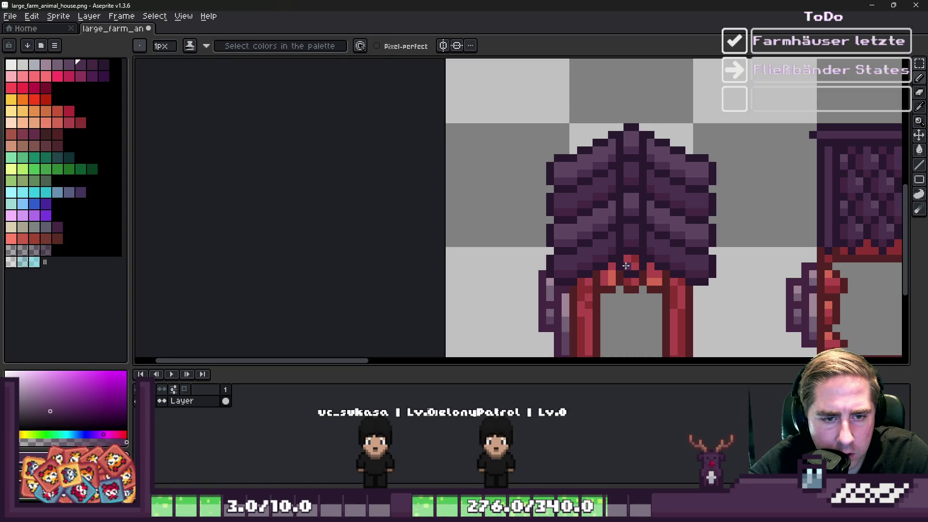
key(plus)
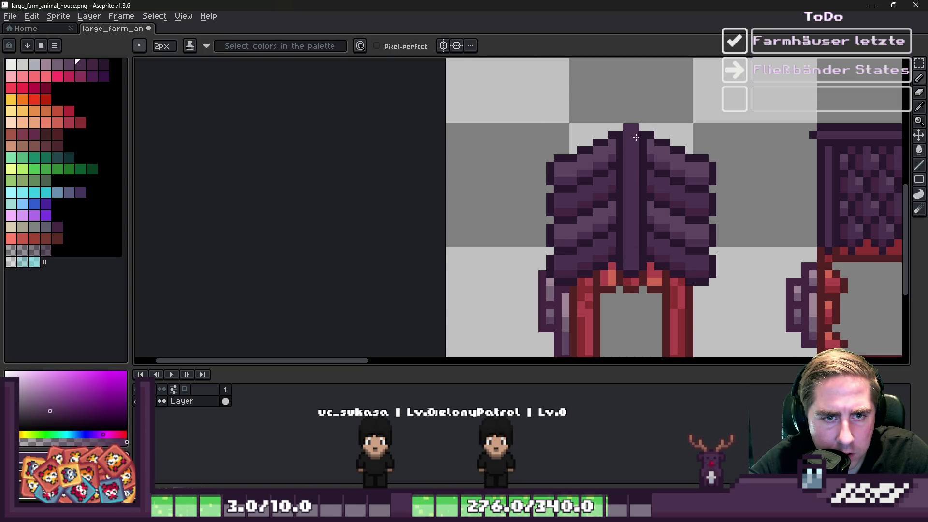
alt+click(608, 151)
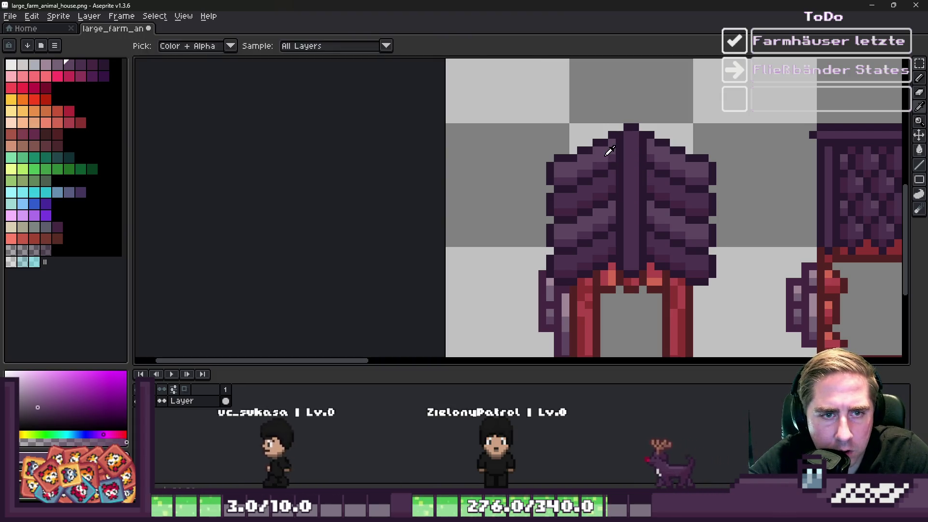
drag(632, 137, 635, 265)
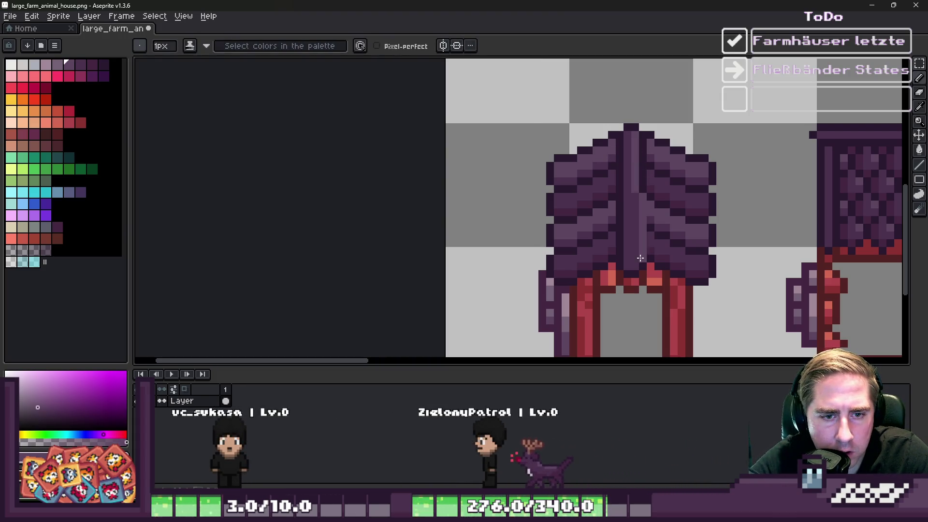
- Touch up the roof peak with dark purple cap pixels and mid-purple fills
scroll(647, 129, up, 2)
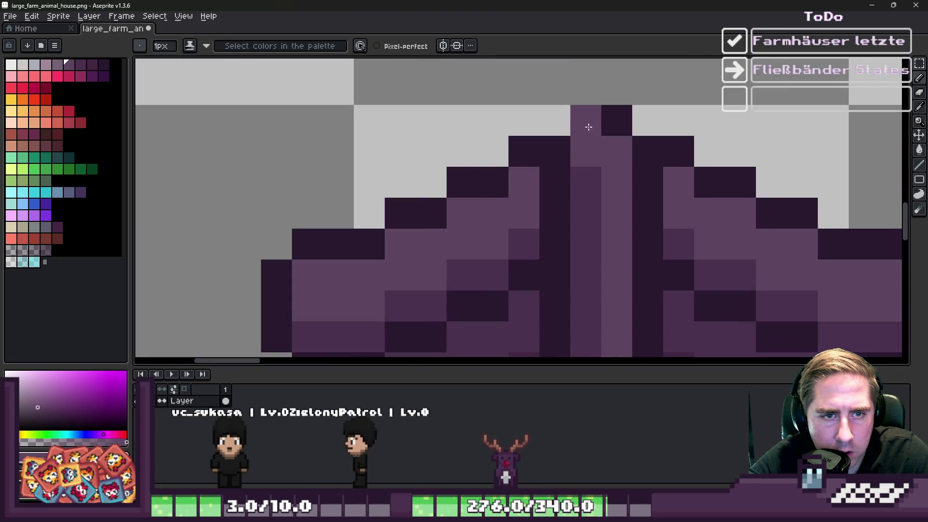
click(555, 87)
scroll(562, 119, down, 1)
scroll(562, 120, up, 1)
click(593, 111)
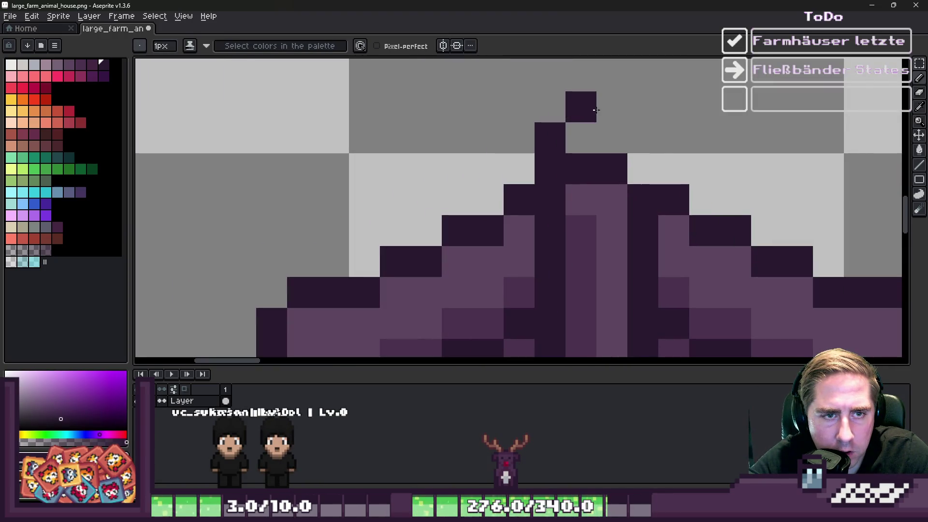
right_click(599, 151)
click(589, 174)
alt+click(573, 245)
drag(578, 203, 578, 149)
alt+click(609, 138)
click(580, 138)
- Save the sprite sheet with Ctrl+S
scroll(573, 127, down, 2)
scroll(572, 128, down, 3)
key(ctrl+s)
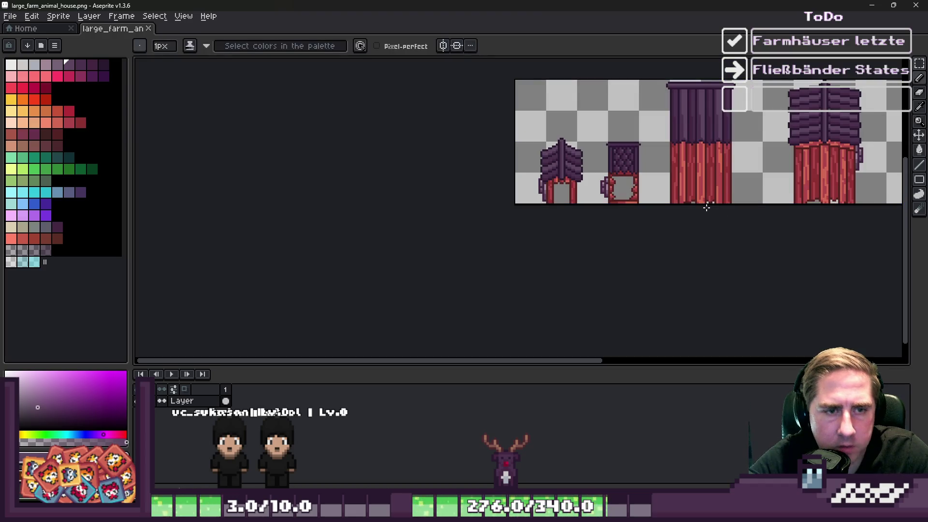
- Delete the currently selected pixels on the small door house
scroll(664, 189, up, 2)
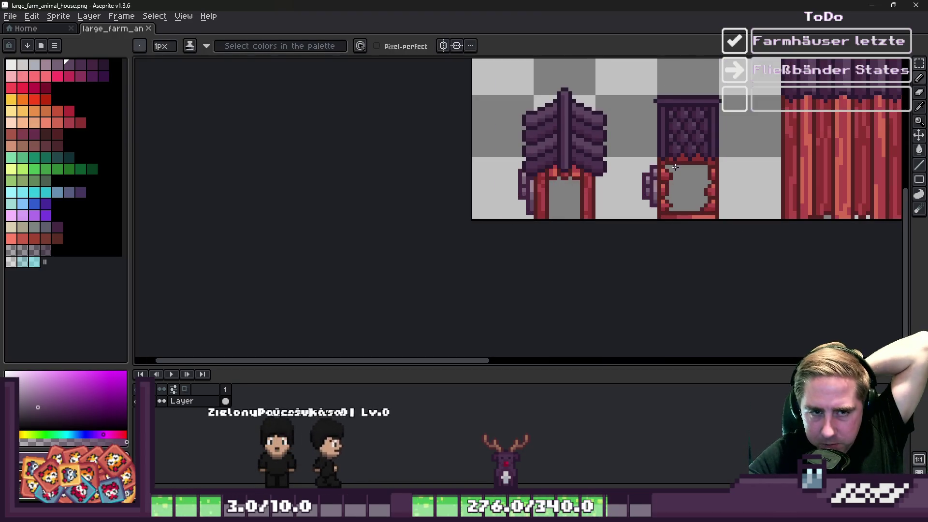
scroll(593, 173, down, 2)
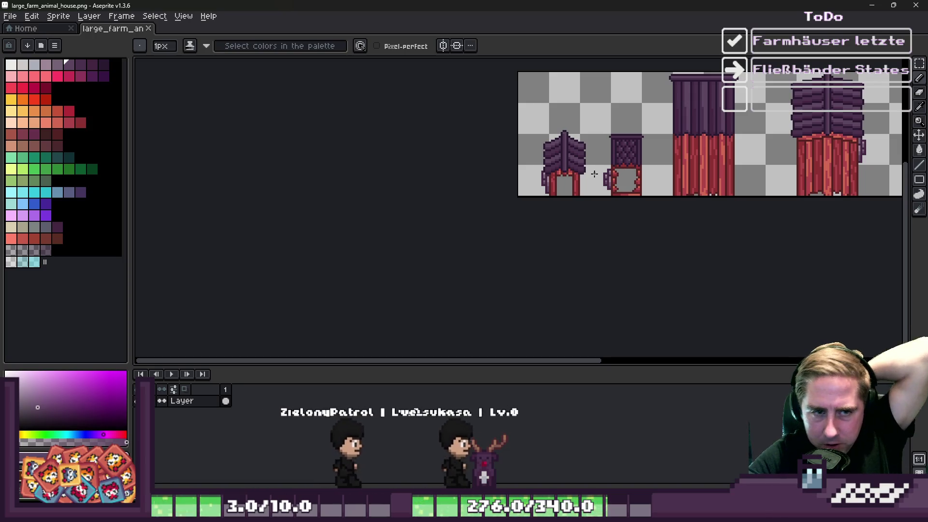
scroll(594, 173, up, 2)
scroll(587, 155, down, 1)
scroll(585, 149, up, 1)
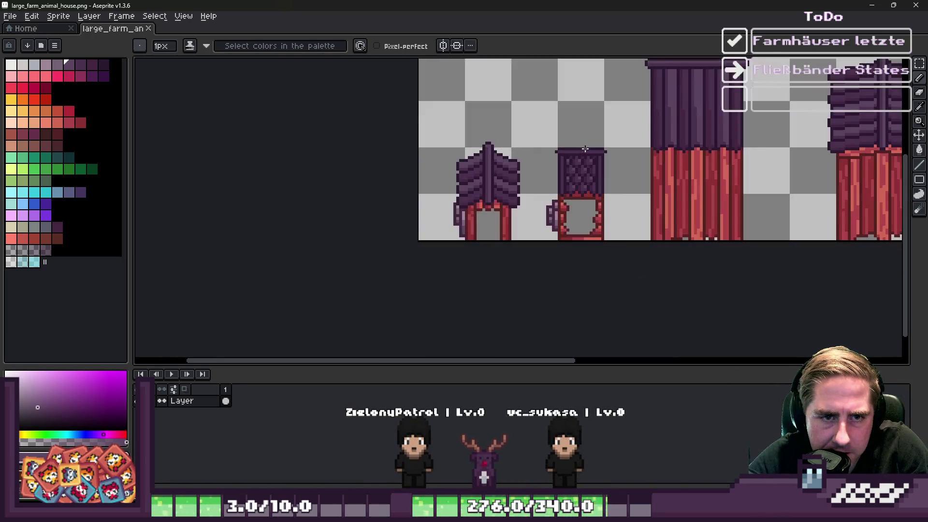
key(m)
scroll(557, 142, down, 2)
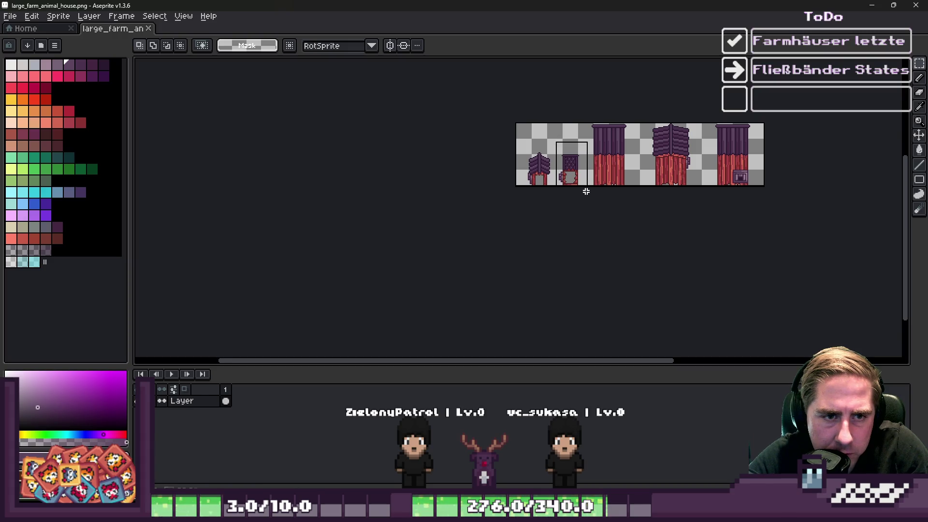
scroll(586, 191, up, 2)
key(Delete)
scroll(563, 224, down, 1)
scroll(399, 150, up, 1)
- Select the small house and move it left, then undo and redo the move
drag(401, 121, 549, 348)
drag(478, 243, 449, 243)
key(ctrl+z)
key(ctrl+z)
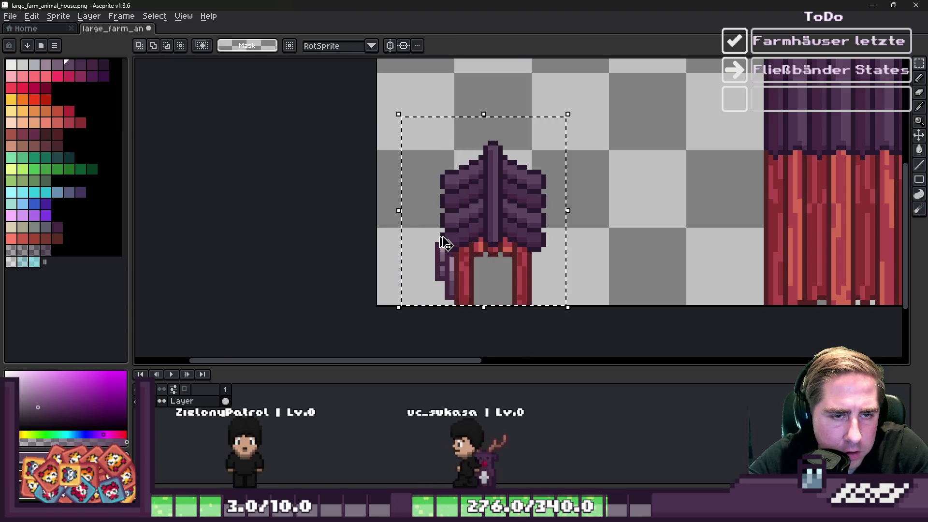
key(ctrl+y)
key(ctrl+y)
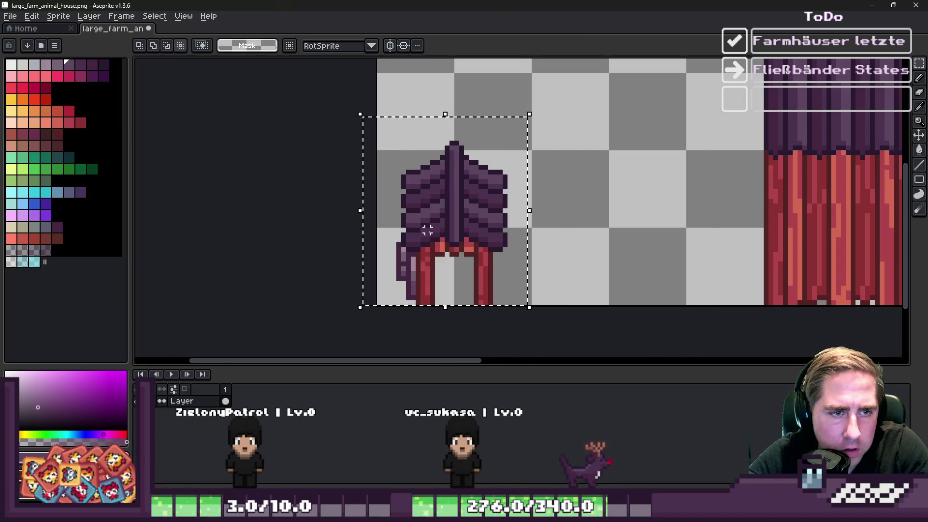
- Undo the last roof-tip change and delete the selected roof-tip pixels
scroll(389, 132, up, 1)
scroll(475, 147, up, 2)
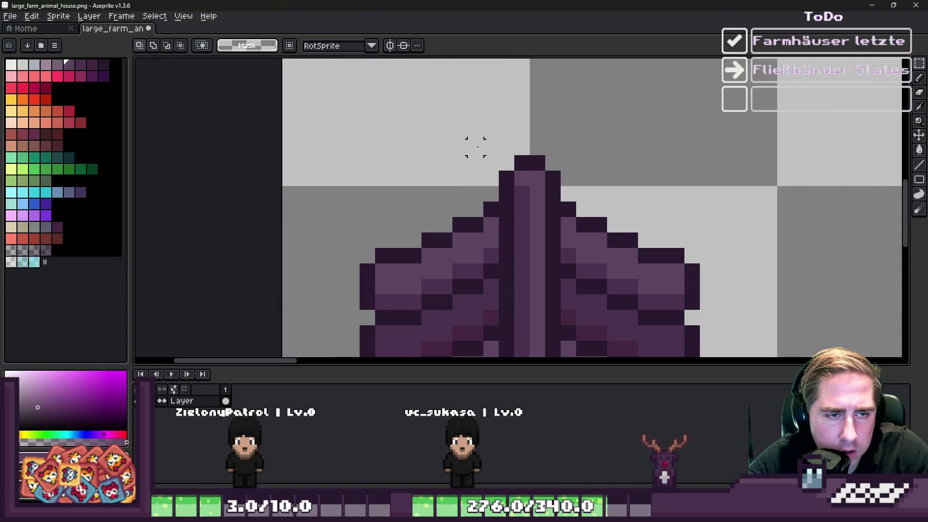
key(ctrl+z)
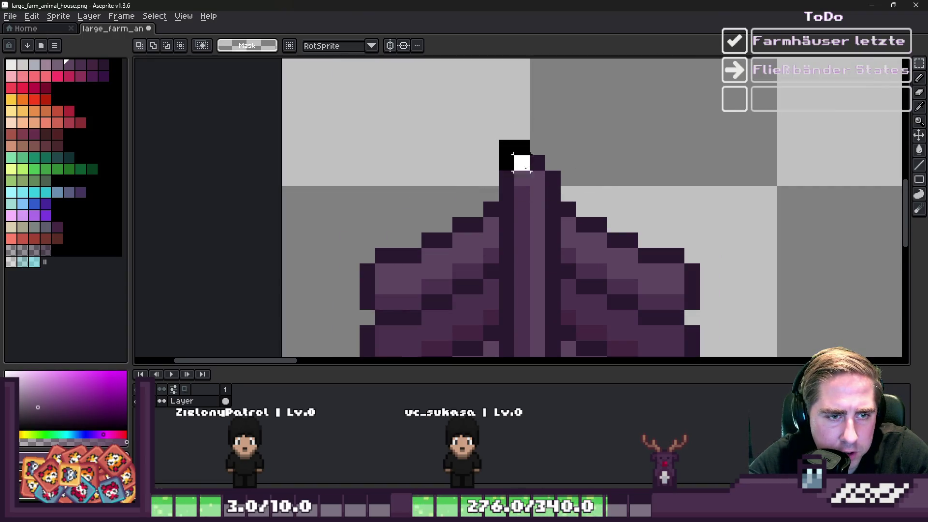
key(Delete)
key(b)
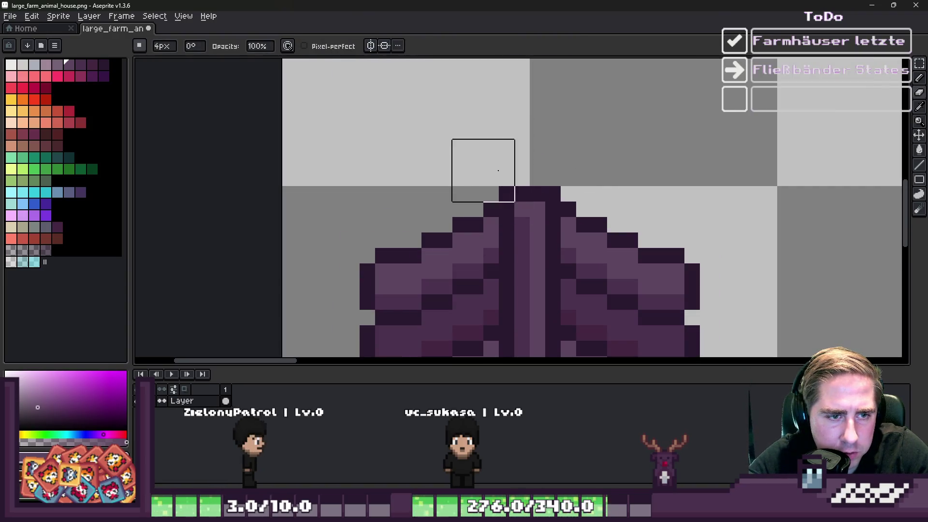
scroll(516, 119, down, 2)
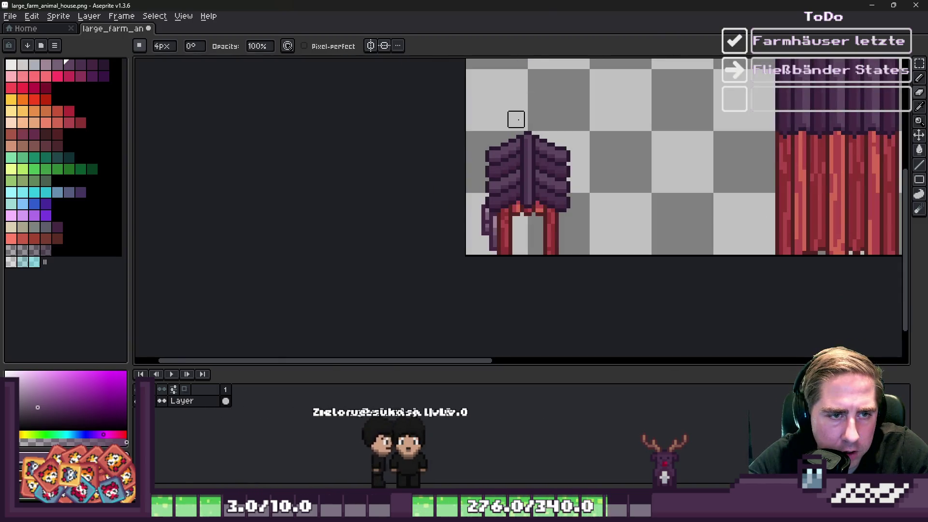
- Select the whole small house, shift it two pixels right, and deselect
key(m)
drag(465, 94, 591, 256)
scroll(523, 197, up, 1)
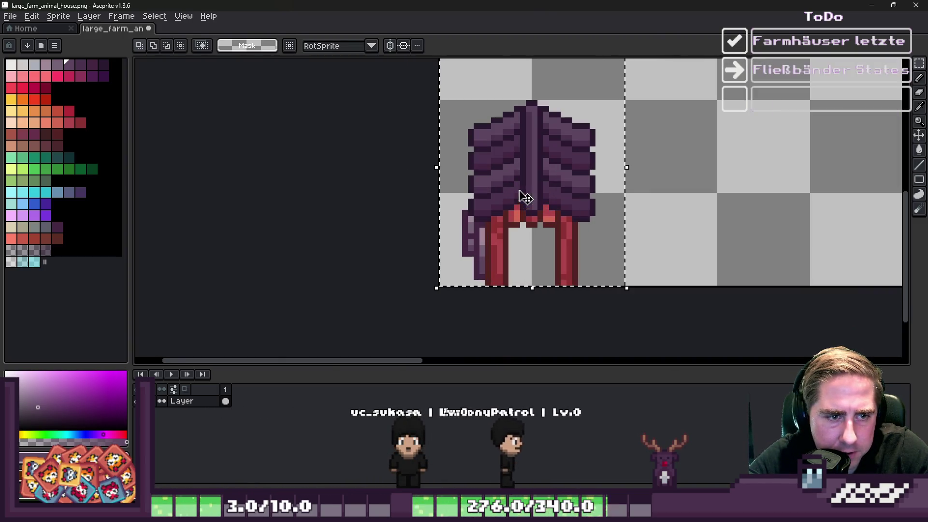
click(522, 208)
mouse_move(519, 206)
mouse_down()
mouse_move(555, 207)
mouse_move(521, 209)
mouse_up()
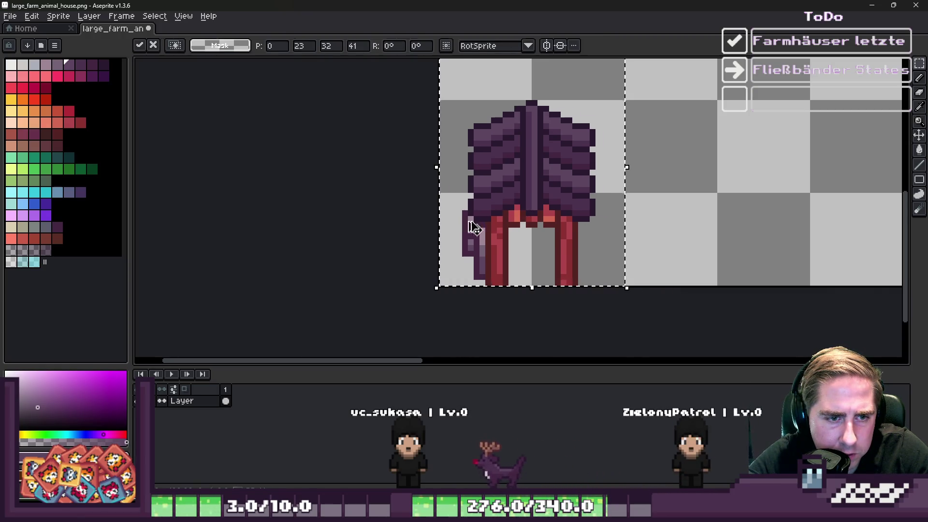
key(ctrl+d)
scroll(480, 226, down, 1)
scroll(434, 166, down, 2)
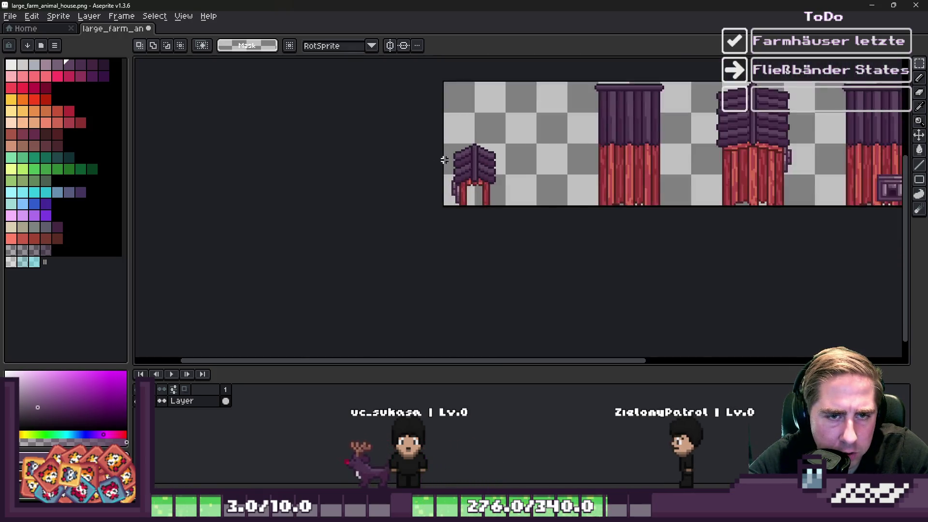
scroll(513, 149, up, 3)
click(474, 246)
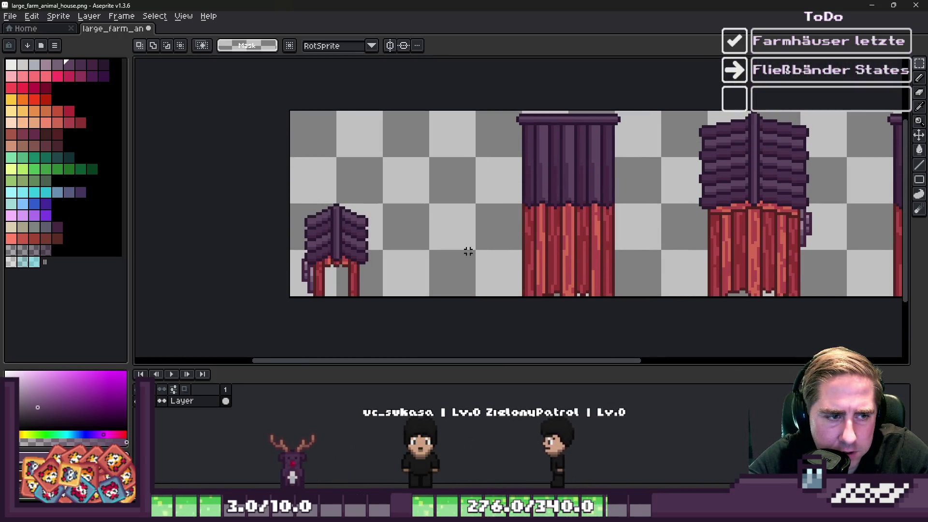
- Copy the small house, erase the flat-roofed wall piece, and move the copy into its slot
mouse_move(290, 188)
mouse_down()
mouse_move(394, 299)
mouse_move(378, 269)
mouse_move(465, 288)
mouse_move(447, 288)
mouse_up()
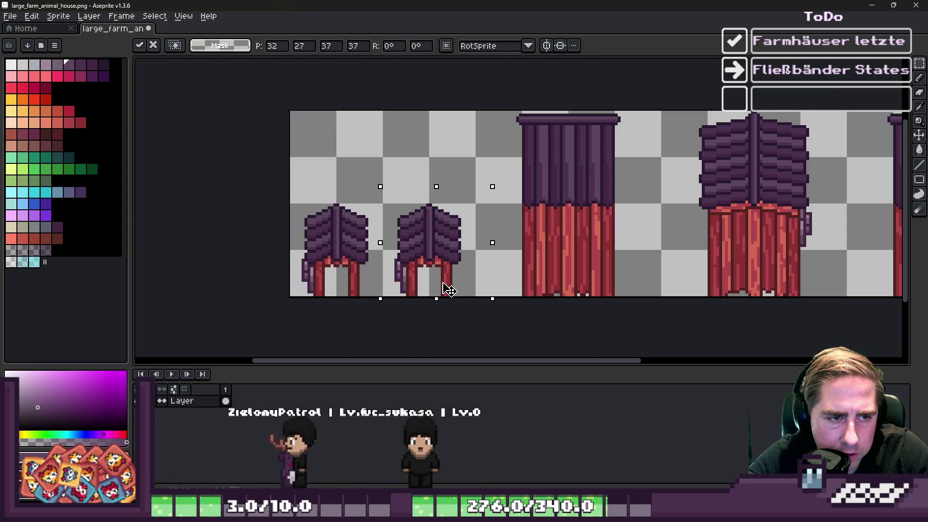
click(518, 86)
scroll(518, 86, down, 1)
drag(490, 85, 657, 290)
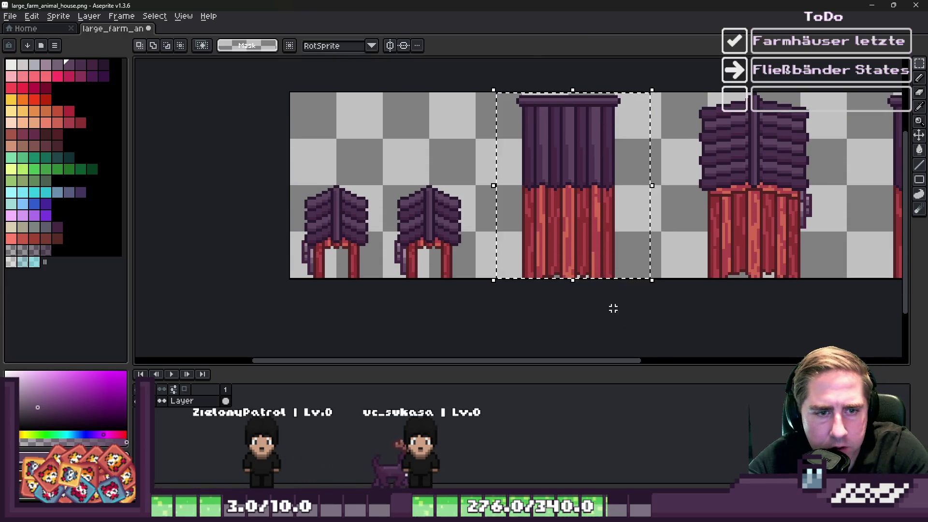
key(Delete)
mouse_move(430, 271)
mouse_down()
mouse_move(530, 269)
mouse_move(521, 275)
mouse_up()
key(Return)
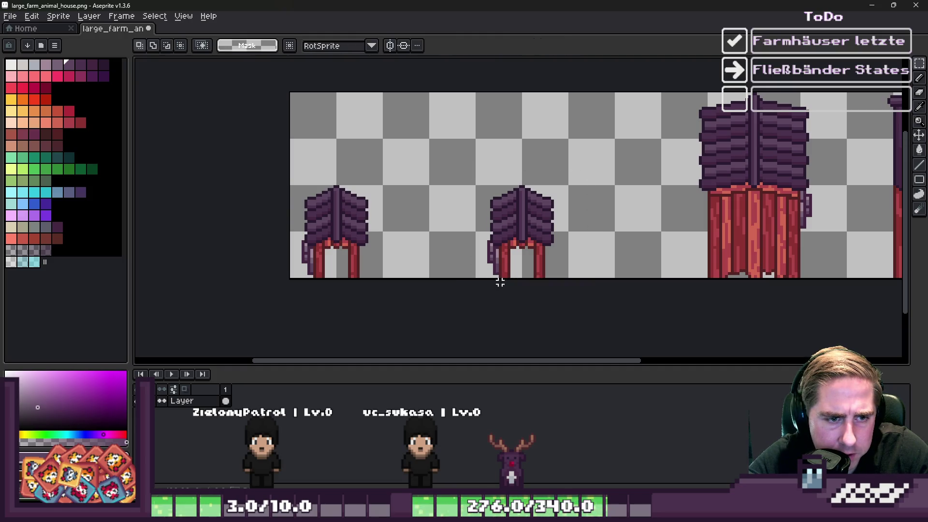
- Mirror the middle house horizontally and nudge it one pixel right and down
scroll(497, 275, up, 4)
drag(511, 338, 529, 191)
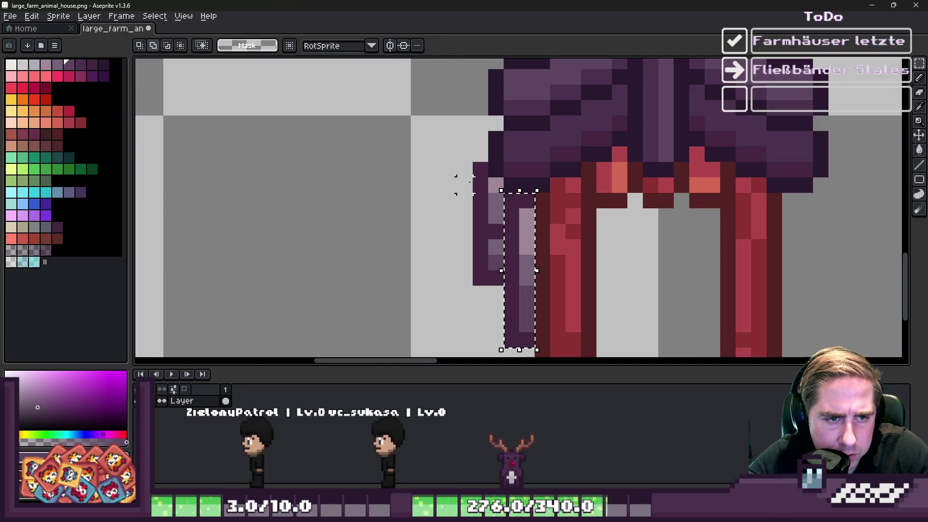
scroll(473, 138, down, 3)
drag(457, 102, 566, 314)
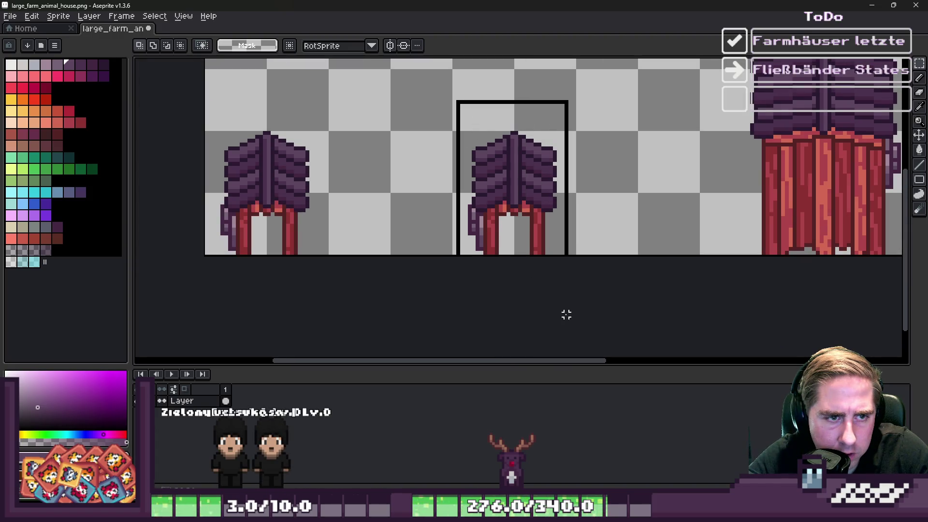
key(shift+h)
drag(516, 206, 522, 207)
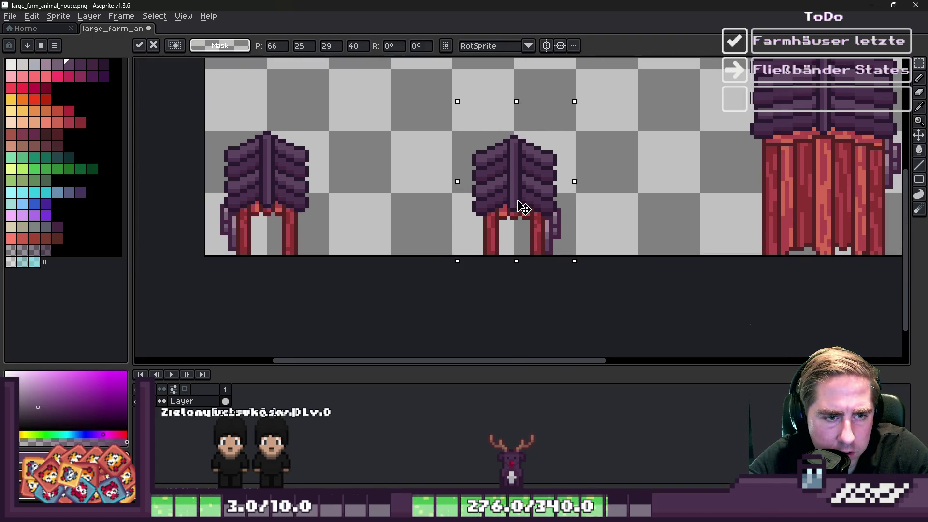
key(b)
scroll(512, 227, up, 3)
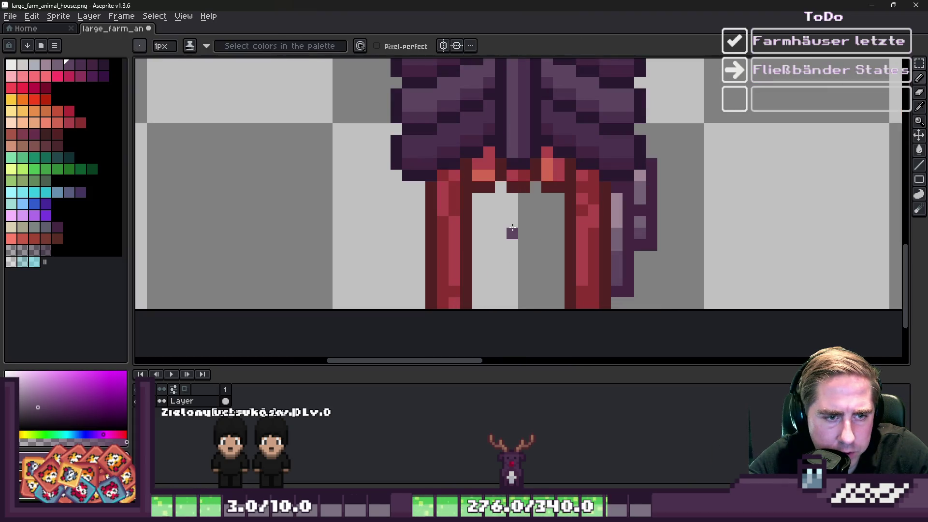
- Paint red and orange vertical plank strokes into the grey doorway, redoing a misplaced orange stroke
scroll(497, 164, down, 4)
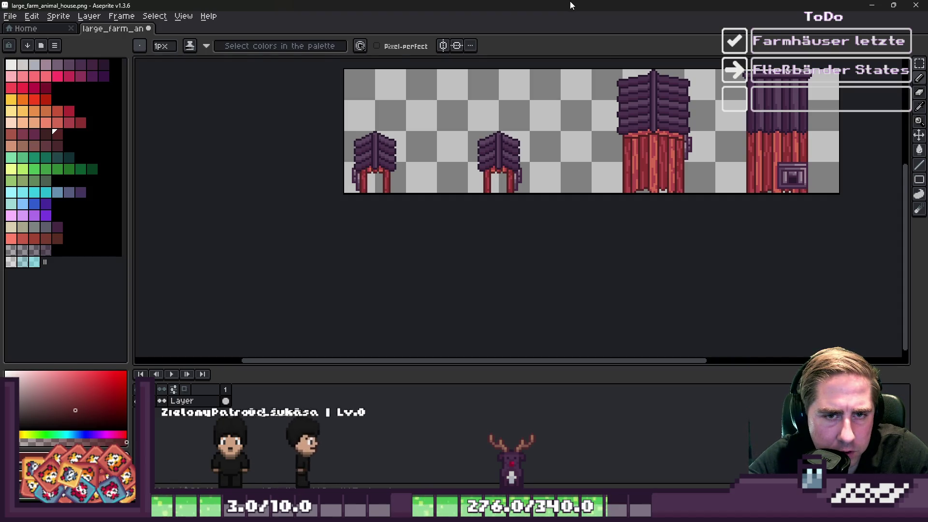
scroll(490, 182, up, 4)
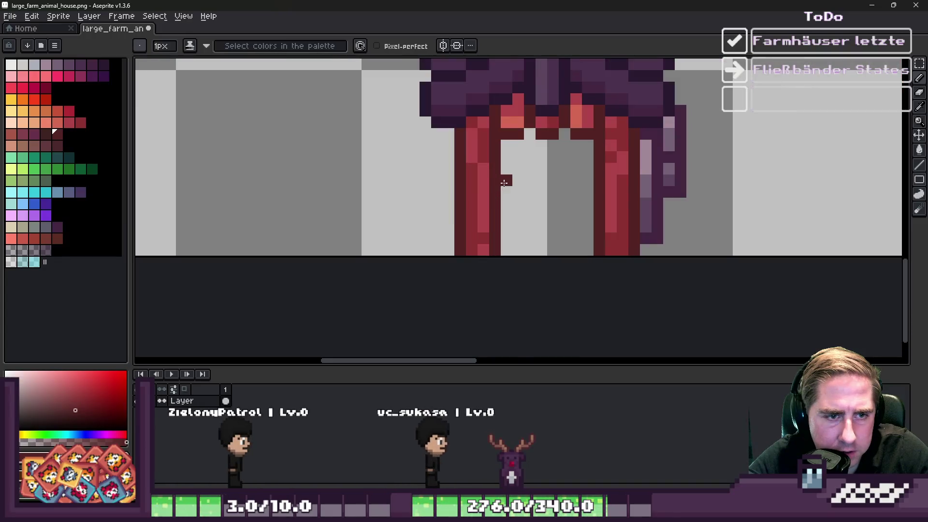
click(560, 155)
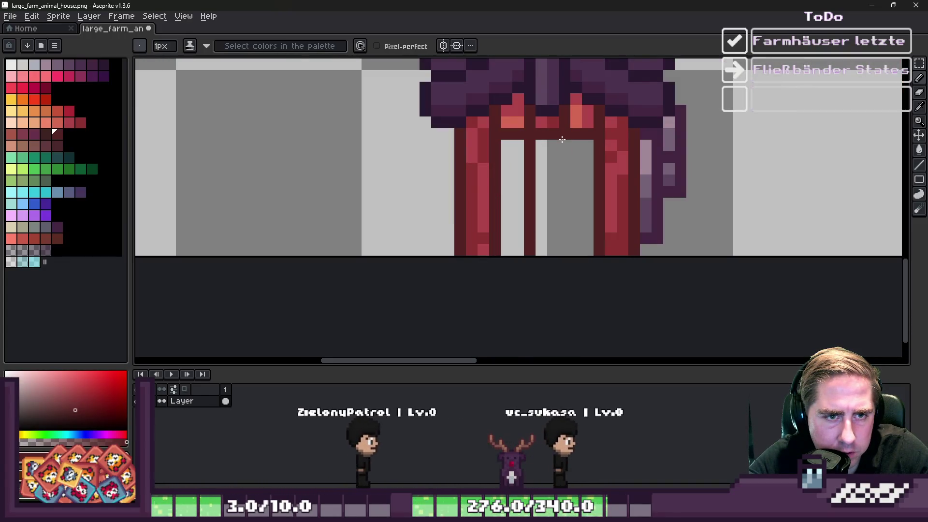
shift+click(551, 250)
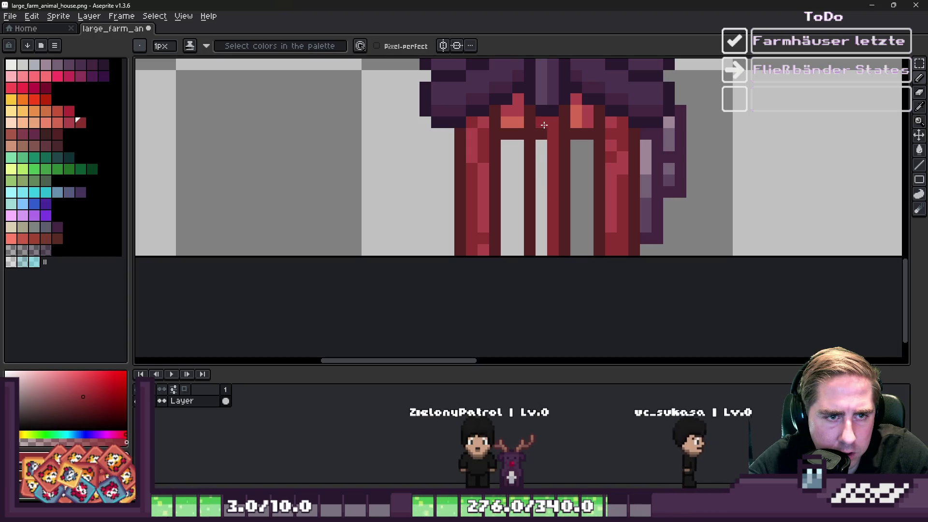
alt+click(547, 121)
drag(541, 144, 541, 183)
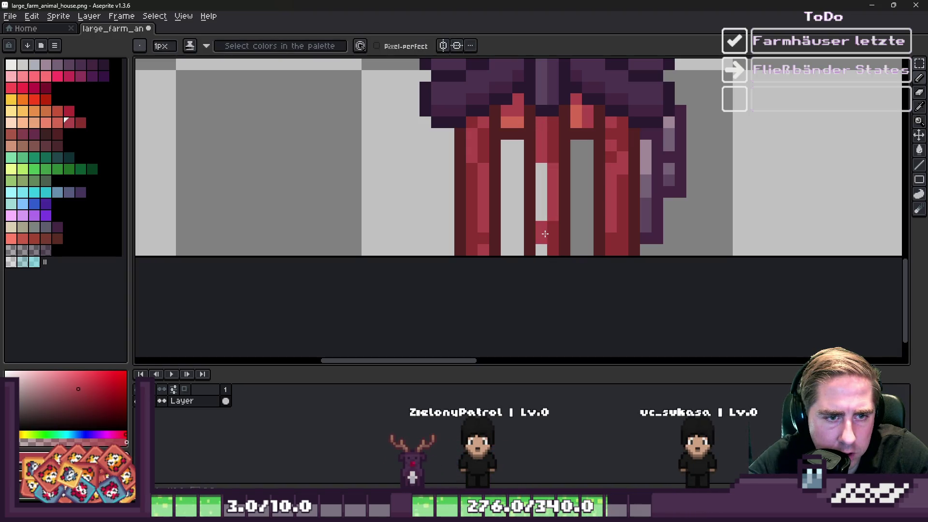
alt+click(555, 238)
click(542, 211)
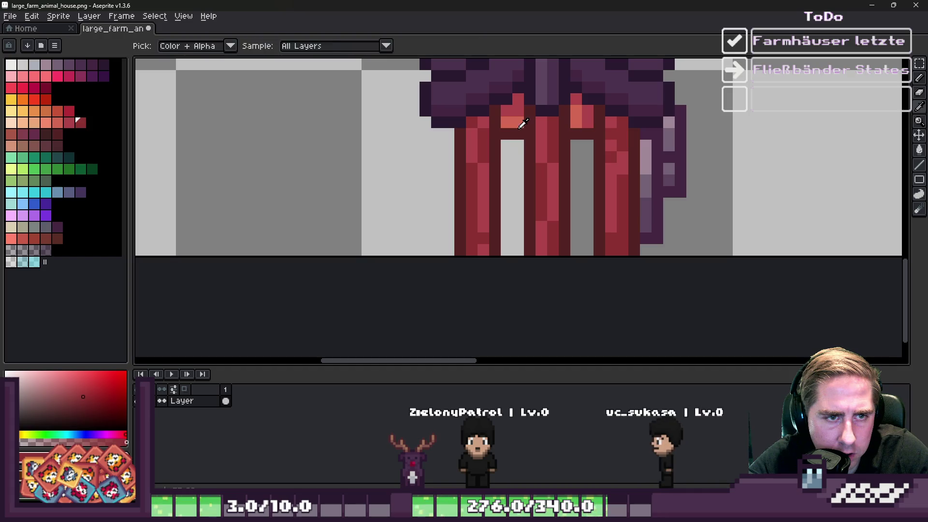
alt+click(513, 120)
drag(518, 140, 530, 242)
key(ctrl+z)
drag(516, 142, 513, 205)
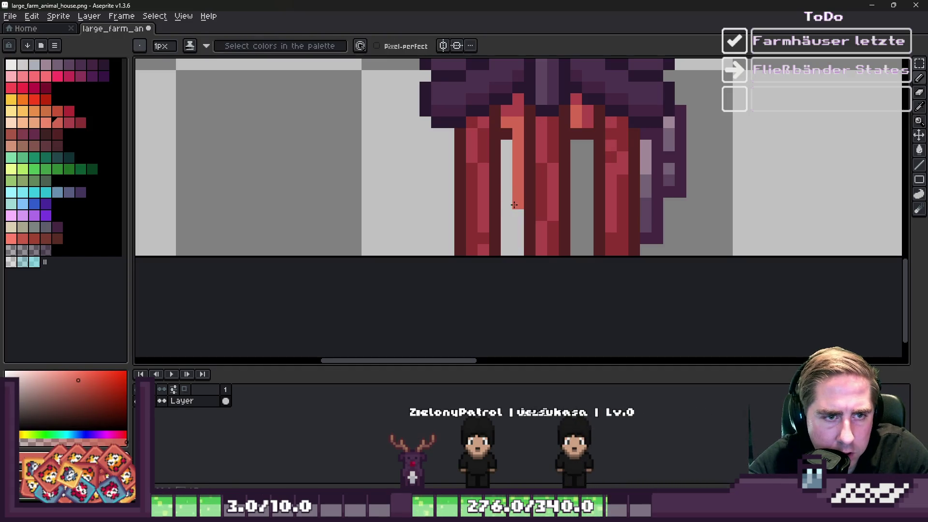
- Sample reds from the canvas and cover the remaining grey door columns and pixels
key(alt)
alt+click(514, 109)
drag(507, 135, 509, 148)
drag(518, 185, 520, 228)
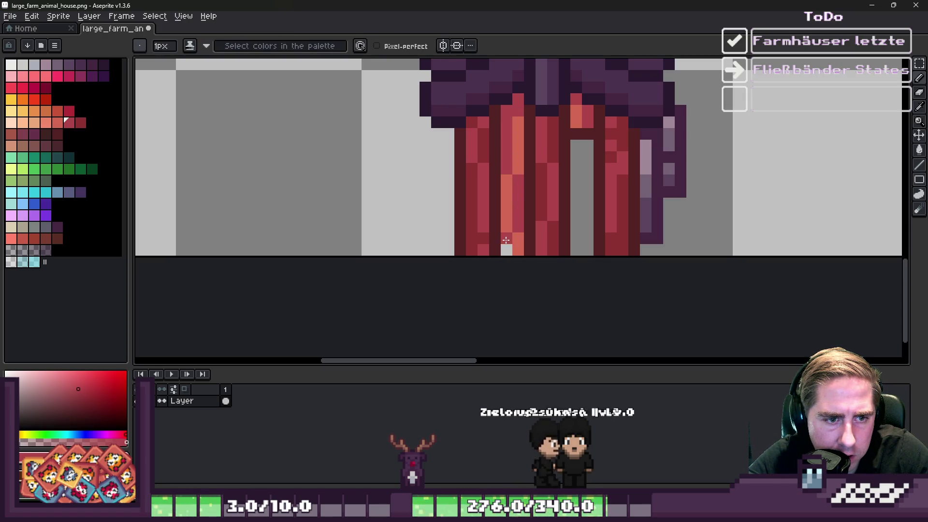
click(572, 215)
scroll(572, 215, up, 1)
drag(589, 94, 579, 182)
alt+click(589, 140)
click(590, 135)
alt+click(594, 106)
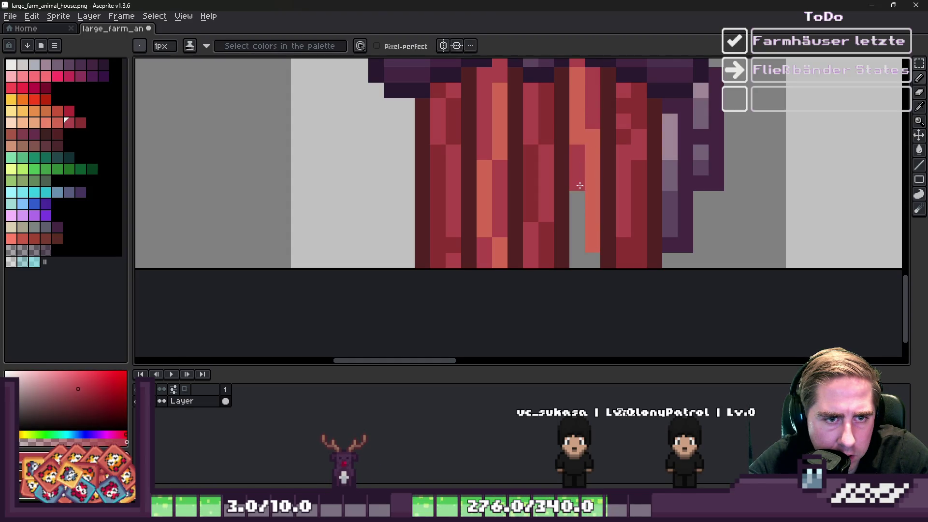
alt+click(593, 227)
click(580, 214)
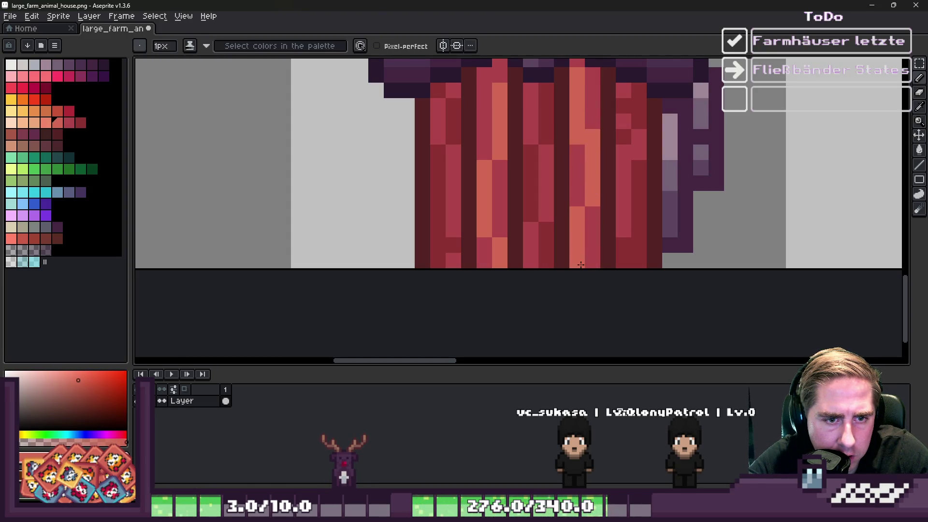
scroll(580, 265, down, 3)
scroll(563, 204, up, 3)
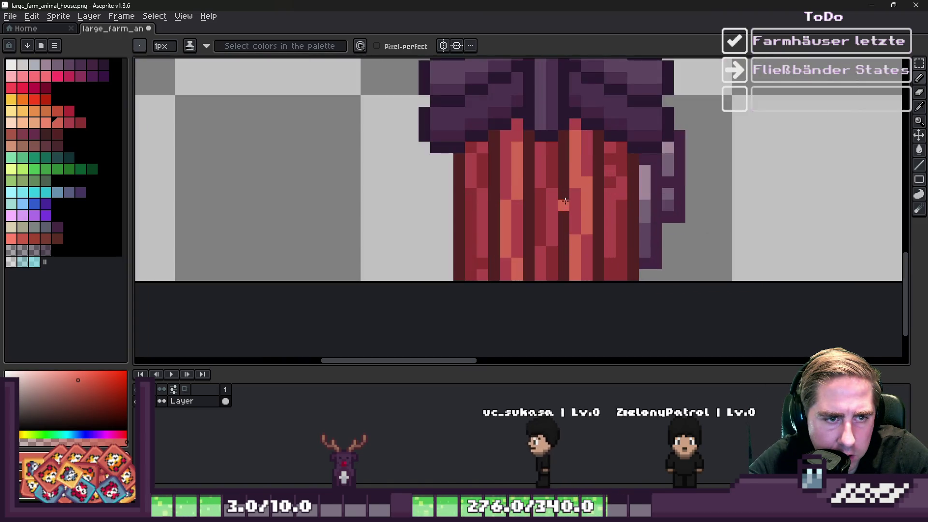
scroll(564, 204, down, 4)
scroll(277, 182, up, 2)
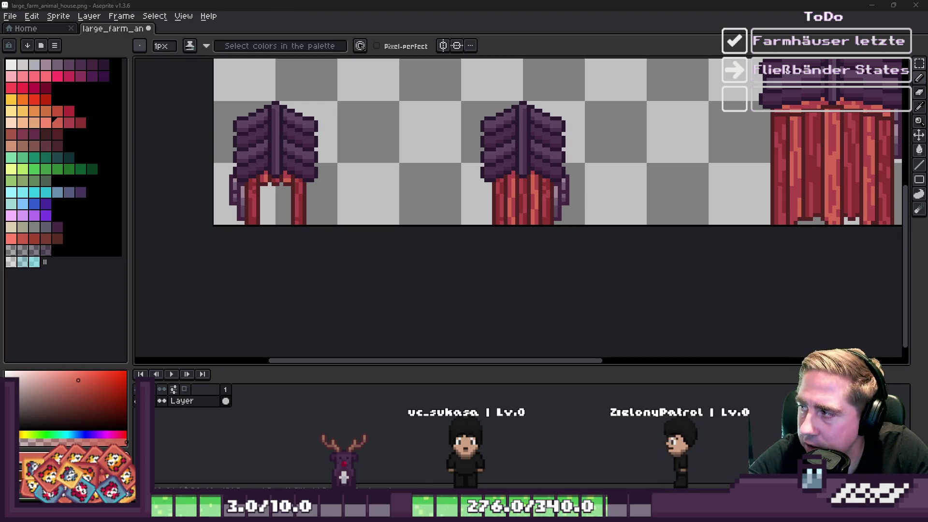
scroll(493, 203, down, 3)
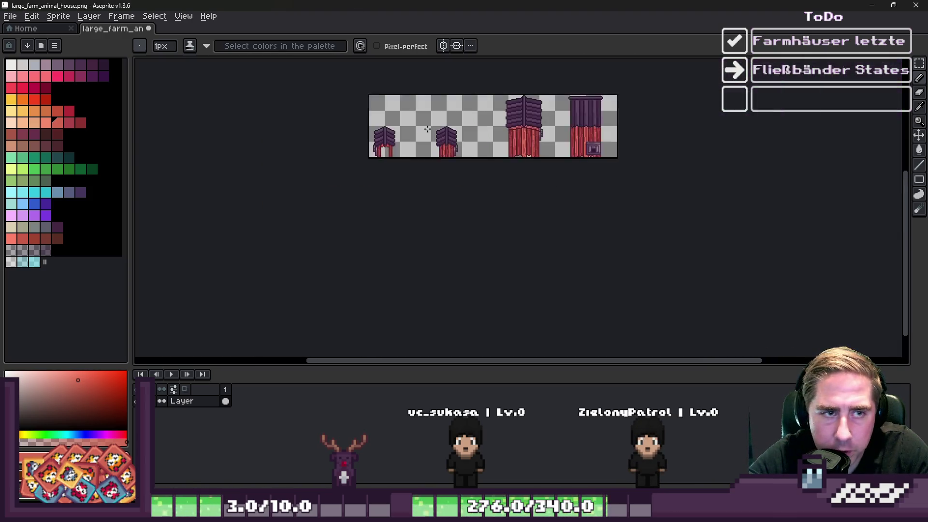
scroll(493, 203, up, 4)
scroll(522, 255, down, 2)
scroll(492, 199, up, 2)
scroll(758, 171, up, 2)
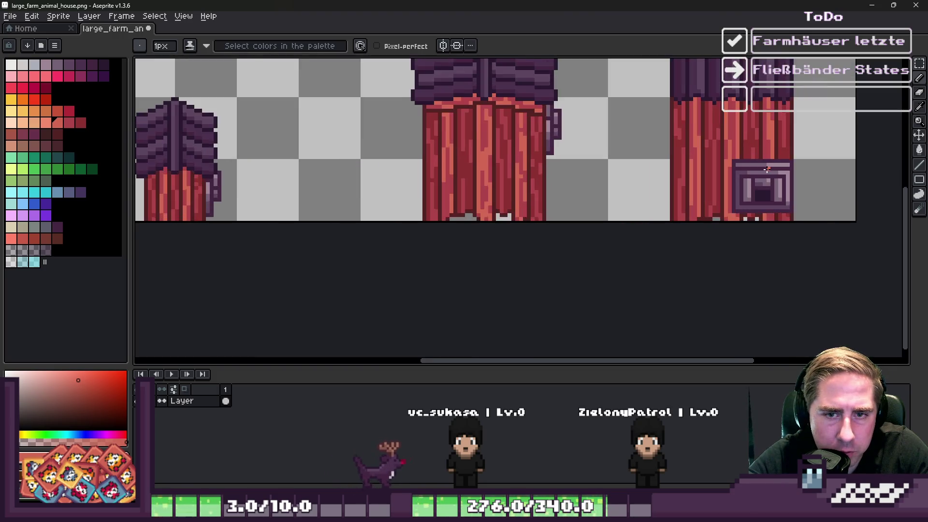
key(m)
scroll(723, 167, up, 1)
drag(730, 159, 817, 236)
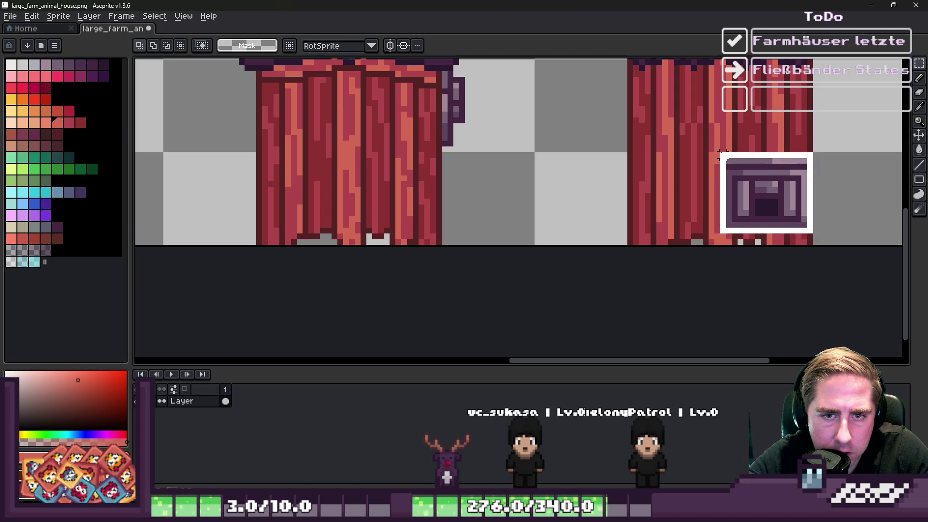
scroll(714, 172, down, 2)
key(ctrl+c)
key(ctrl+v)
scroll(441, 189, up, 2)
drag(884, 215, 451, 213)
key(Return)
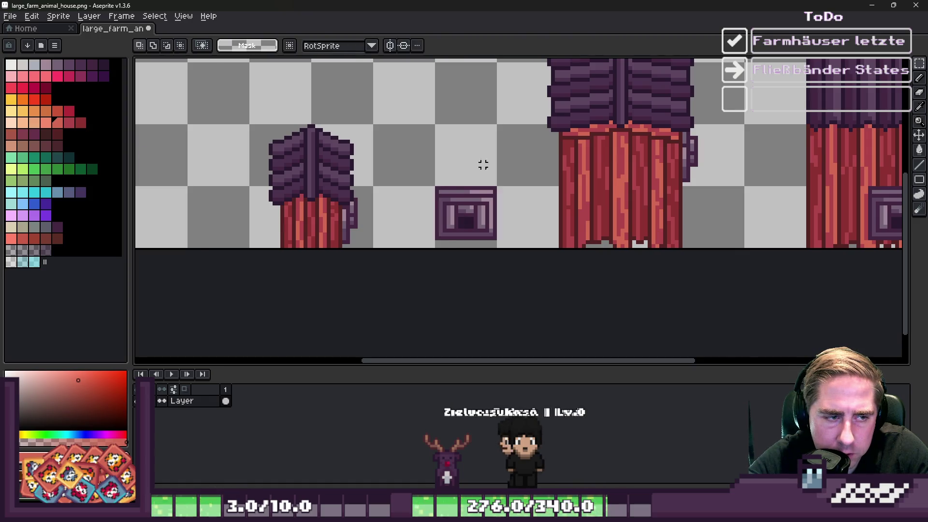
scroll(559, 191, down, 2)
scroll(559, 192, up, 2)
scroll(555, 193, down, 1)
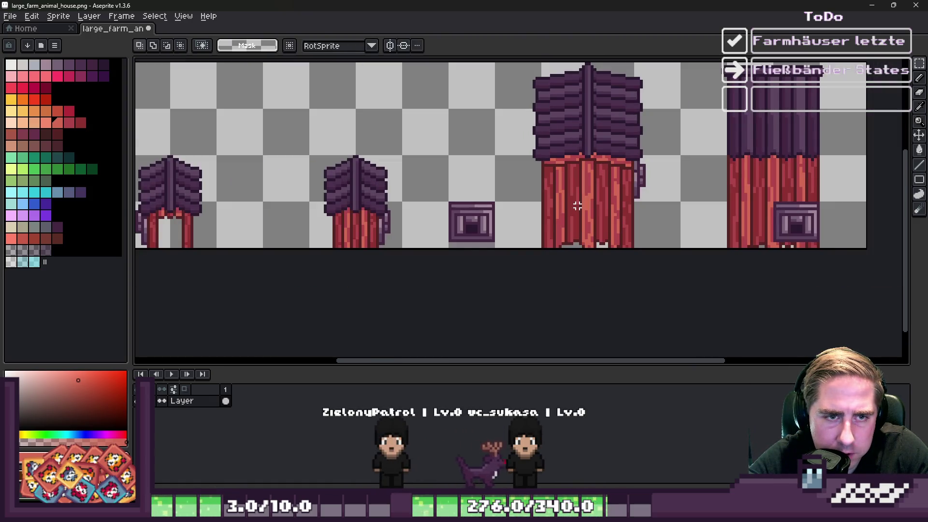
scroll(554, 195, up, 1)
drag(484, 182, 741, 187)
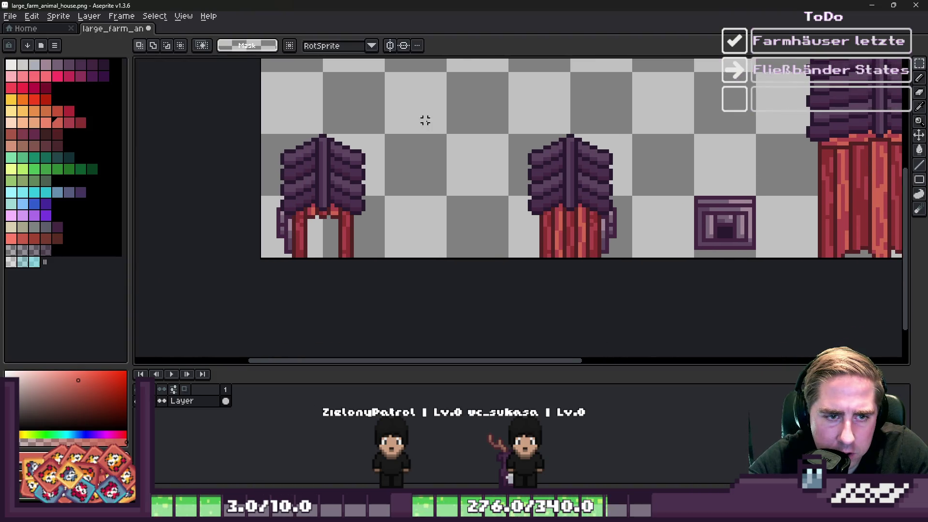
scroll(555, 131, down, 2)
scroll(831, 121, up, 1)
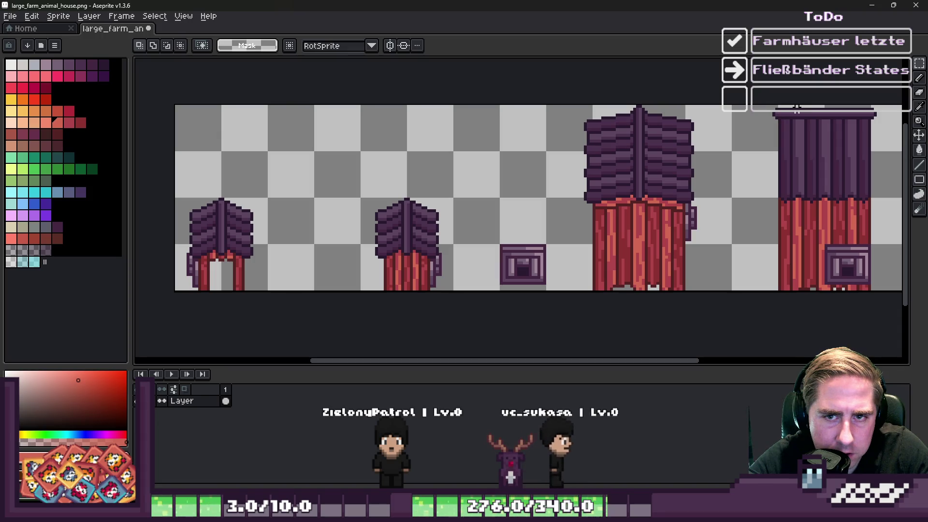
scroll(817, 118, up, 3)
scroll(678, 149, down, 5)
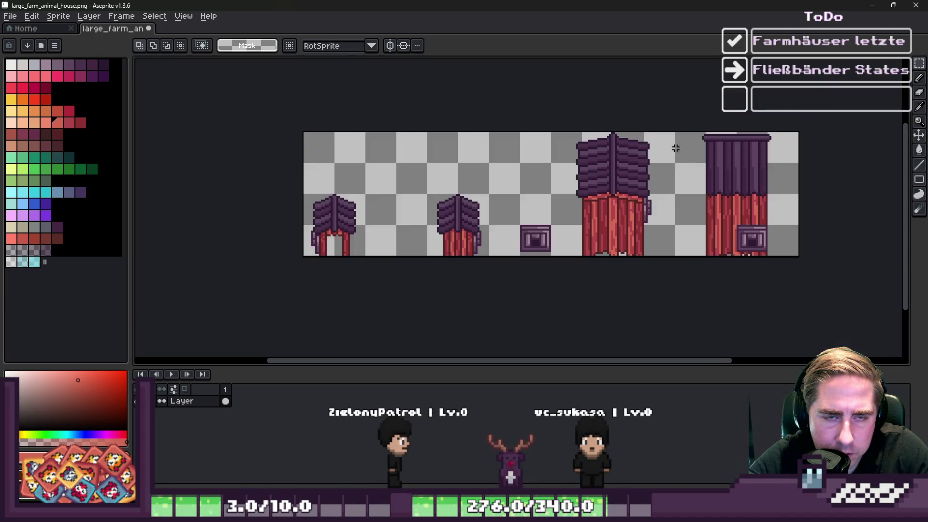
- Paste the purple roof piece at original size and place it between the two small houses
scroll(363, 198, up, 4)
scroll(451, 176, down, 2)
scroll(762, 121, up, 1)
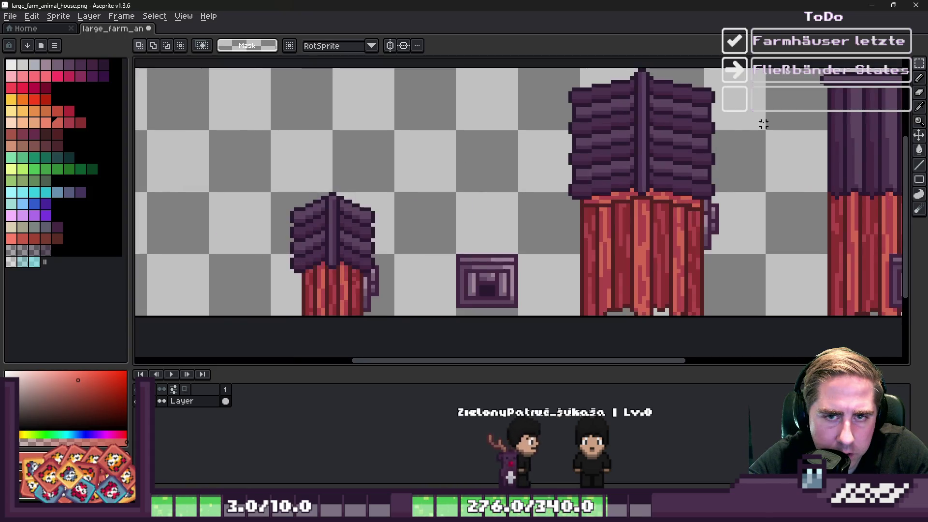
scroll(765, 118, down, 1)
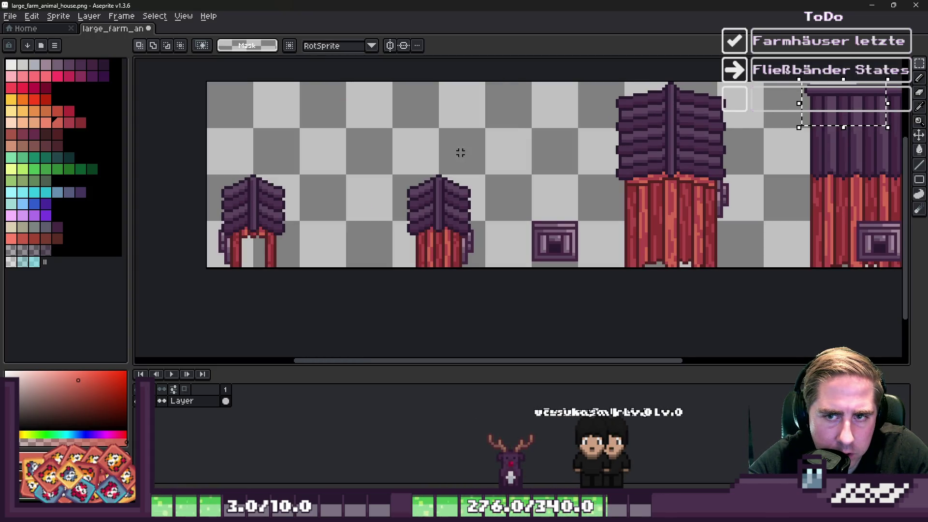
key(ctrl+v)
scroll(517, 81, up, 1)
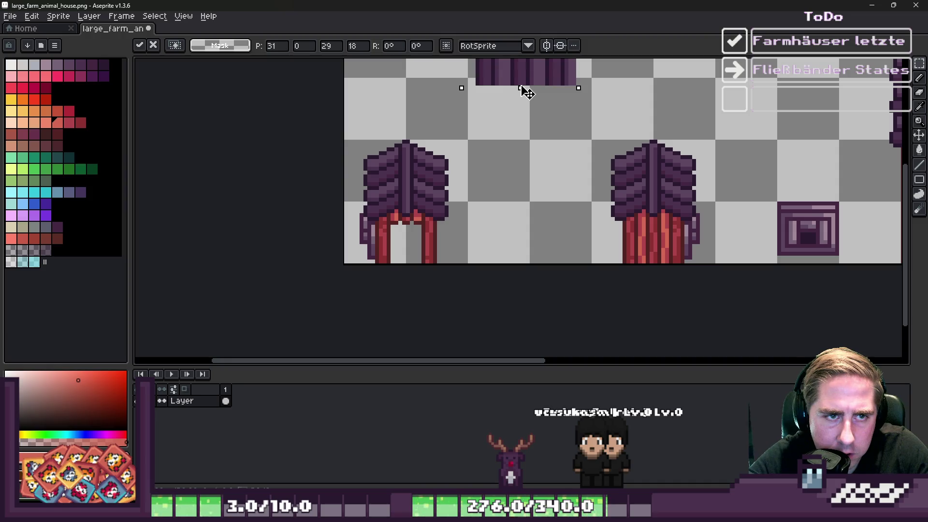
key(Escape)
scroll(512, 155, down, 1)
key(ctrl+v)
scroll(528, 109, up, 1)
scroll(504, 94, down, 1)
mouse_move(504, 93)
mouse_down()
mouse_move(509, 182)
mouse_move(517, 183)
mouse_move(508, 91)
mouse_up()
scroll(511, 176, up, 1)
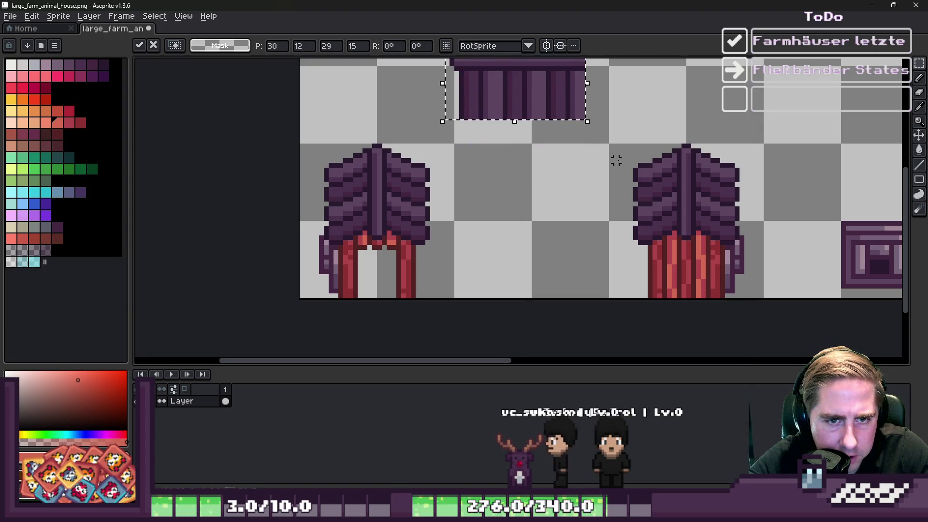
- Copy a strip of red plank wall and stretch it upward into a tall wall
mouse_move(645, 282)
mouse_down()
mouse_move(726, 304)
mouse_move(531, 310)
mouse_up()
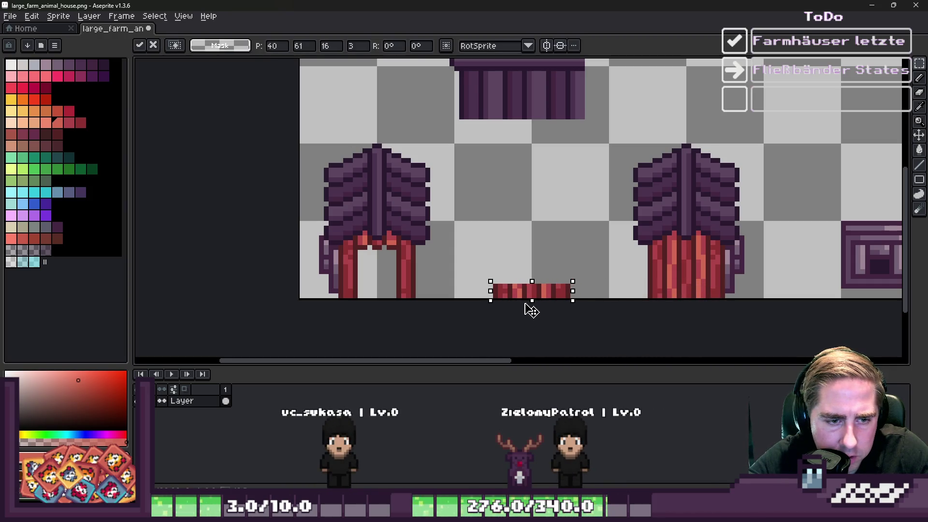
key(ctrl+d)
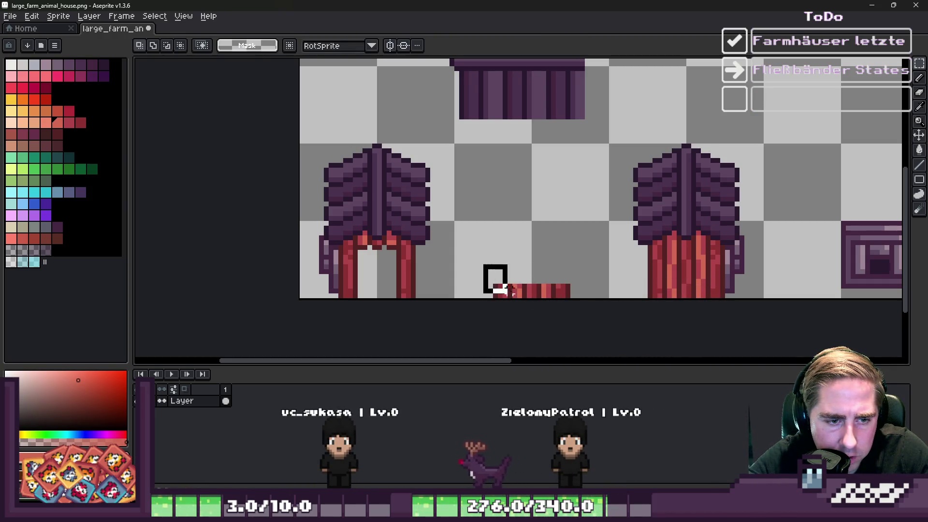
drag(531, 261, 534, 126)
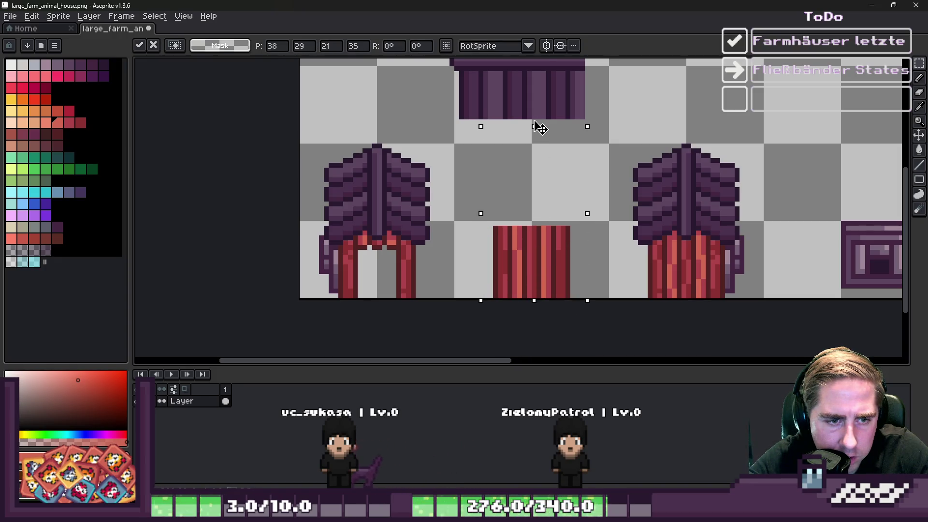
key(Return)
- Move the purple roof piece lower toward the red wall and sample its dark purple
scroll(488, 209, up, 3)
mouse_move(432, 87)
mouse_down()
mouse_move(575, 181)
mouse_move(632, 193)
mouse_up()
mouse_move(591, 172)
mouse_down()
mouse_move(590, 262)
mouse_move(599, 197)
mouse_up()
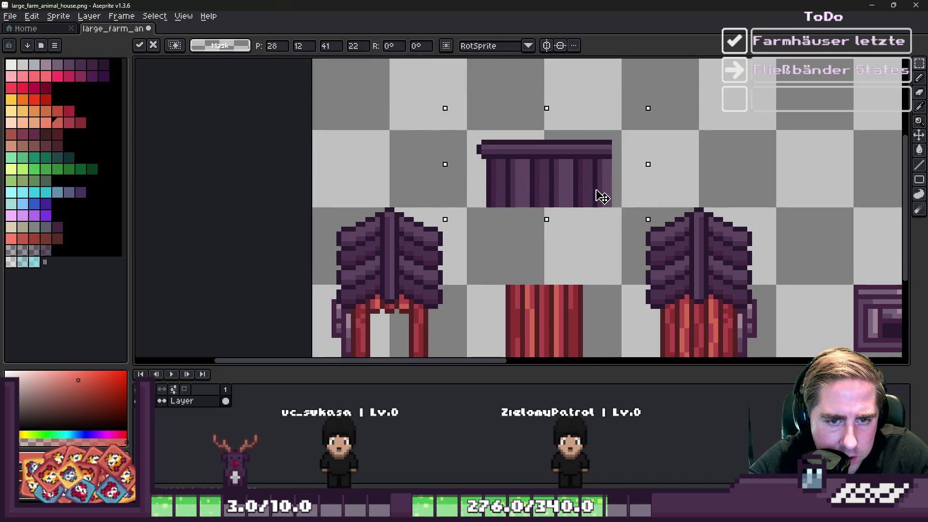
key(ctrl+d)
scroll(570, 273, up, 1)
key(b)
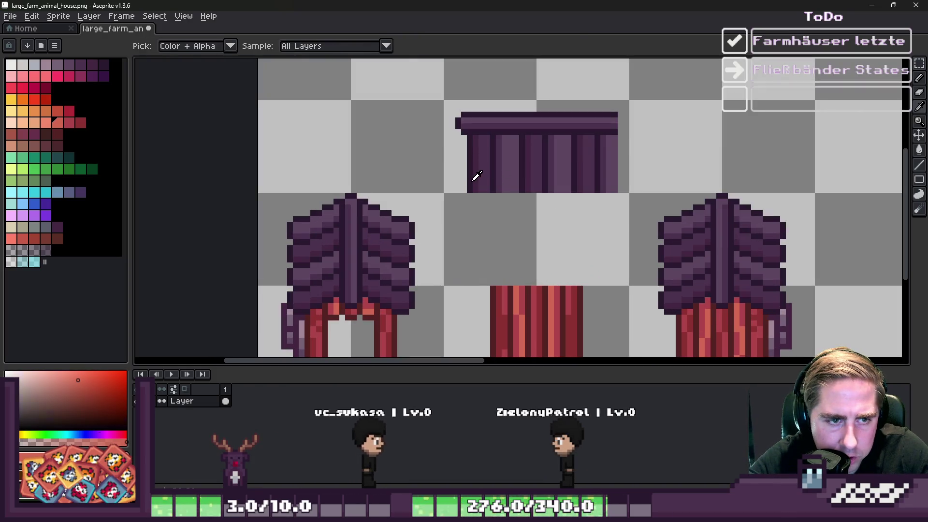
alt+click(474, 177)
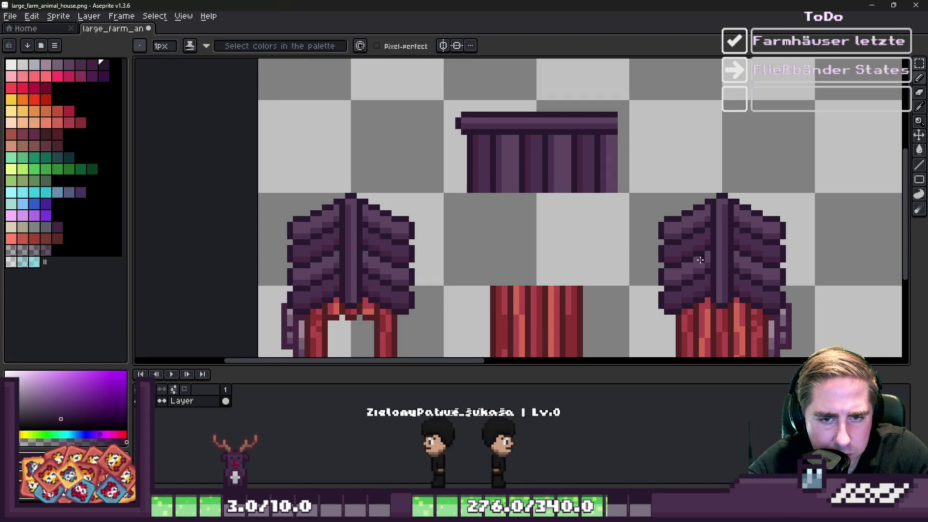
scroll(482, 280, up, 1)
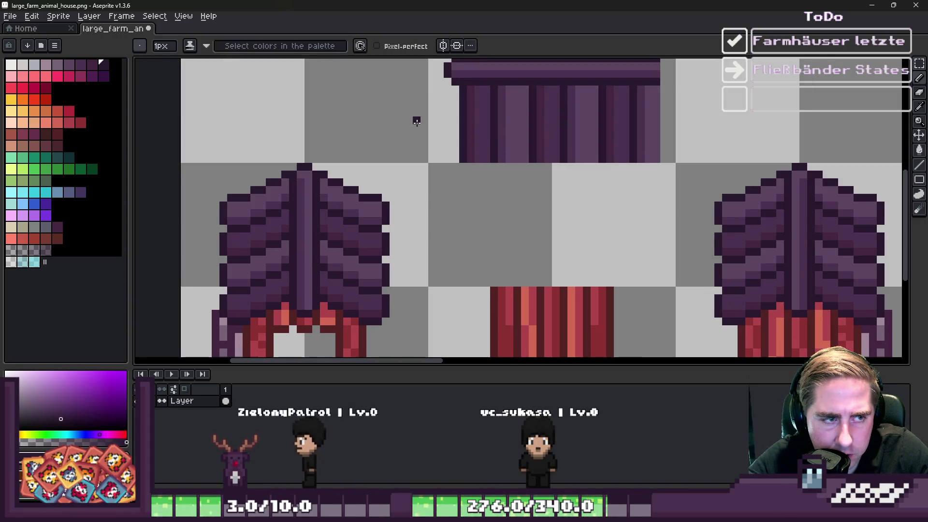
- Set the roof piece onto the red wall and raise its flat cap above the plank section
key(m)
scroll(417, 121, down, 1)
drag(429, 80, 609, 201)
drag(502, 143, 520, 239)
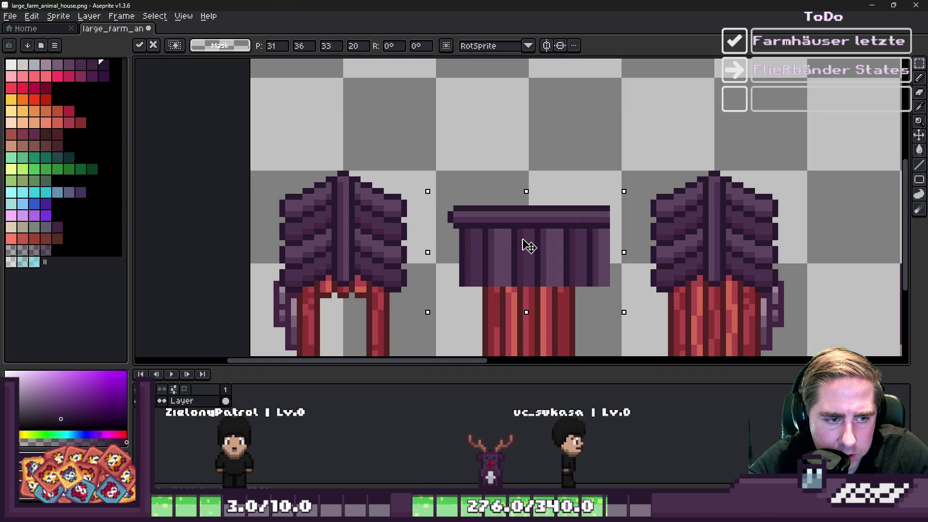
mouse_move(430, 166)
mouse_down()
mouse_move(457, 199)
mouse_move(616, 223)
mouse_up()
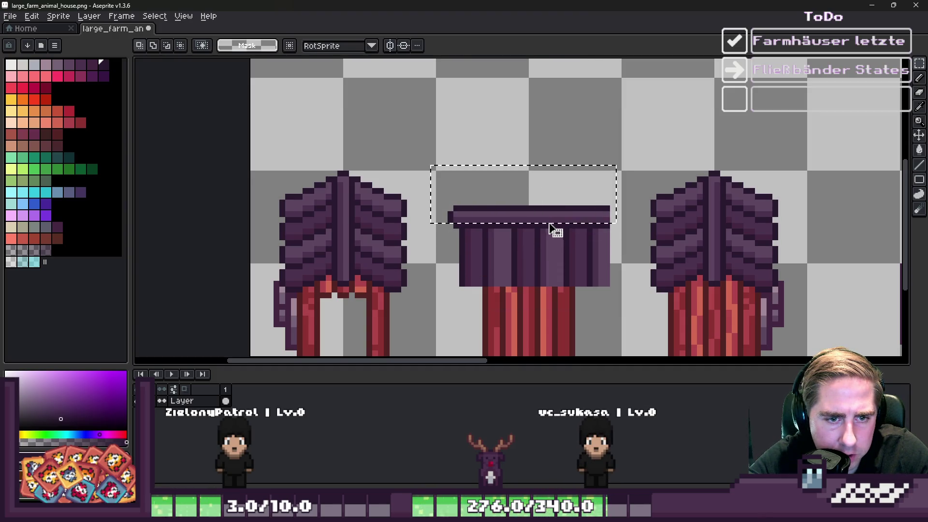
drag(435, 175, 609, 234)
drag(497, 228, 497, 191)
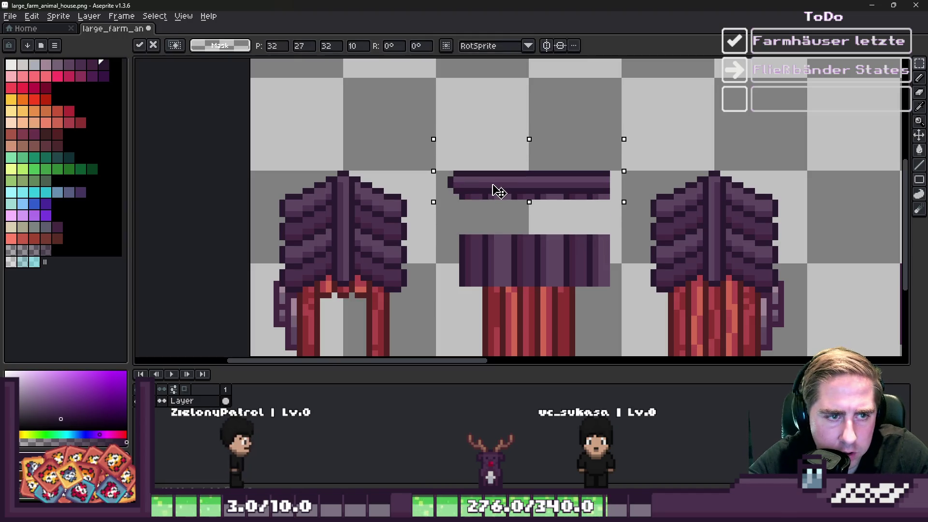
key(ctrl+d)
scroll(462, 196, up, 2)
- Move the purple plank section below the cap up to meet the flat cap
key(b)
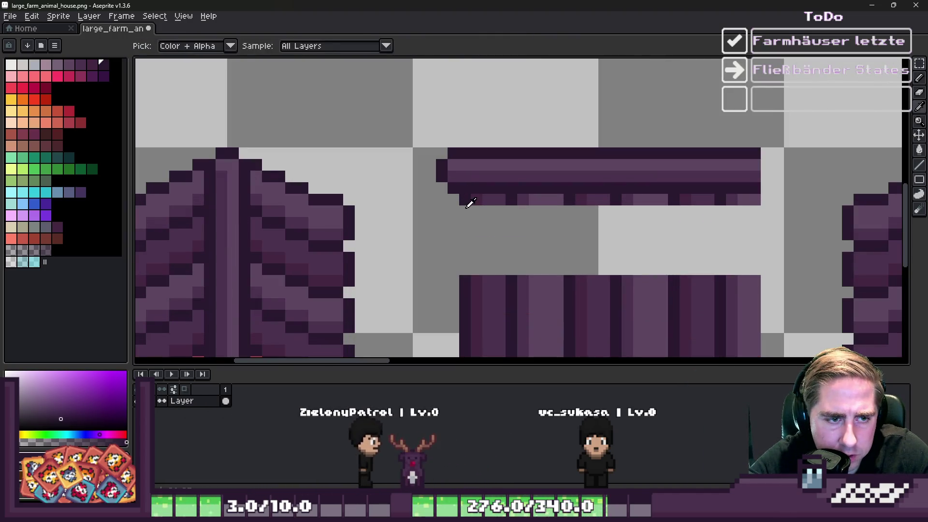
click(465, 212)
key(m)
drag(447, 261, 796, 311)
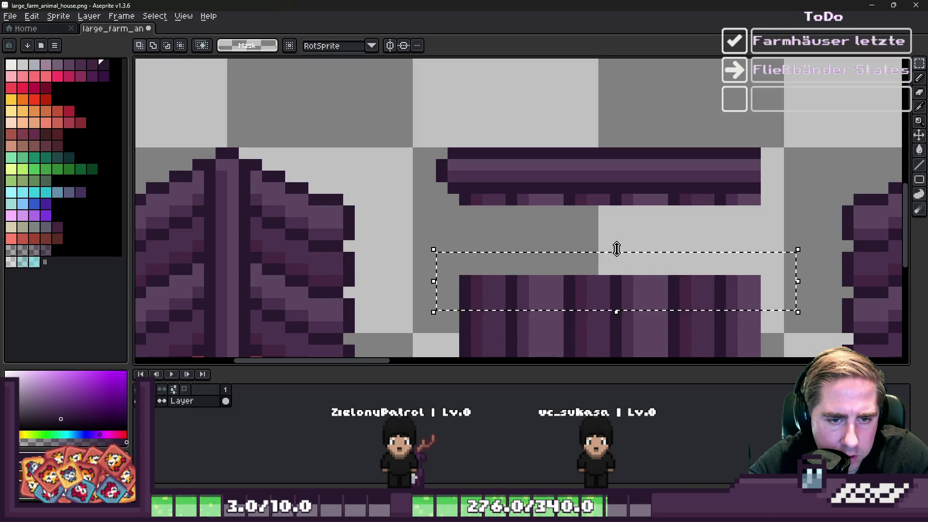
drag(618, 256, 615, 151)
key(ctrl+d)
scroll(613, 118, down, 2)
scroll(522, 217, up, 1)
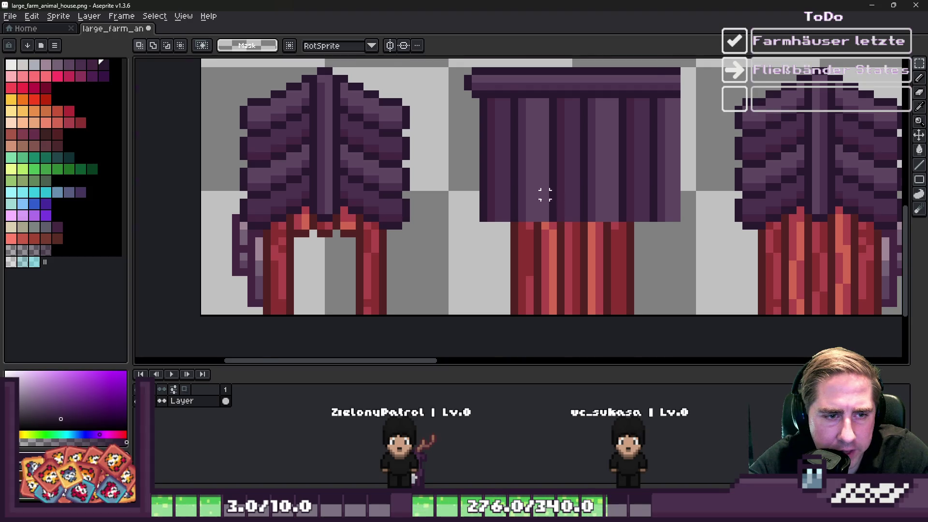
scroll(545, 194, up, 1)
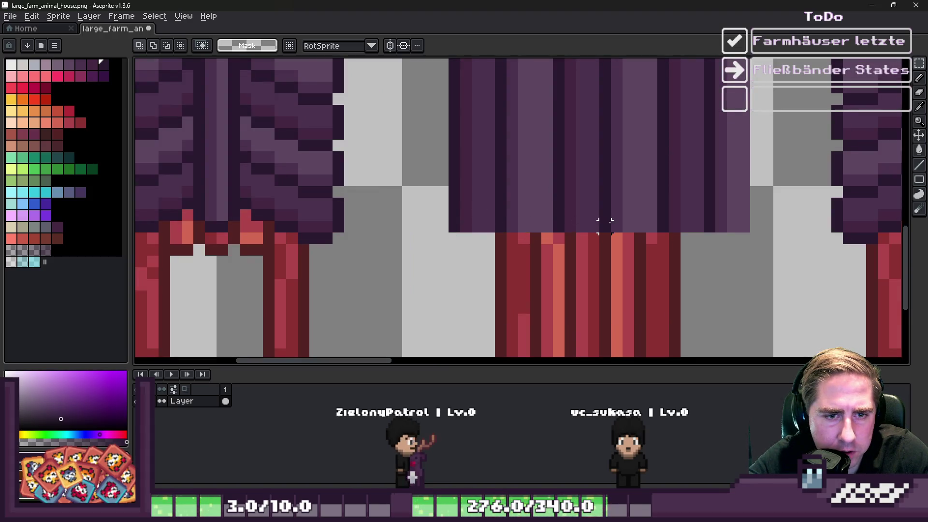
scroll(604, 224, down, 3)
scroll(605, 224, up, 4)
- Marquee-select the region of the purple wall to be cleared
key(i)
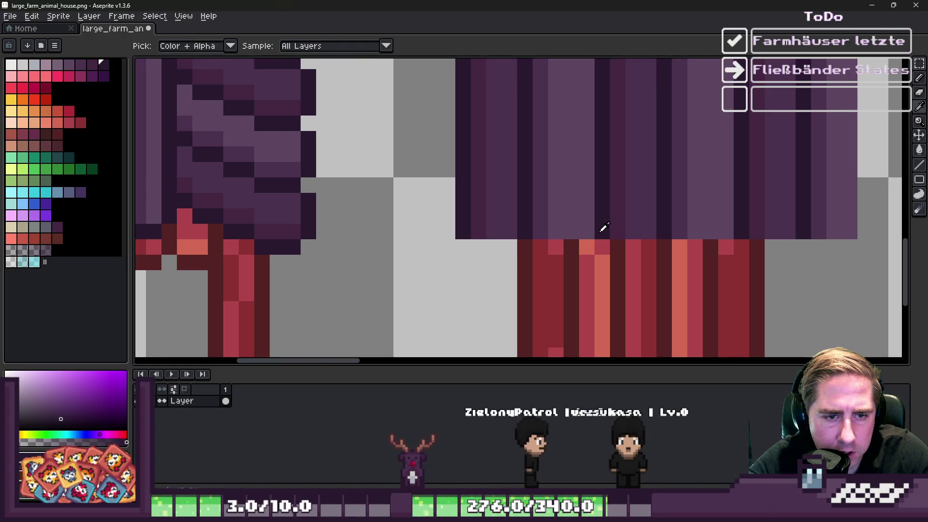
scroll(604, 227, down, 4)
scroll(654, 227, up, 3)
key(m)
drag(724, 263, 511, 83)
- Clear the selected wall pixels and duplicate a purple plank column twice to the right
key(Delete)
drag(422, 87, 511, 269)
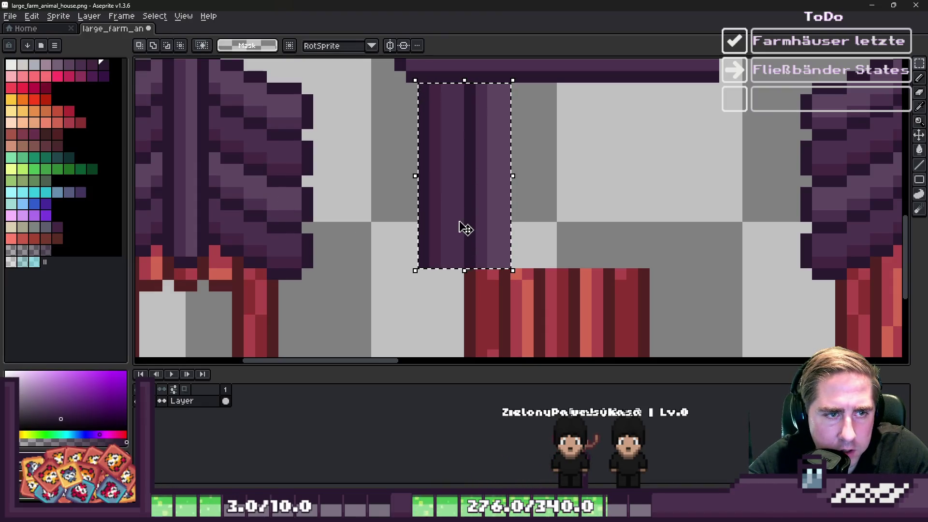
mouse_move(463, 226)
mouse_down()
mouse_move(526, 207)
mouse_move(542, 213)
mouse_up()
key(ctrl+d)
key(ctrl+shift+d)
mouse_move(484, 200)
mouse_down()
mouse_move(697, 211)
mouse_move(659, 210)
mouse_up()
key(ctrl+d)
- Delete the leftmost purple plank column
scroll(527, 193, down, 3)
scroll(522, 205, up, 3)
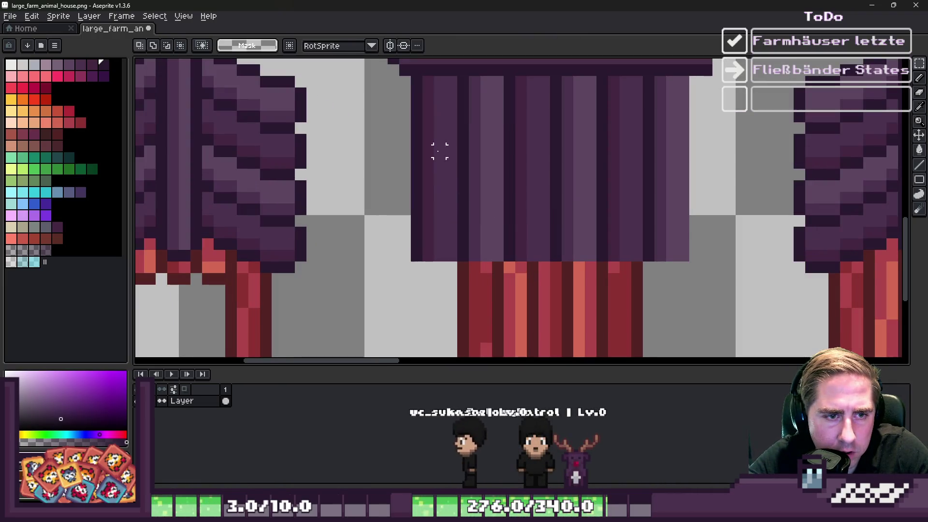
drag(416, 93, 450, 224)
drag(445, 271, 452, 272)
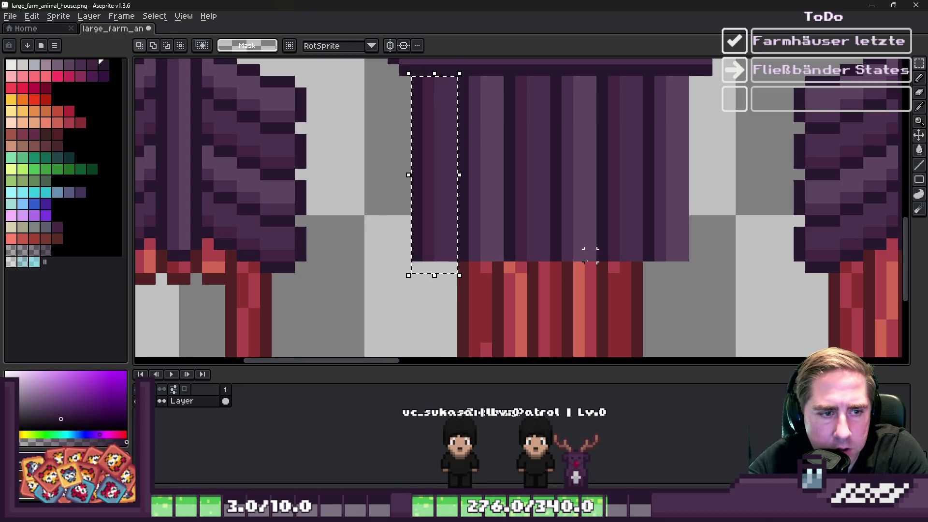
key(Delete)
scroll(684, 208, down, 1)
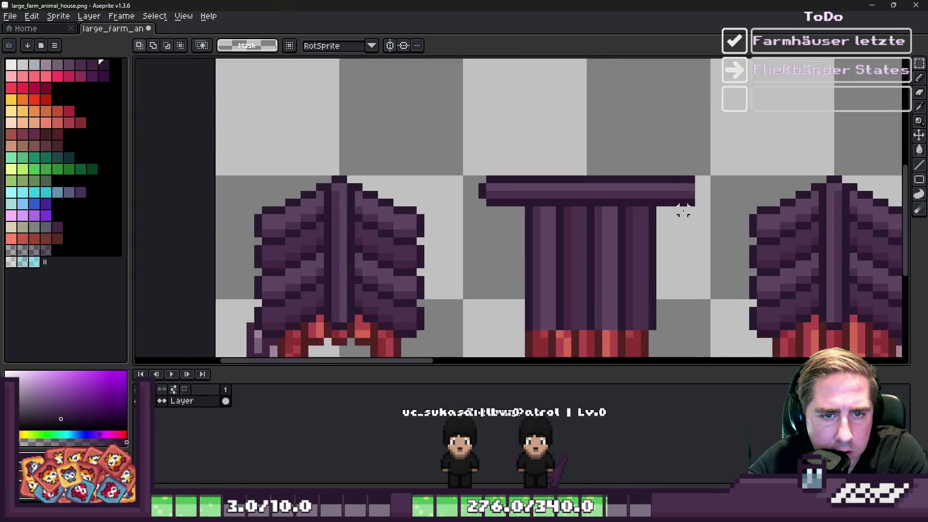
scroll(642, 203, up, 2)
- Trim the flat cap's overhanging right end and redraw its dark outline
key(b)
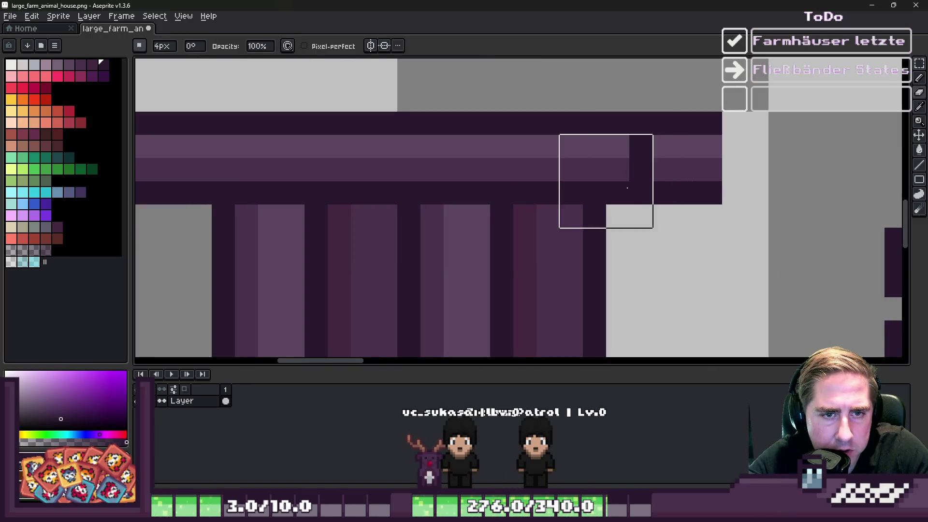
click(693, 229)
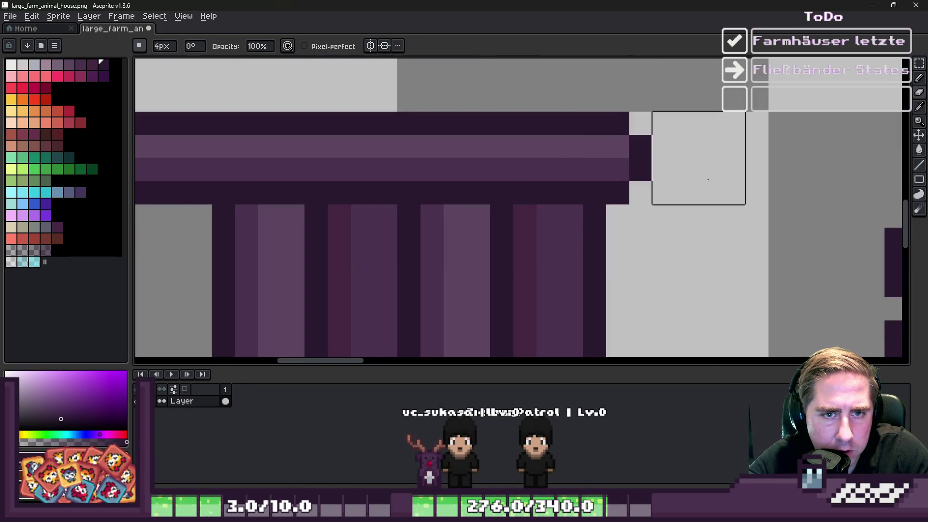
scroll(559, 190, down, 2)
mouse_move(583, 88)
mouse_down()
mouse_move(584, 179)
mouse_move(567, 145)
mouse_move(522, 115)
mouse_up()
key(i)
click(622, 121)
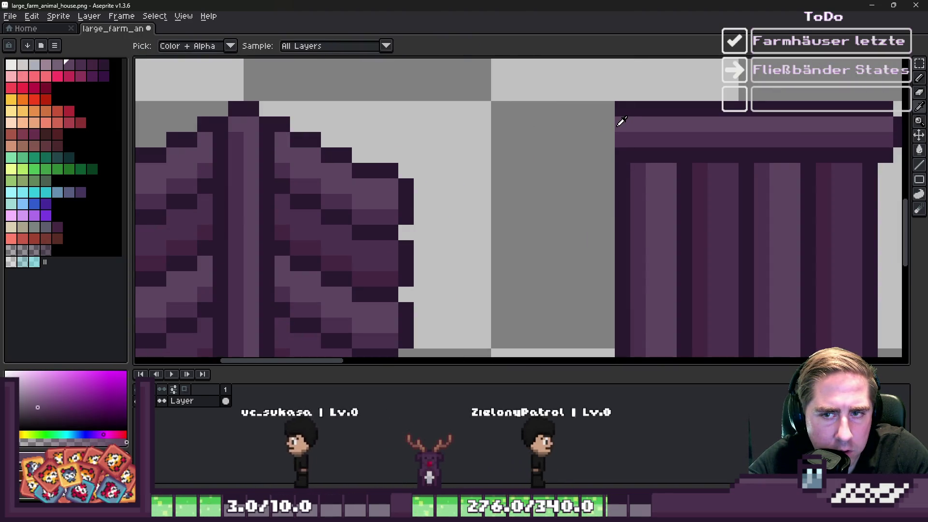
key(b)
drag(605, 123, 603, 145)
key(b)
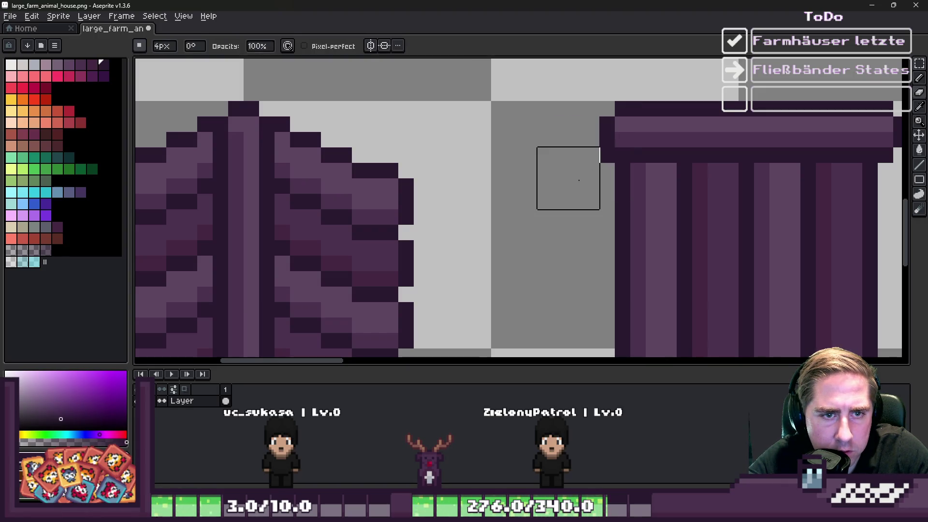
- Zoom in on the narrow wall piece and switch to single-pixel painting
scroll(586, 185, down, 4)
scroll(563, 203, up, 1)
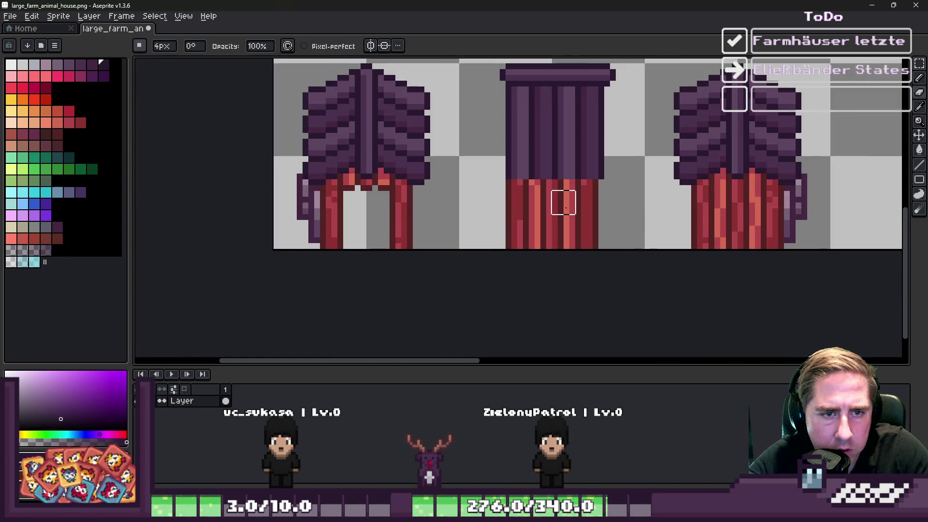
scroll(563, 214, up, 2)
key(e)
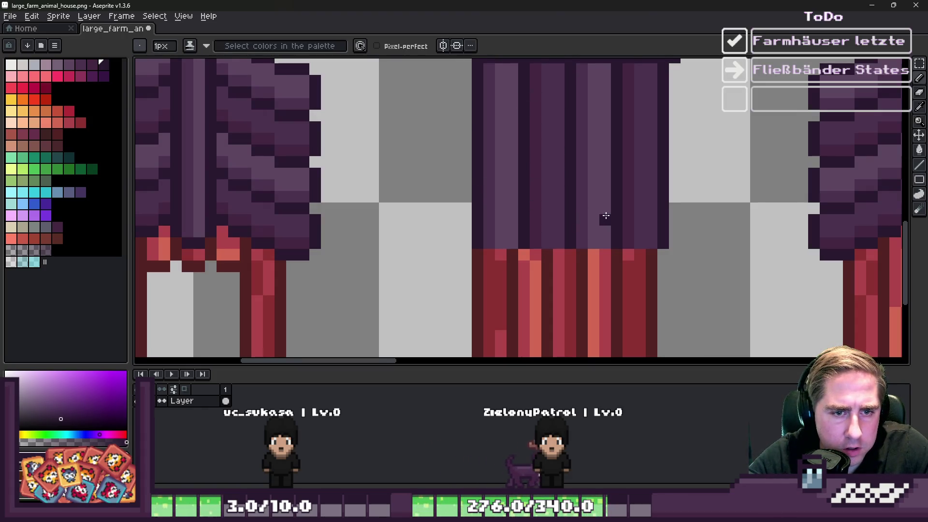
- Shift a marquee block at the wall's bottom leftward, then undo the move and deselect
scroll(596, 246, down, 3)
scroll(542, 298, up, 3)
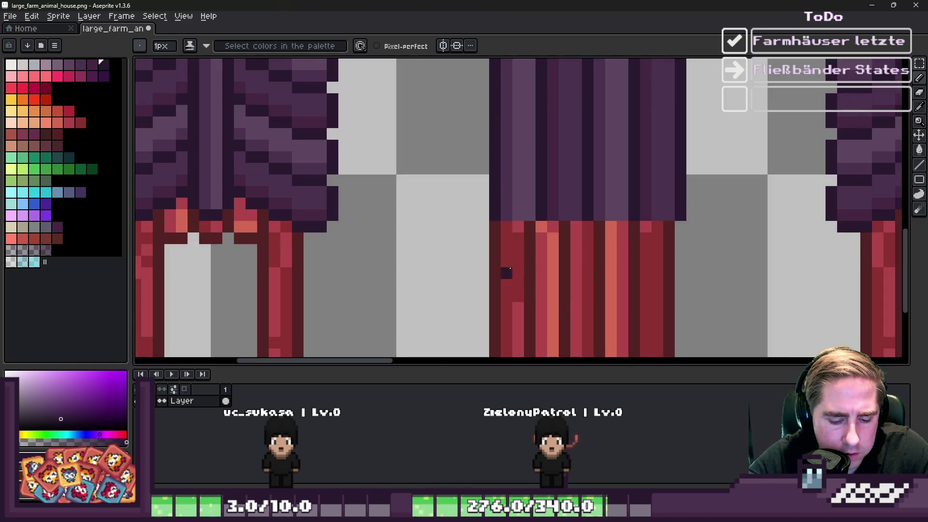
key(m)
drag(452, 265, 712, 350)
drag(632, 325, 517, 325)
key(ctrl+z)
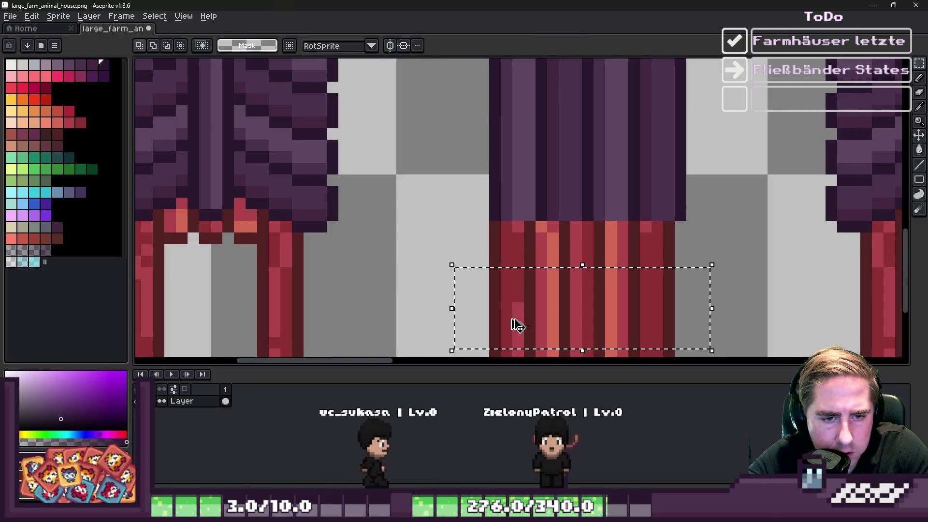
key(ctrl+d)
- Try a dark pencil line leftward from the wall edge, then undo it
key(b)
drag(486, 296, 409, 298)
key(ctrl+z)
scroll(528, 245, down, 2)
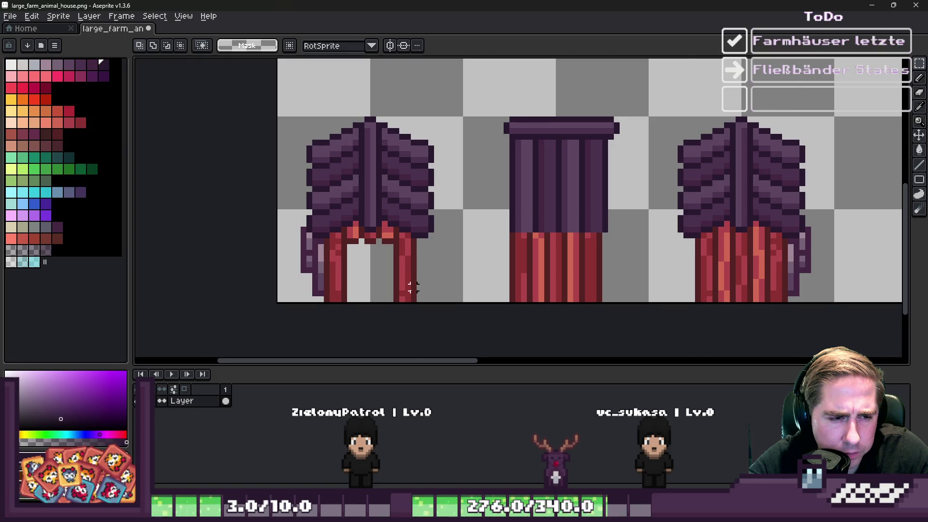
scroll(408, 281, up, 2)
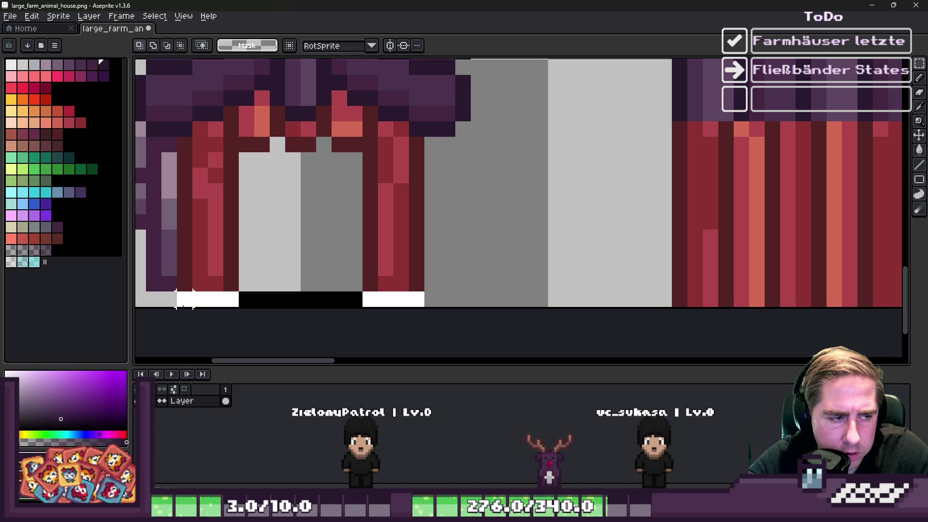
scroll(383, 248, down, 1)
click(604, 287)
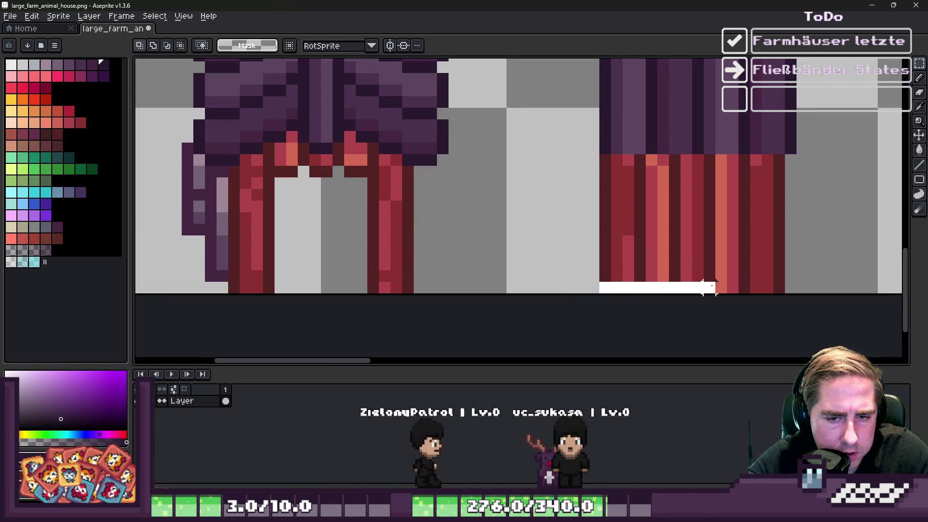
scroll(768, 288, down, 2)
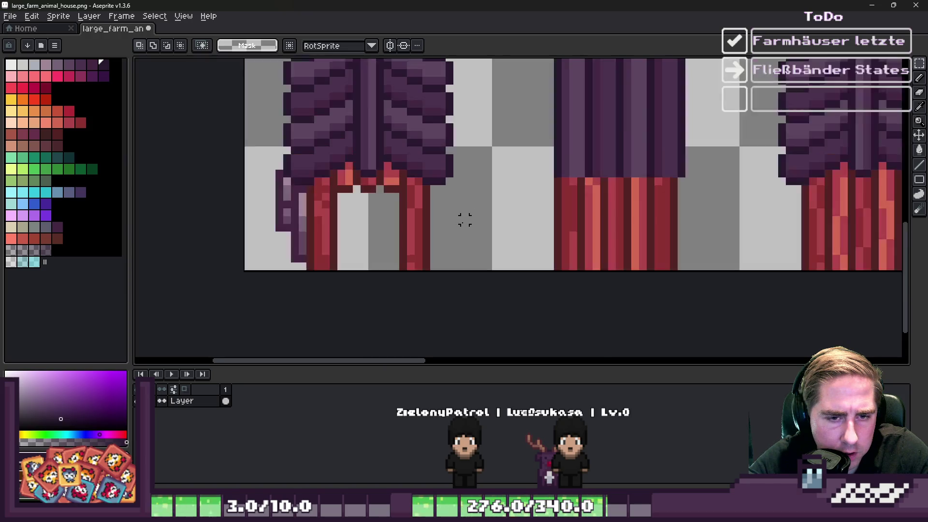
scroll(664, 299, up, 2)
- Select the narrow wall piece's bottom strip, then a strip along its right edge
drag(663, 288, 502, 276)
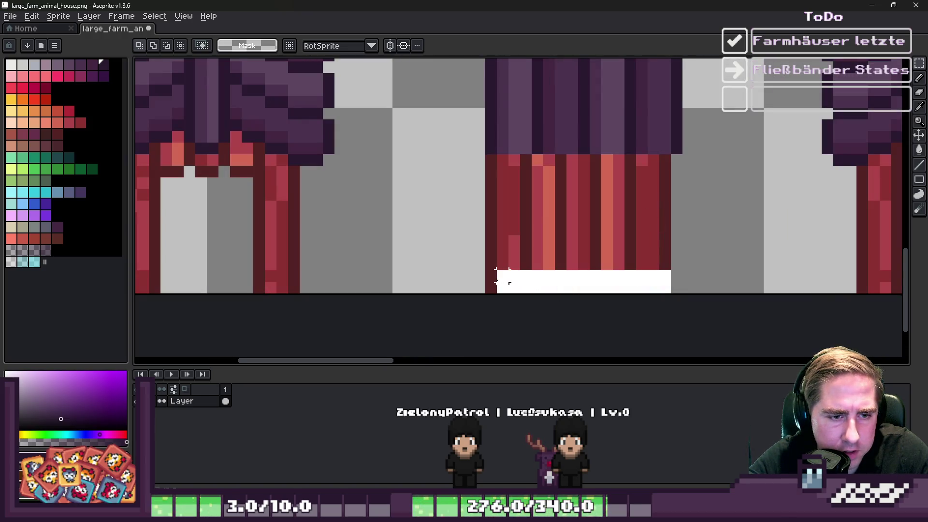
scroll(491, 287, down, 2)
scroll(567, 184, up, 2)
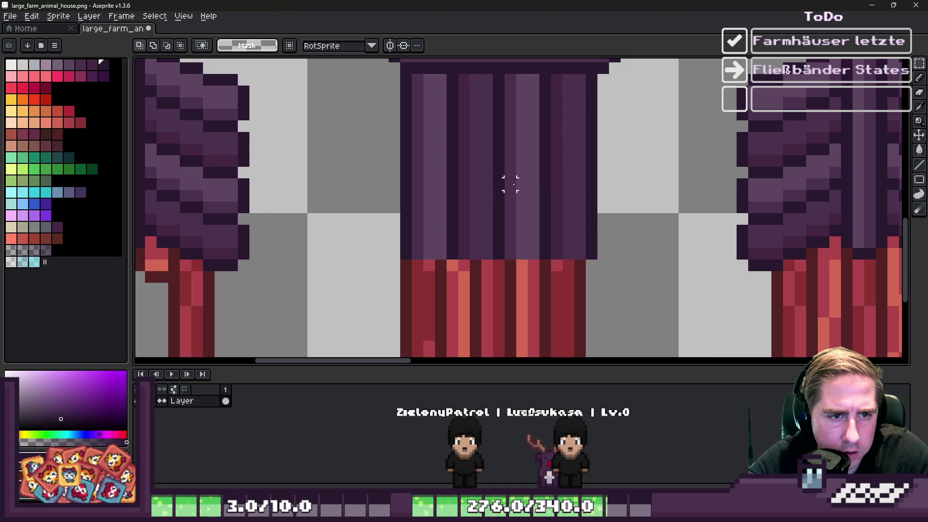
scroll(562, 241, down, 2)
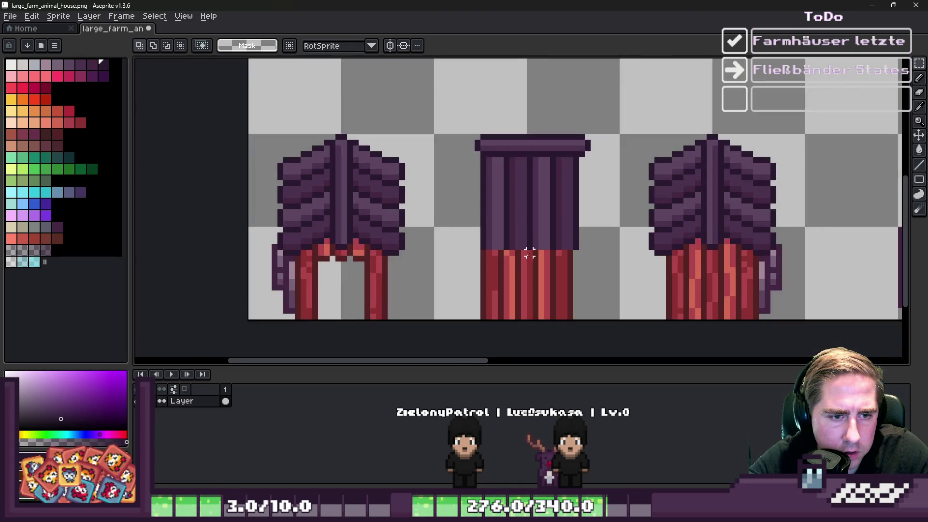
scroll(515, 266, up, 1)
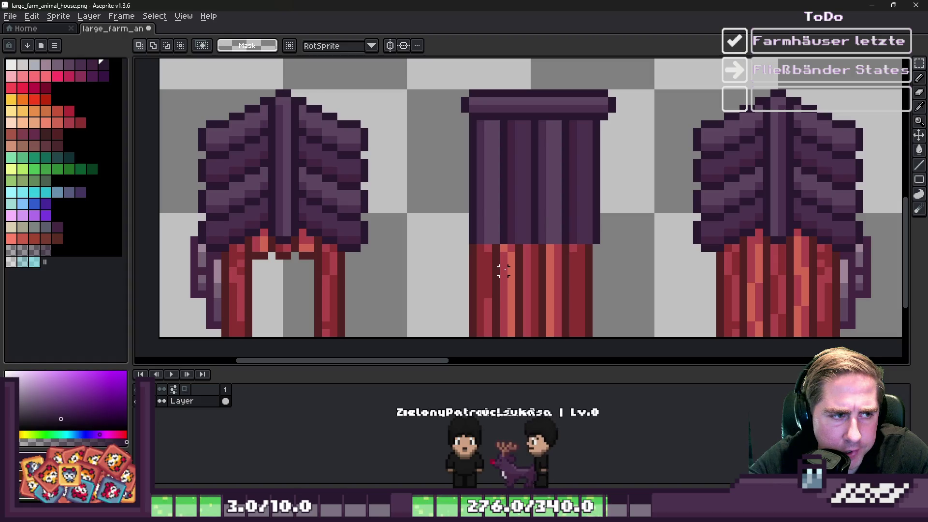
scroll(503, 268, down, 3)
scroll(514, 252, up, 4)
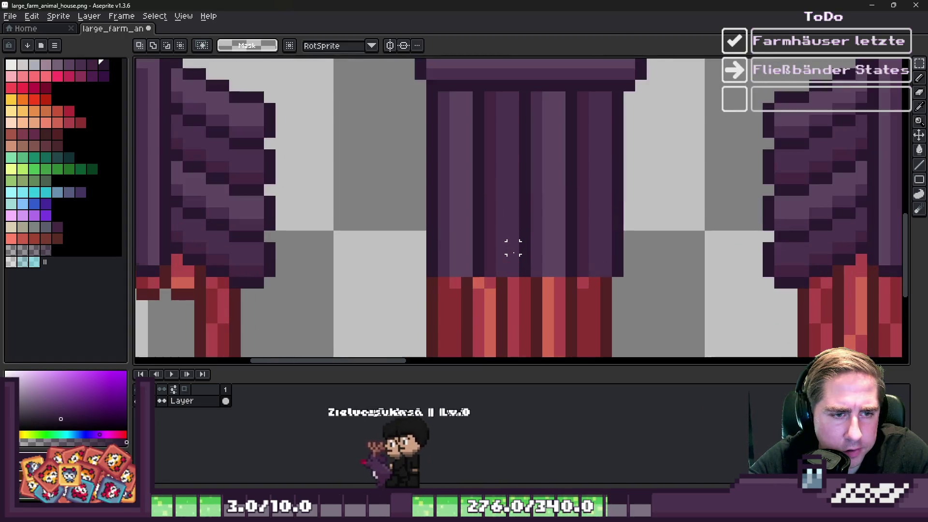
mouse_move(652, 283)
mouse_down()
mouse_move(610, 217)
mouse_move(601, 104)
mouse_move(612, 89)
mouse_up()
scroll(580, 240, down, 2)
scroll(580, 240, up, 1)
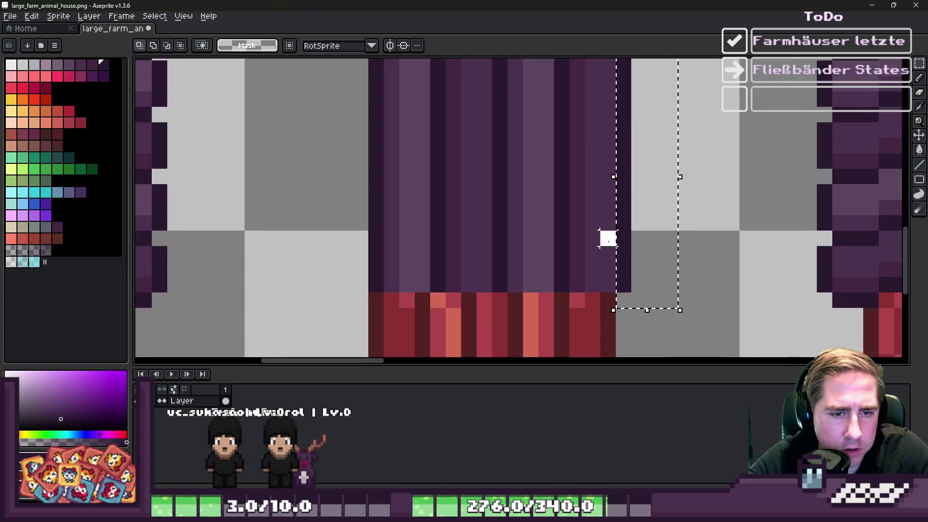
scroll(604, 246, down, 2)
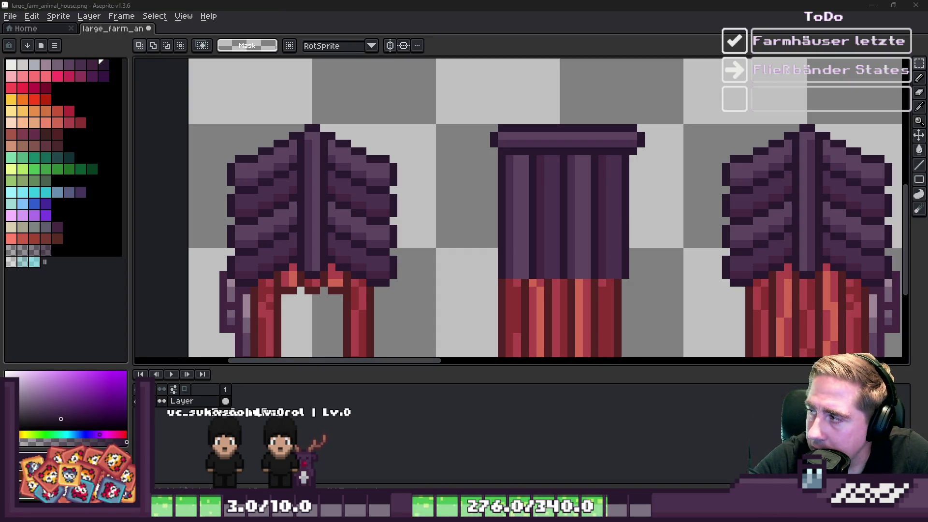
scroll(612, 135, up, 1)
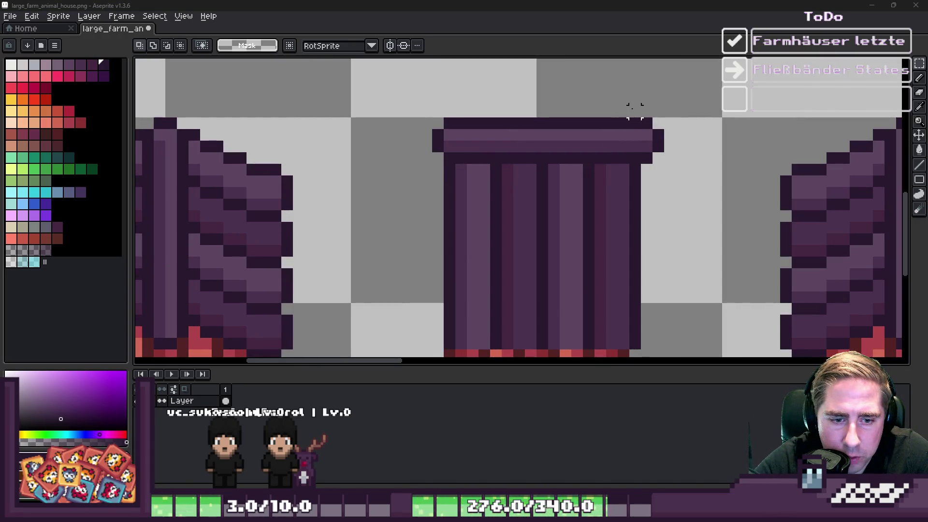
scroll(528, 157, down, 2)
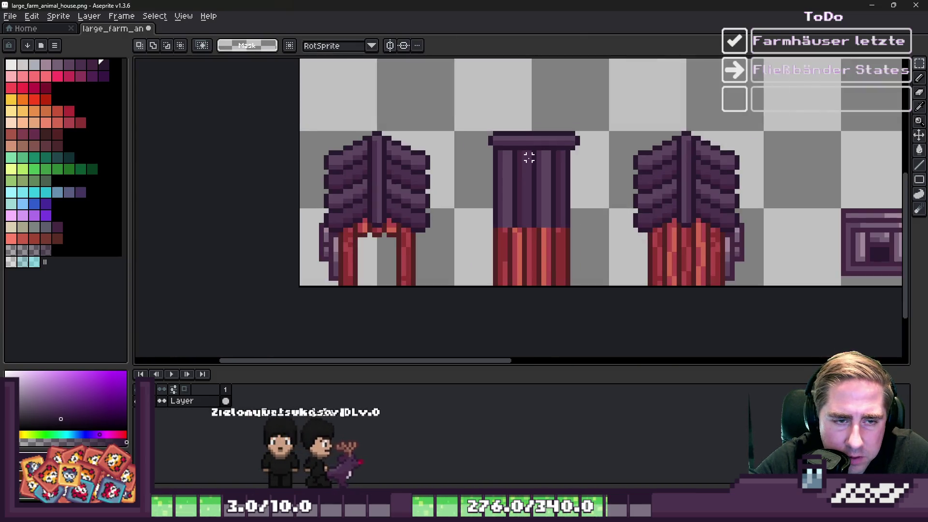
scroll(529, 157, down, 3)
scroll(497, 227, up, 5)
- Paint a 1px dark pixel row across the top red plank row under the purple roof
key(b)
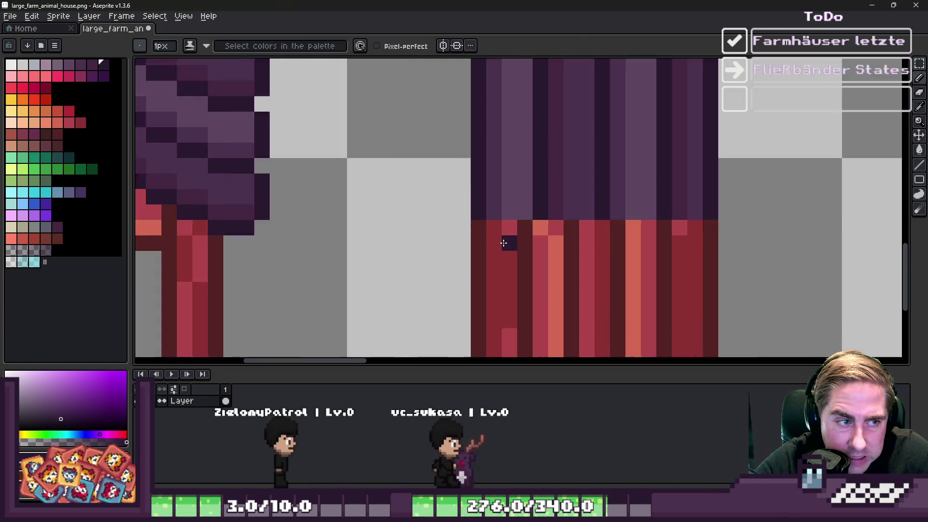
scroll(503, 243, up, 1)
drag(488, 215, 524, 217)
drag(580, 217, 781, 215)
scroll(605, 216, down, 2)
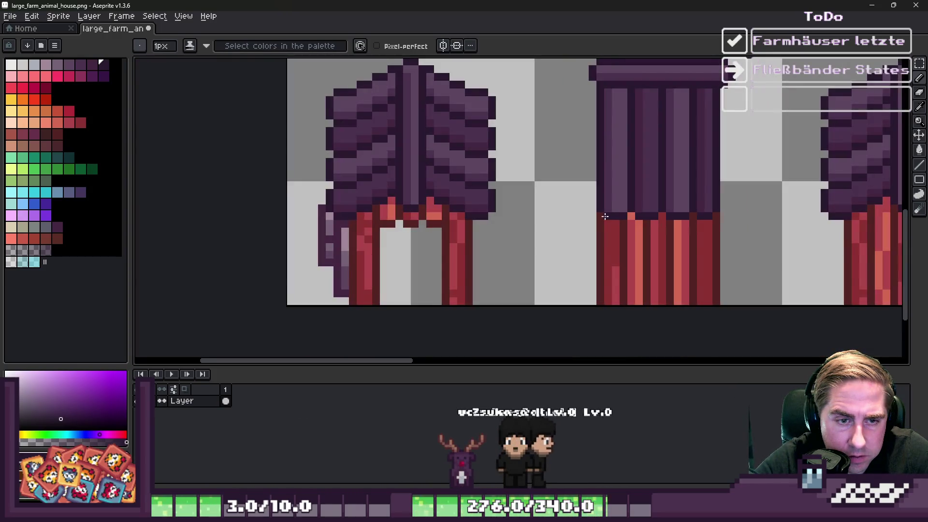
scroll(556, 198, down, 2)
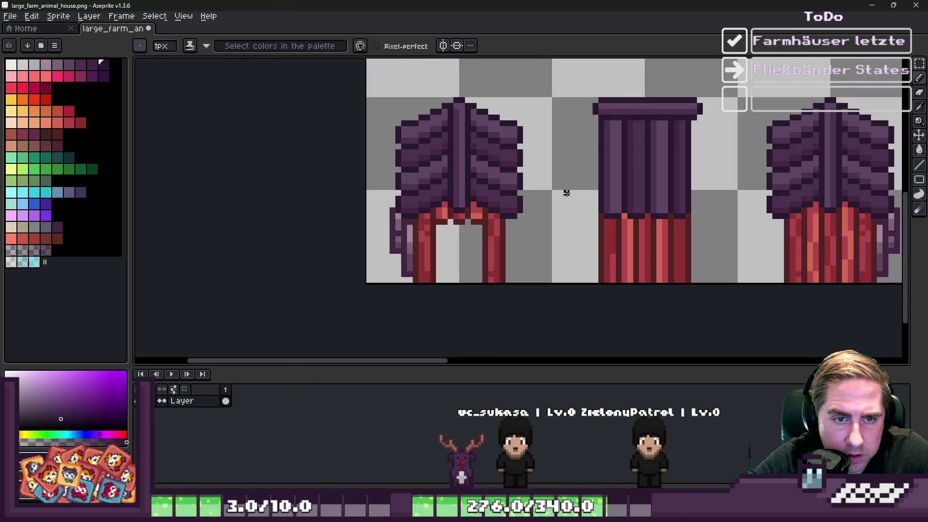
scroll(686, 232, up, 1)
scroll(687, 233, up, 1)
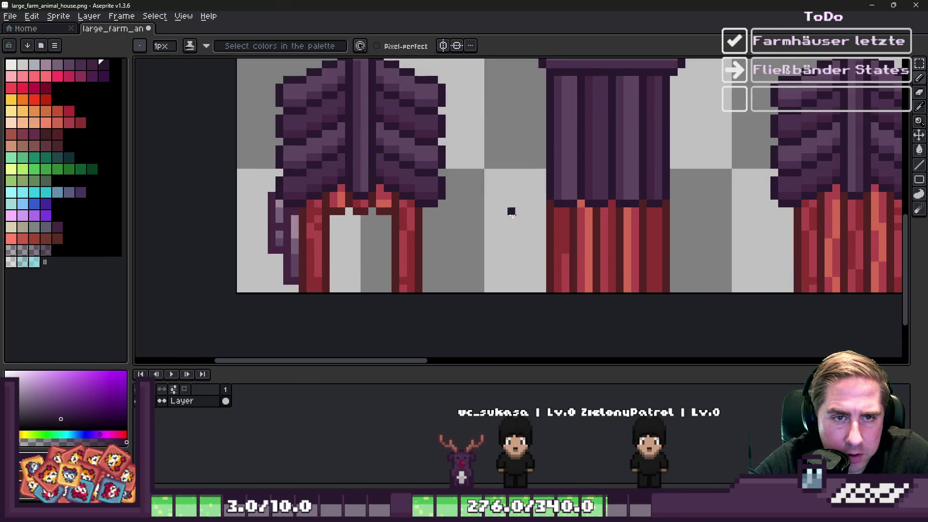
scroll(505, 218, down, 1)
scroll(628, 130, up, 2)
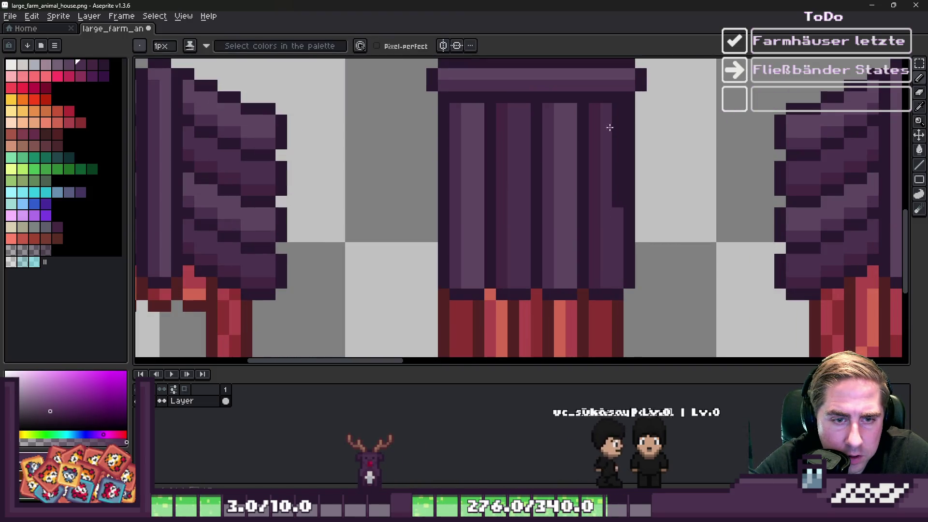
scroll(506, 154, down, 3)
scroll(476, 157, up, 3)
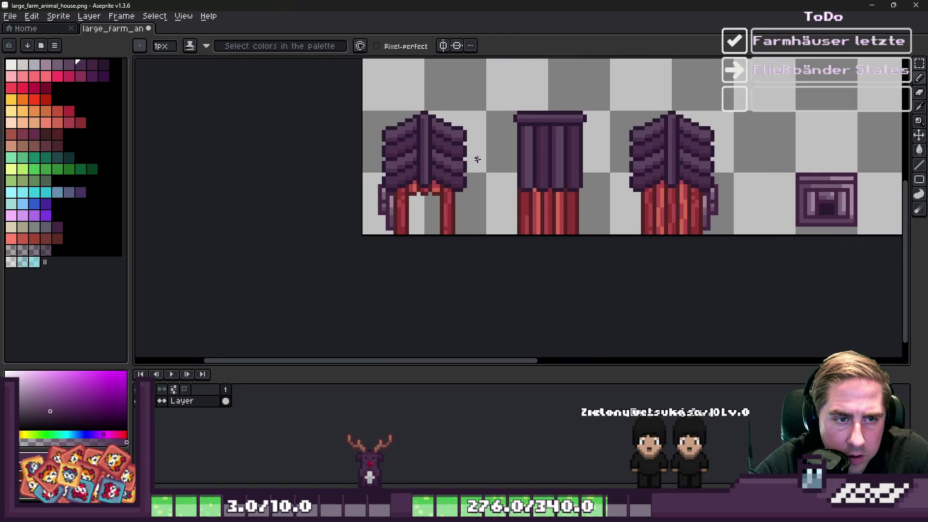
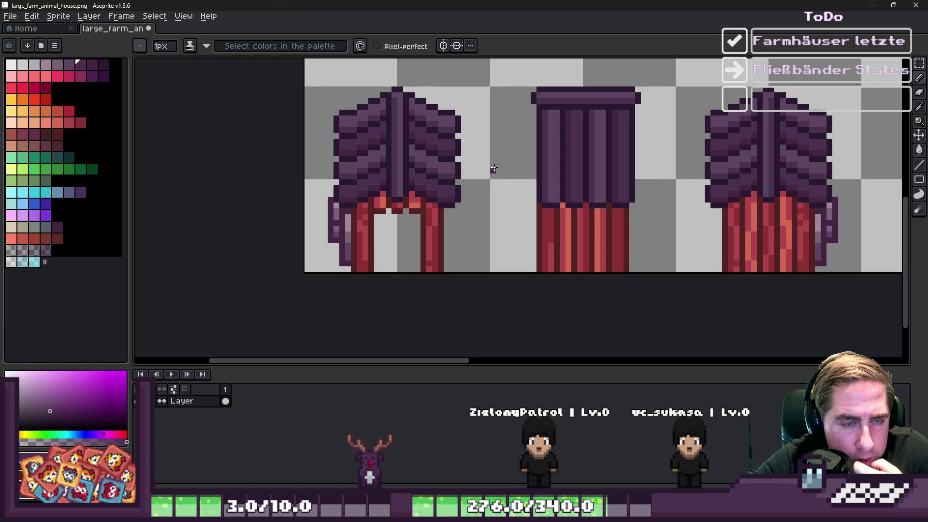
- Sketch a purple outline above the sprites, then undo it
scroll(494, 168, down, 2)
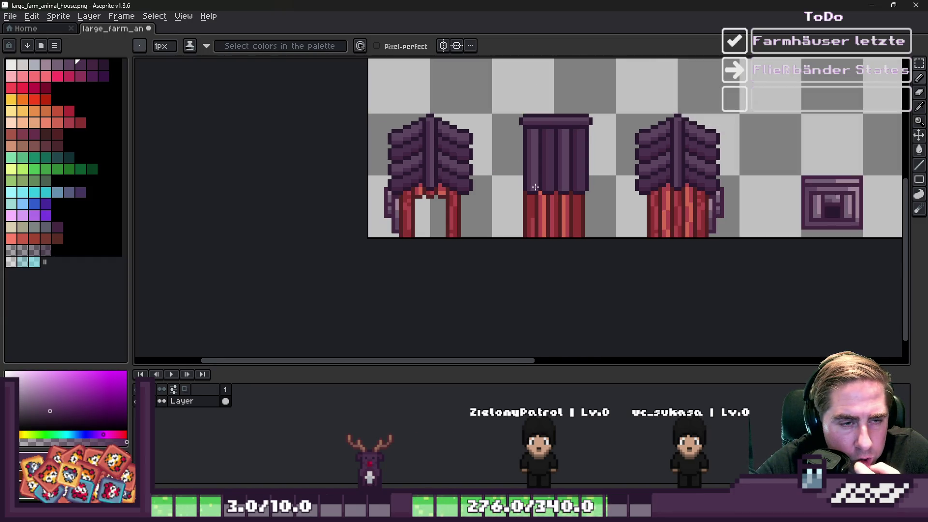
scroll(507, 164, down, 3)
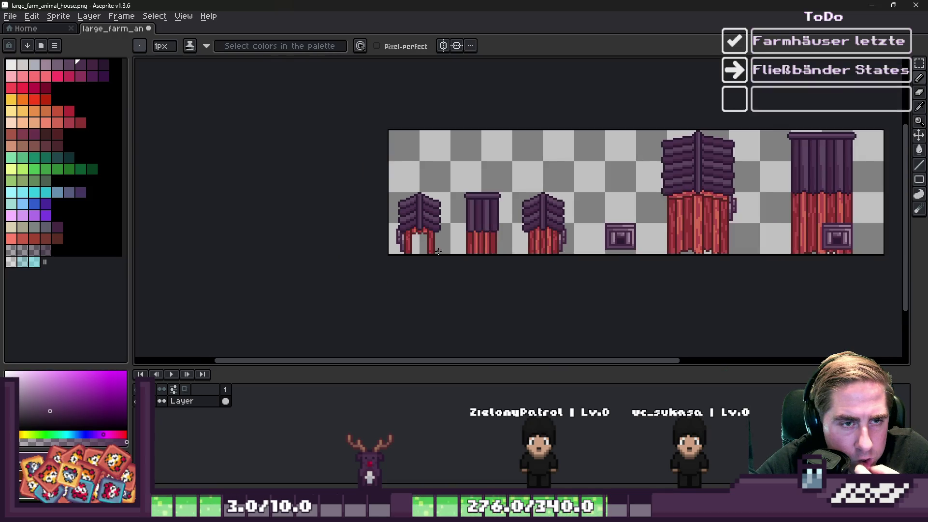
scroll(465, 154, up, 3)
scroll(514, 114, up, 1)
mouse_move(530, 125)
mouse_down()
mouse_move(522, 175)
mouse_move(591, 177)
mouse_move(656, 163)
mouse_up()
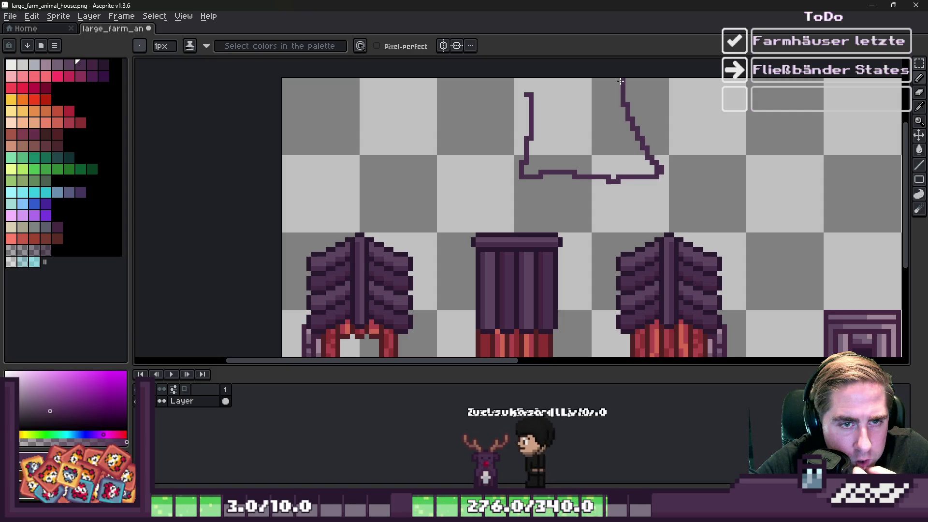
scroll(507, 169, down, 2)
scroll(474, 235, up, 2)
key(ctrl+z)
scroll(498, 286, down, 2)
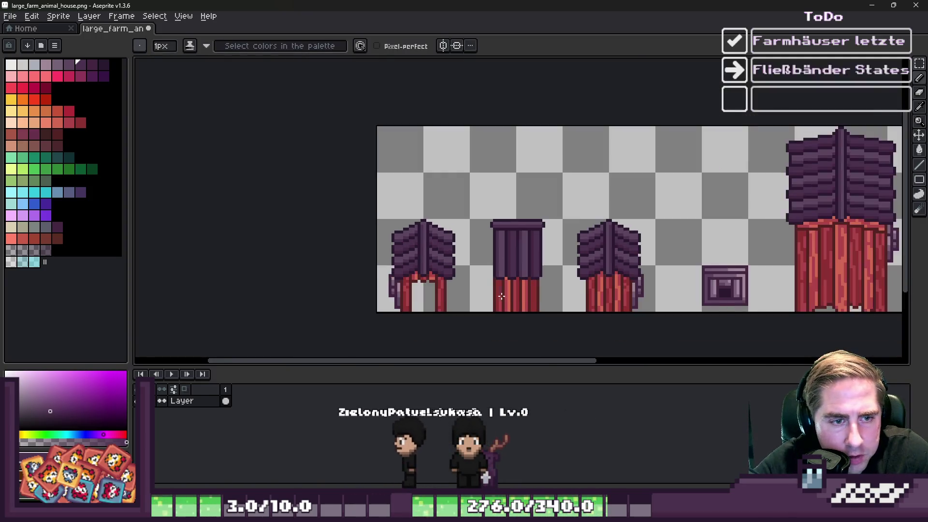
scroll(498, 285, up, 2)
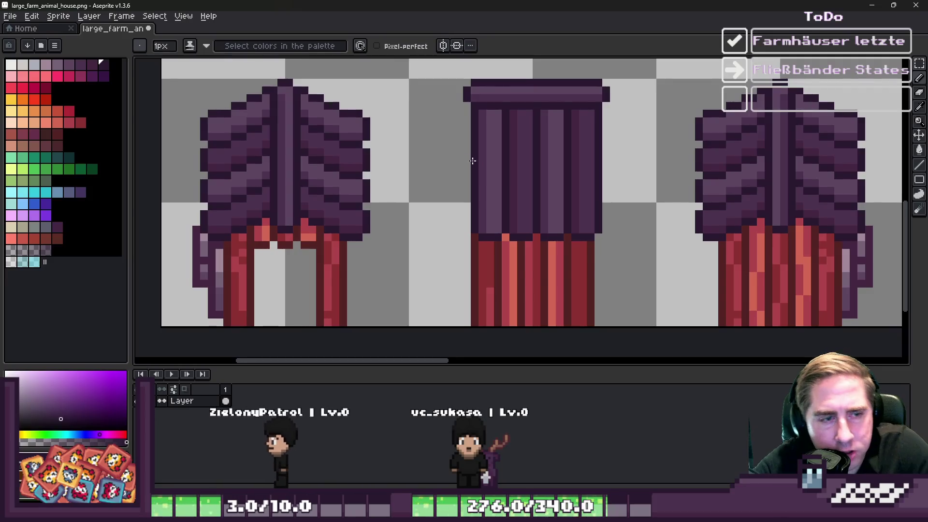
scroll(476, 161, up, 1)
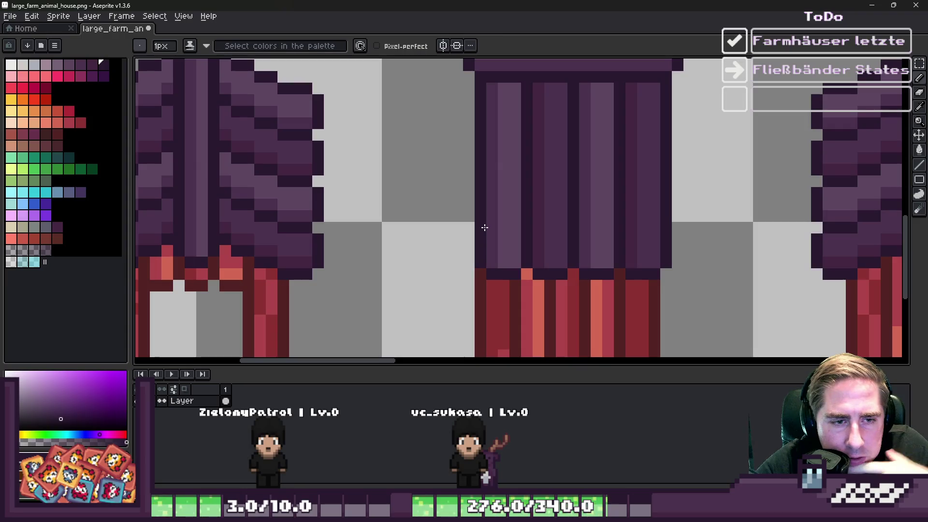
scroll(564, 228, up, 1)
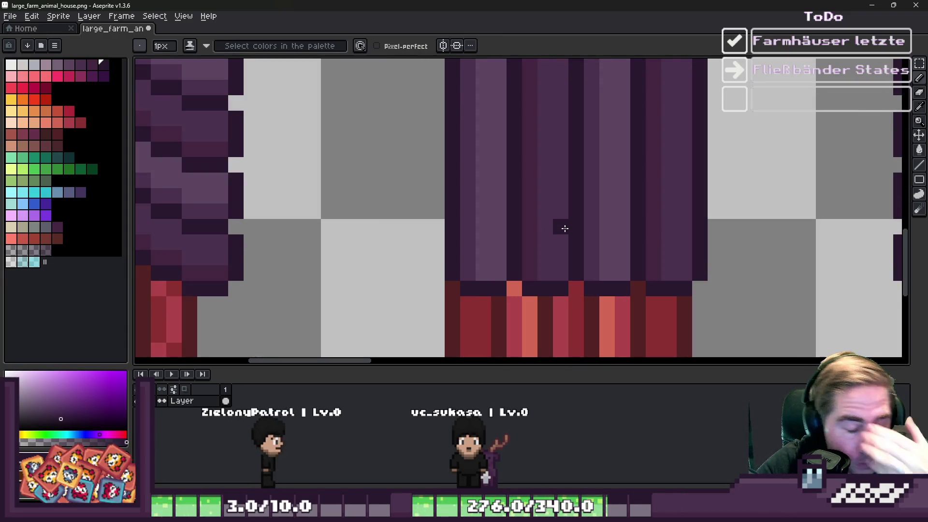
scroll(565, 228, down, 4)
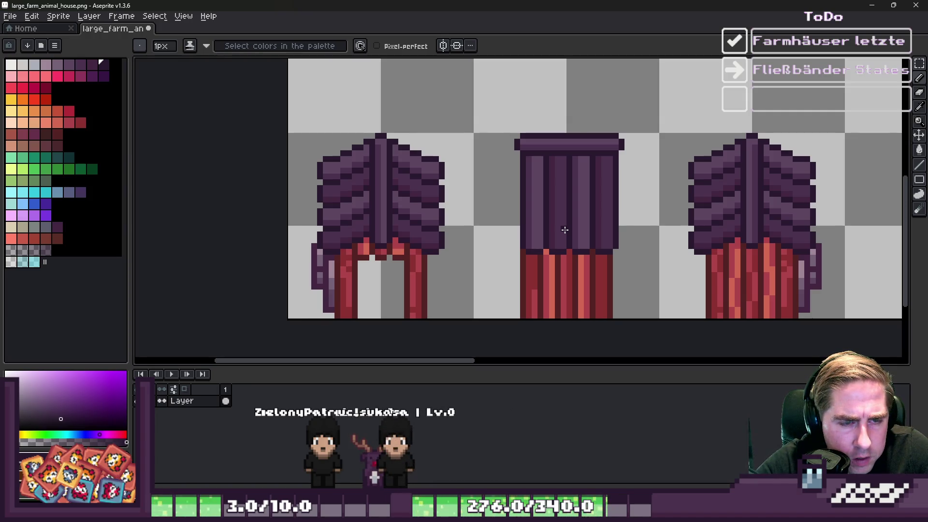
scroll(564, 229, up, 3)
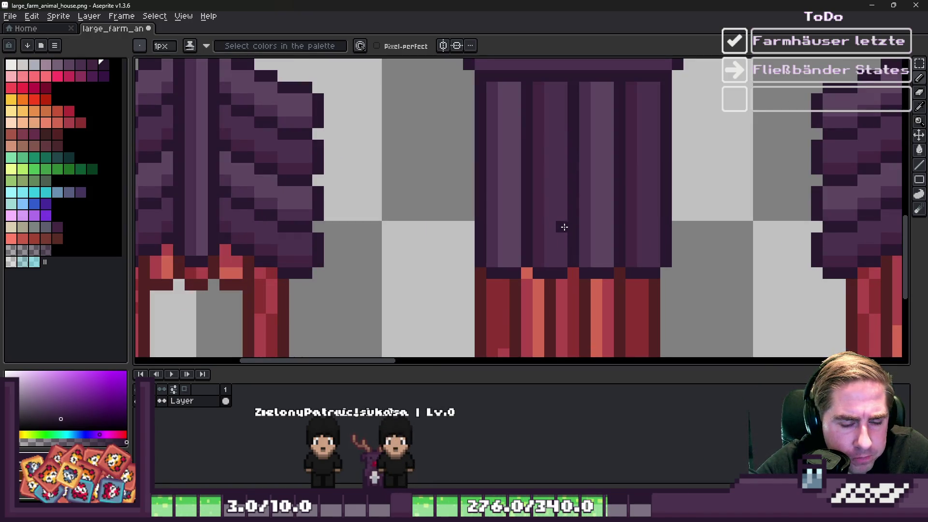
- Select two plank strips of the tower and shift them sideways into place
key(m)
drag(539, 88, 567, 261)
drag(584, 88, 618, 266)
mouse_move(598, 208)
mouse_down()
mouse_move(551, 212)
mouse_move(610, 222)
mouse_move(599, 222)
mouse_up()
key(Right)
key(Right)
key(Right)
key(Return)
scroll(393, 192, down, 5)
scroll(394, 189, up, 5)
- Lower the side roof sections by 14 pixels and sample the roof's dark purple
mouse_move(385, 187)
mouse_down()
mouse_move(295, 223)
mouse_move(404, 183)
mouse_move(382, 182)
mouse_up()
drag(597, 222, 550, 141)
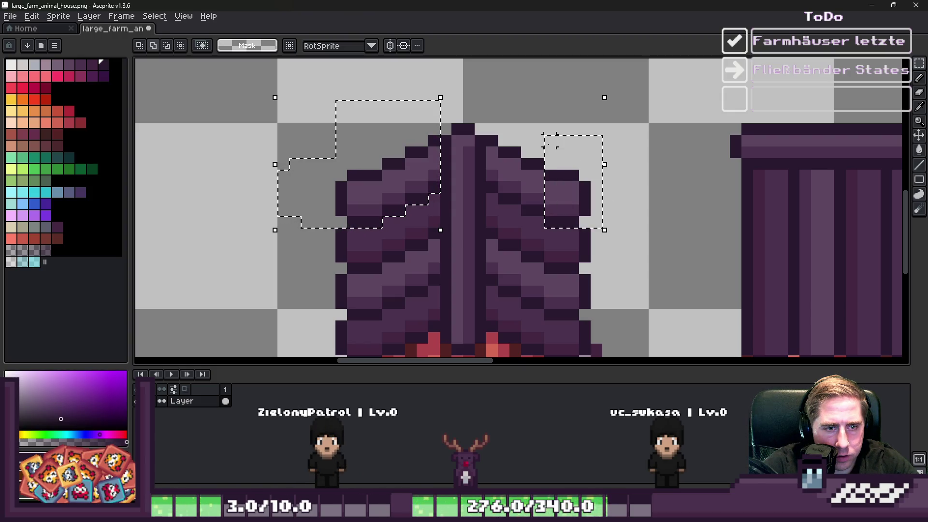
drag(491, 191, 563, 90)
click(526, 109)
scroll(522, 97, down, 2)
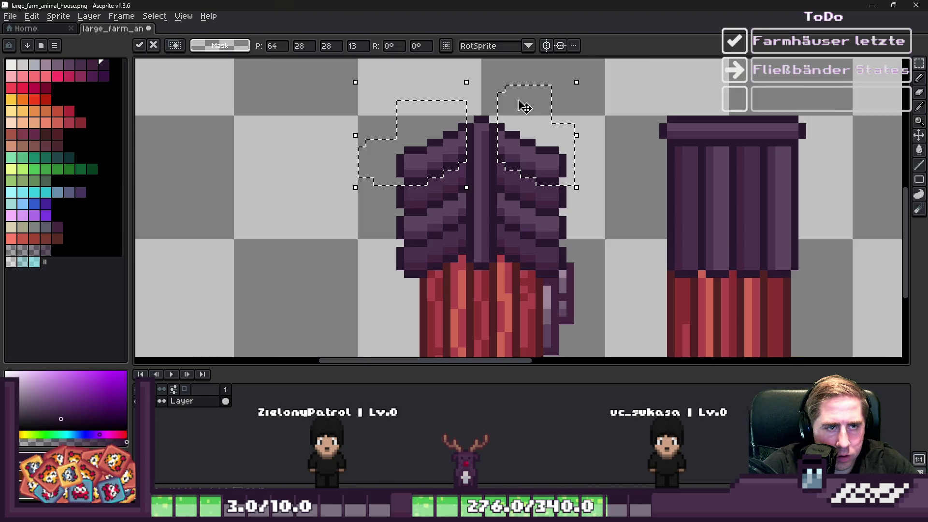
drag(525, 170, 527, 270)
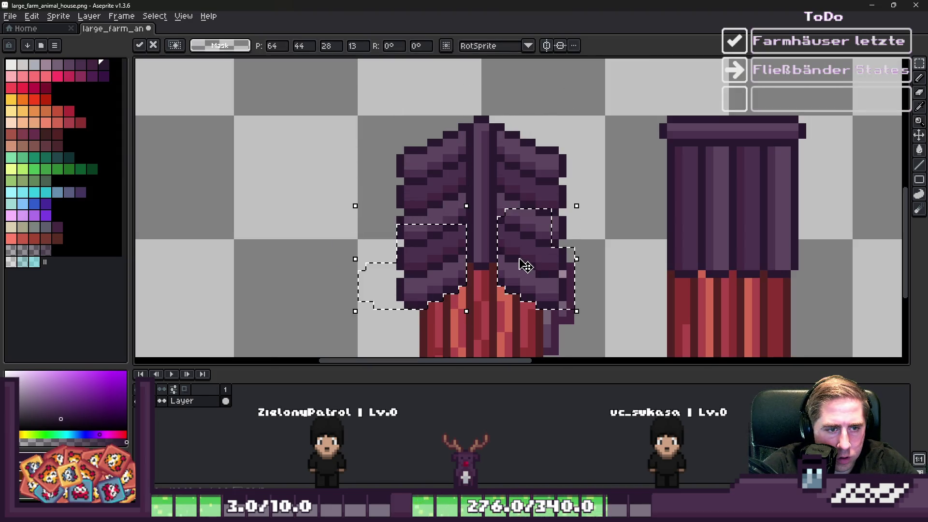
key(Return)
scroll(403, 154, down, 5)
scroll(425, 184, up, 5)
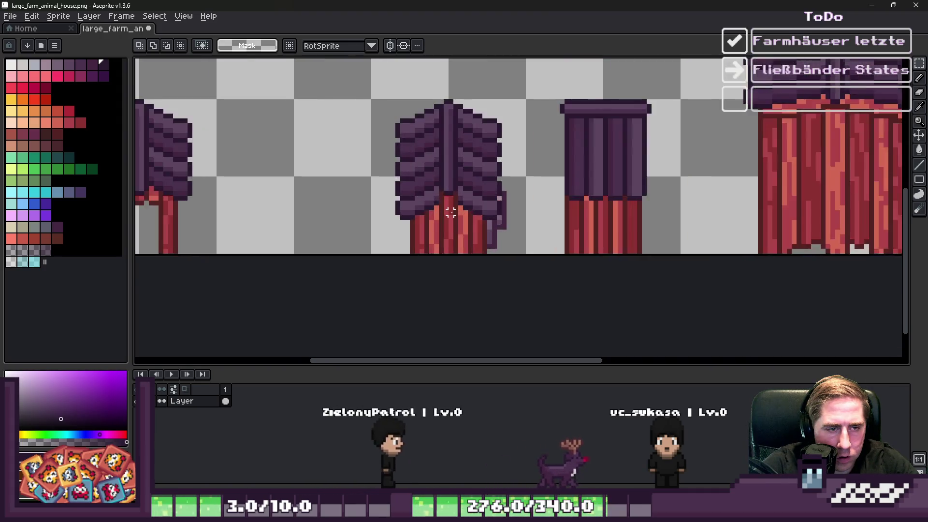
key(i)
click(435, 173)
- Paint the column under the ridge dark purple and extend a light-purple column beside it
key(b)
mouse_move(415, 177)
mouse_down()
mouse_move(420, 241)
mouse_move(438, 259)
mouse_move(466, 253)
mouse_move(491, 166)
mouse_move(472, 236)
mouse_move(458, 228)
mouse_up()
alt+click(459, 141)
alt+click(466, 228)
alt+click(440, 140)
drag(440, 145, 432, 180)
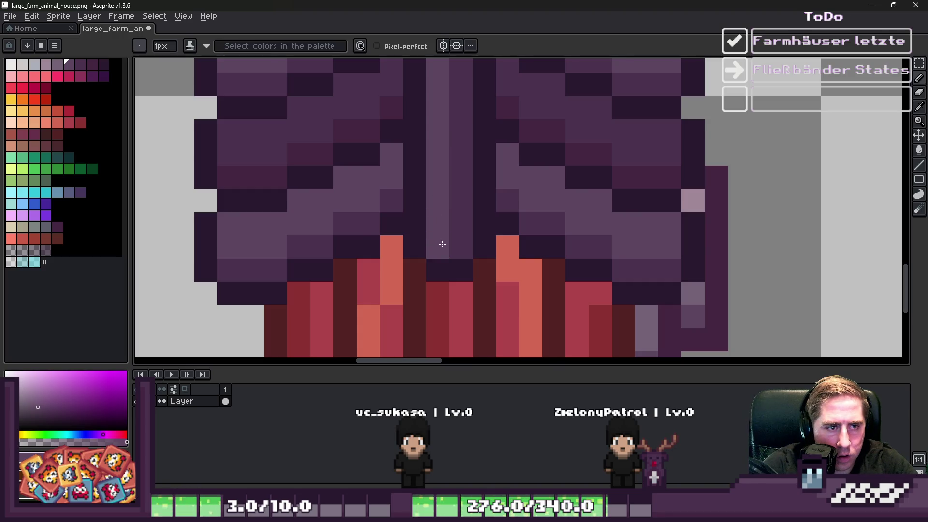
scroll(441, 244, down, 5)
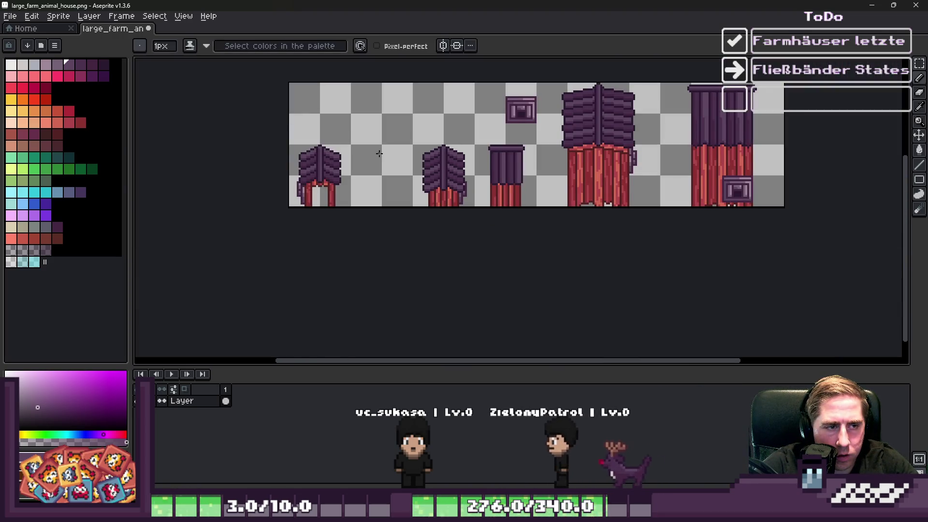
- Select the flat-topped tower sprite with the rectangular marquee
key(v)
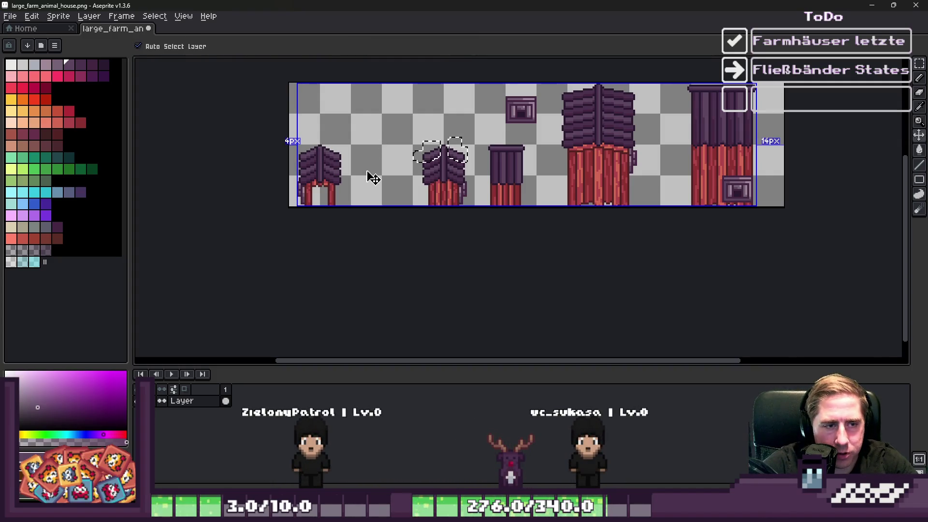
key(b)
scroll(424, 144, up, 2)
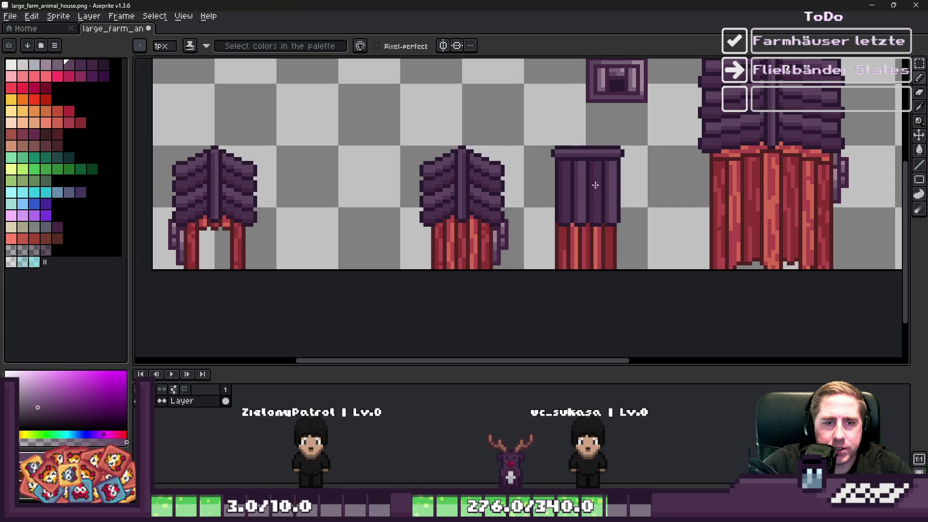
key(m)
scroll(608, 256, up, 1)
mouse_move(494, 60)
mouse_down()
mouse_move(623, 296)
mouse_move(665, 279)
mouse_up()
- Delete the large roofed house from the sheet
scroll(480, 258, down, 3)
scroll(620, 179, up, 1)
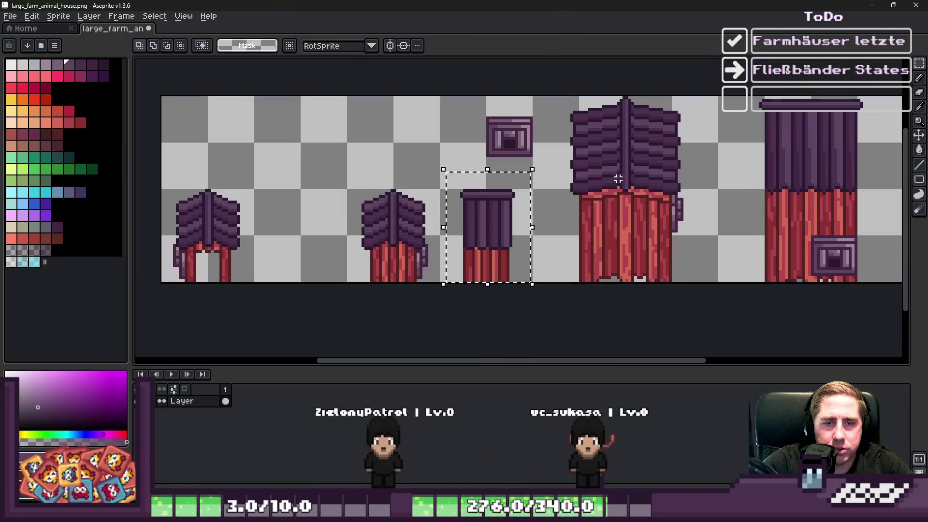
drag(569, 93, 696, 286)
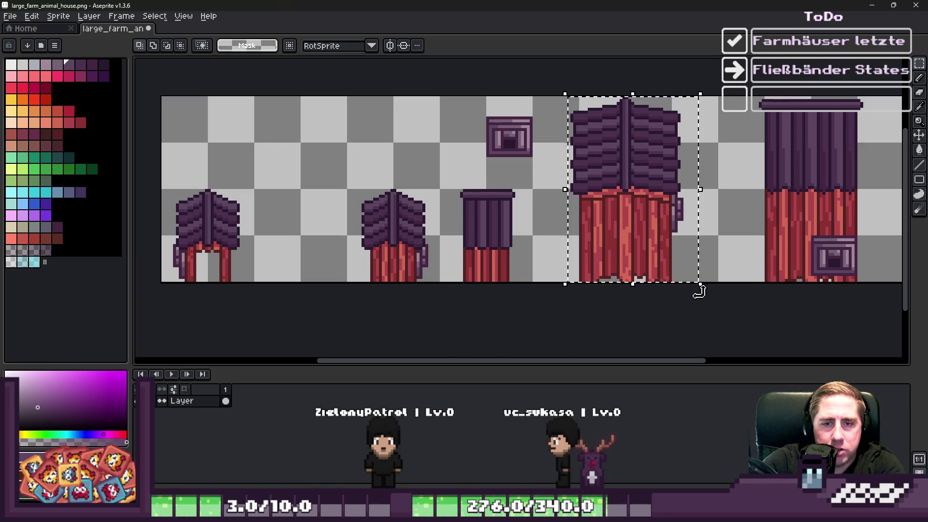
key(Delete)
- Move the flat-topped tower between the two roofed houses, one pixel lower
drag(456, 178, 545, 321)
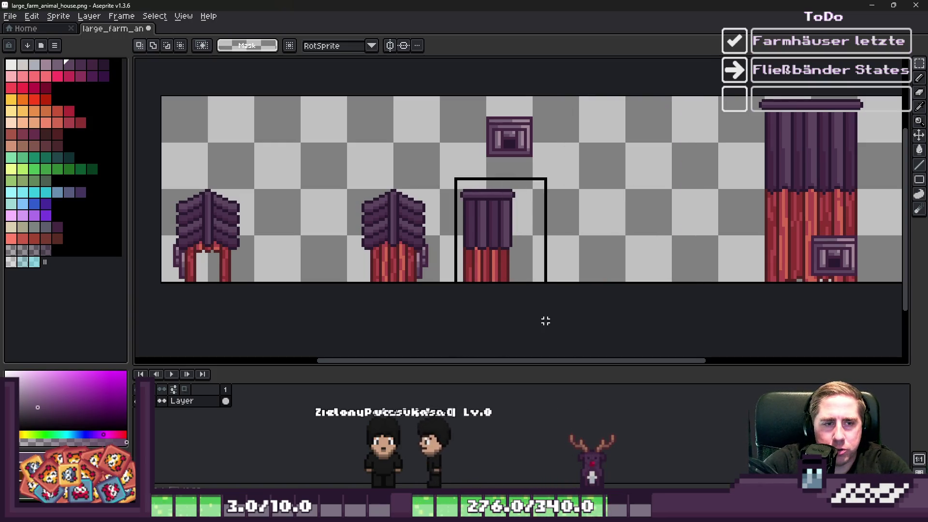
mouse_move(513, 265)
mouse_down()
mouse_move(325, 265)
mouse_move(372, 280)
mouse_move(356, 236)
mouse_move(355, 280)
mouse_move(348, 253)
mouse_move(751, 254)
mouse_move(706, 263)
mouse_move(652, 251)
mouse_move(656, 220)
mouse_move(642, 232)
mouse_move(648, 250)
mouse_up()
scroll(325, 265, up, 1)
key(Return)
scroll(352, 253, down, 1)
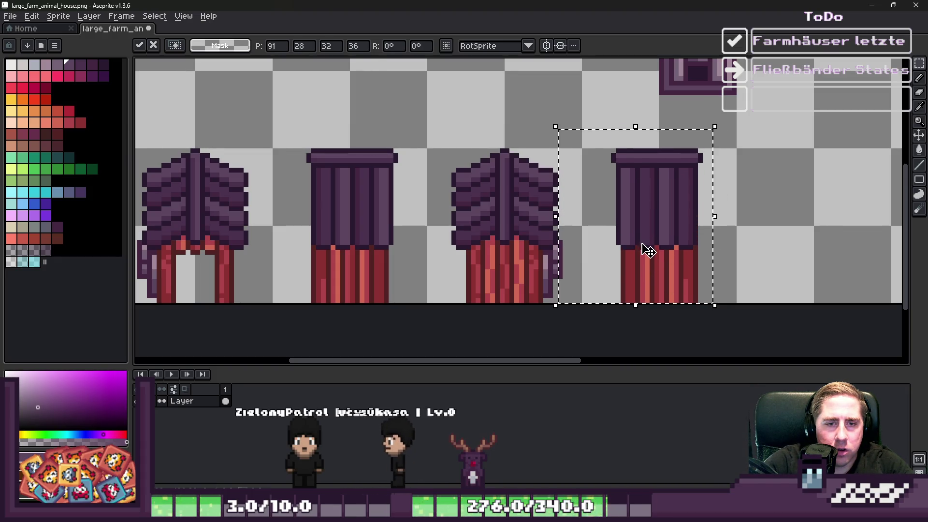
key(Return)
scroll(618, 232, down, 2)
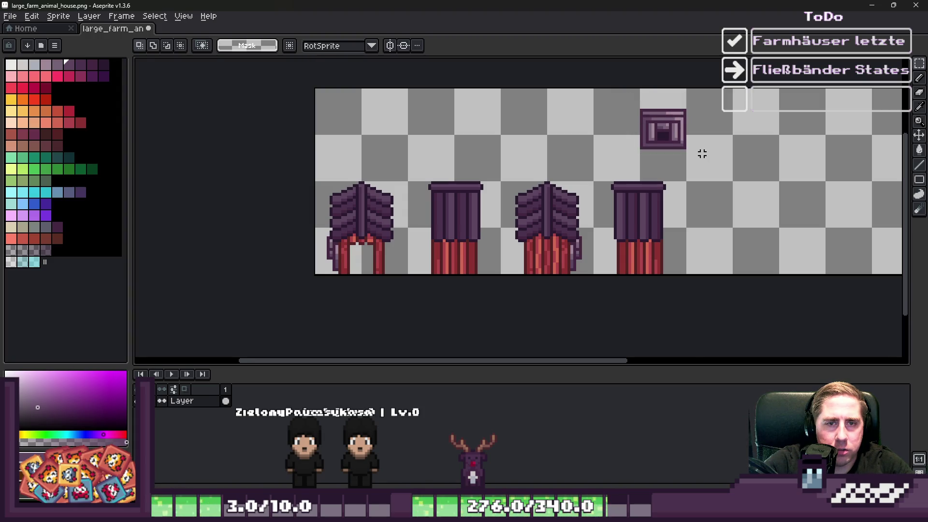
click(648, 119)
scroll(648, 119, down, 3)
scroll(592, 286, up, 2)
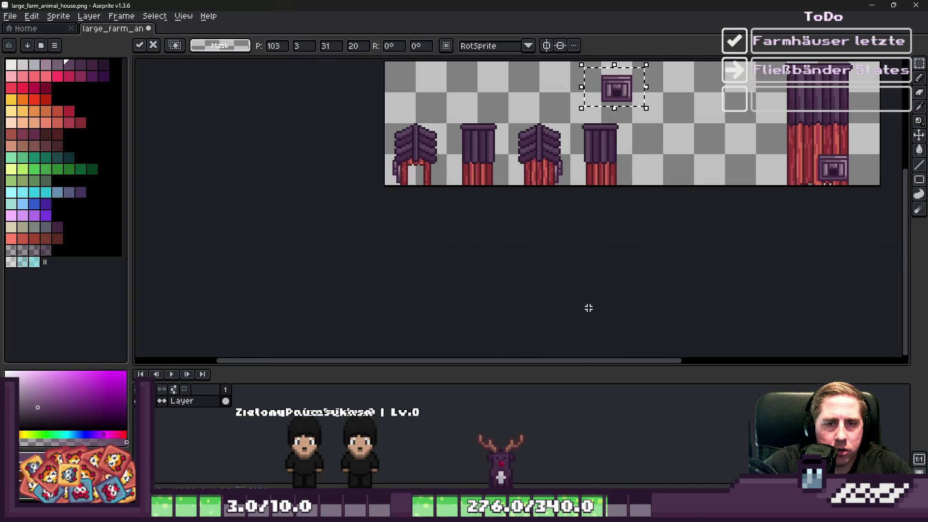
- Select the window on the house in small_farm_animal_house.png for copying
click(567, 451)
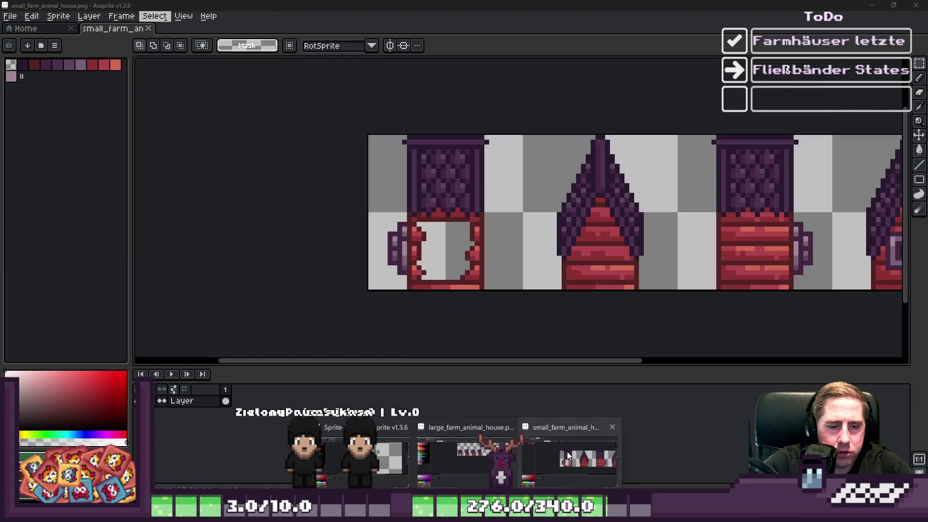
scroll(739, 252, up, 2)
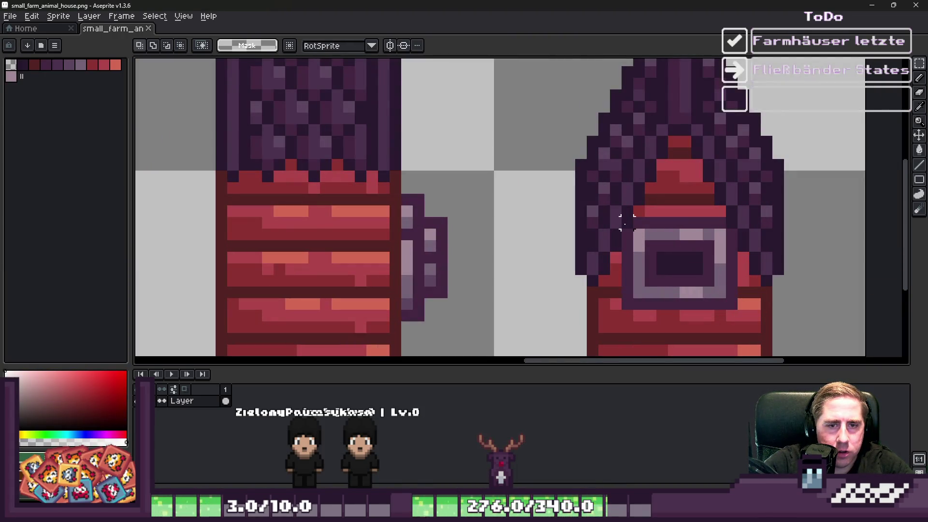
drag(638, 223, 731, 304)
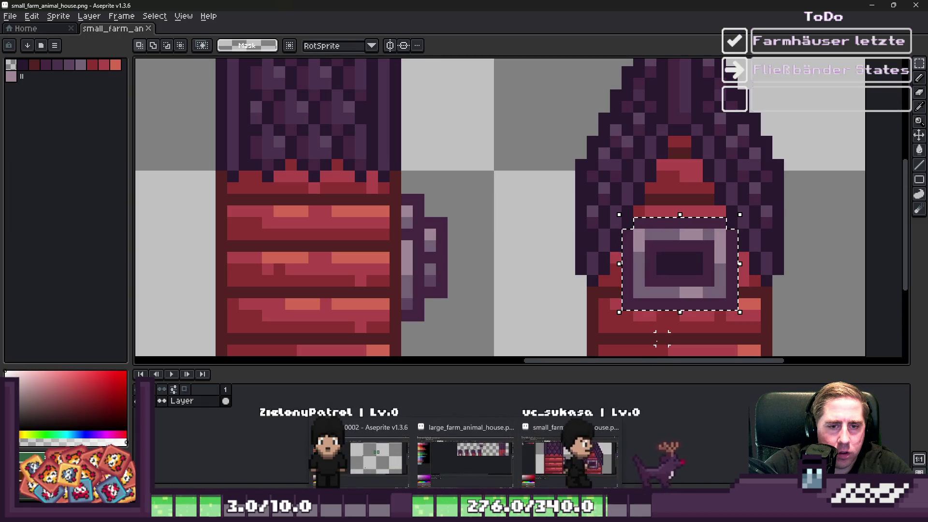
scroll(602, 248, down, 1)
scroll(601, 248, up, 4)
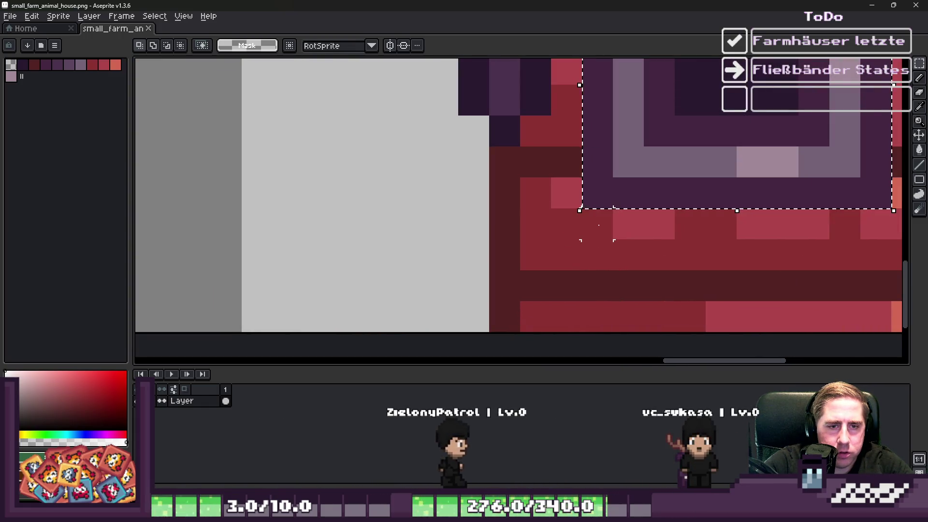
mouse_move(370, 468)
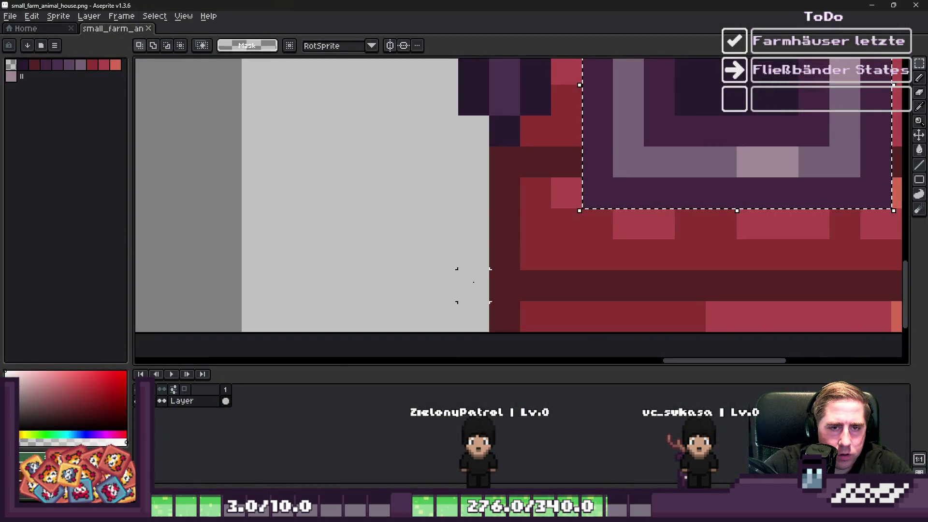
scroll(279, 164, down, 2)
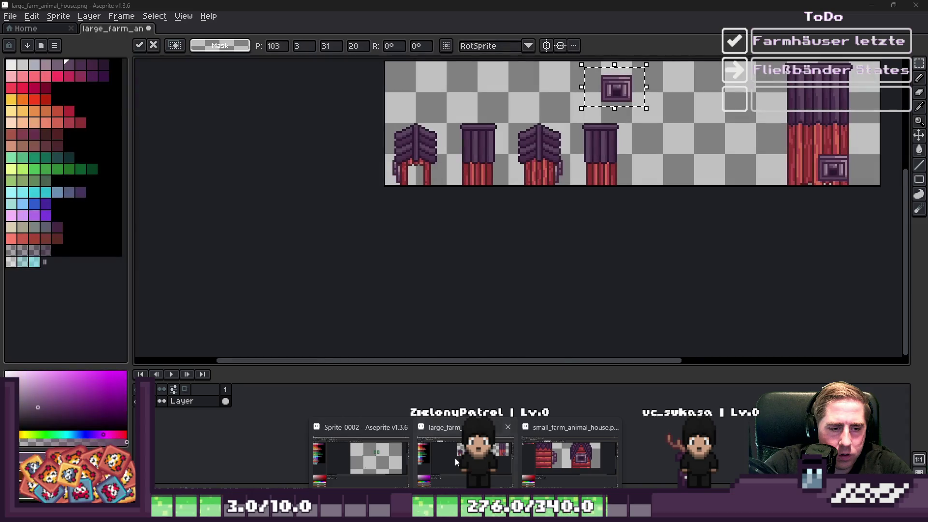
- Paste the window into large_farm_animal_house.png and place it on the house wall
click(454, 457)
scroll(552, 186, up, 3)
key(ctrl+v)
scroll(540, 208, up, 1)
mouse_move(543, 205)
mouse_down()
mouse_move(545, 237)
mouse_move(531, 256)
mouse_move(519, 182)
mouse_up()
scroll(545, 237, down, 1)
scroll(536, 261, up, 3)
scroll(512, 208, down, 1)
scroll(508, 230, up, 1)
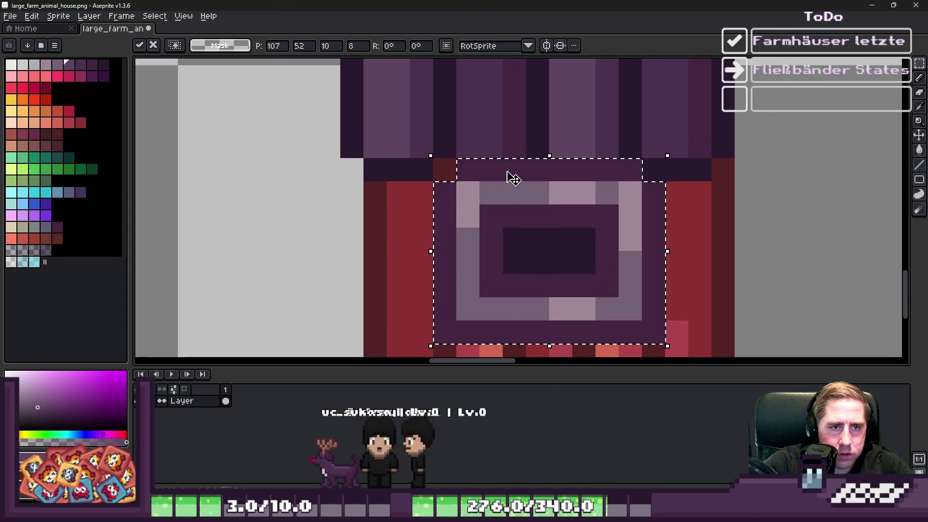
click(469, 149)
- Draw a dark roof-purple line beneath the roof, above the window
alt+click(444, 146)
key(b)
drag(468, 165, 576, 165)
scroll(578, 198, down, 4)
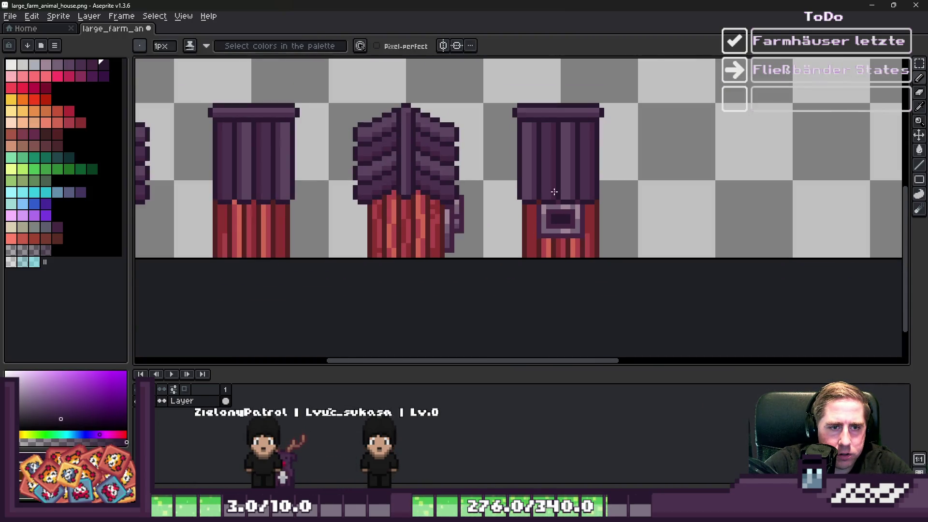
scroll(551, 197, up, 4)
alt+click(501, 234)
scroll(497, 207, down, 4)
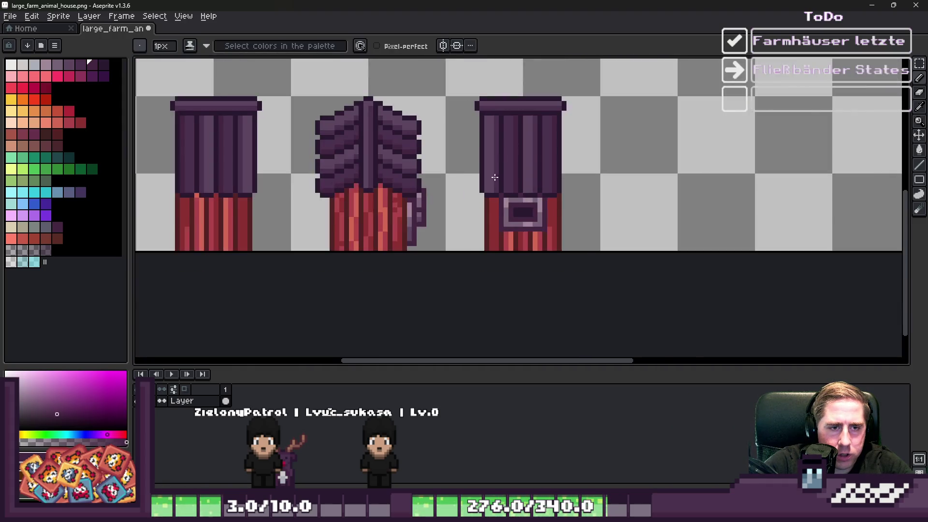
scroll(496, 177, down, 2)
scroll(461, 195, up, 3)
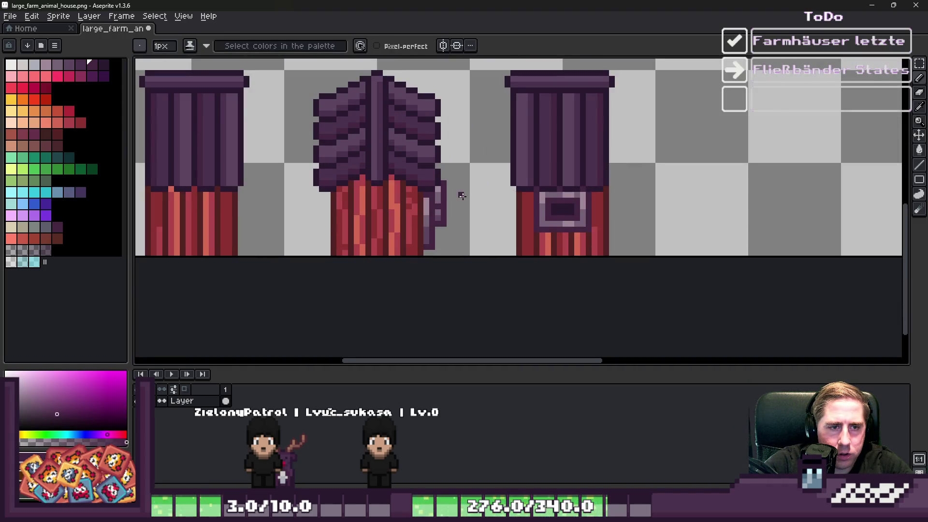
scroll(462, 195, down, 1)
- Inspect the purple door piece beside the wall on the small farm animal house sprite
mouse_move(464, 513)
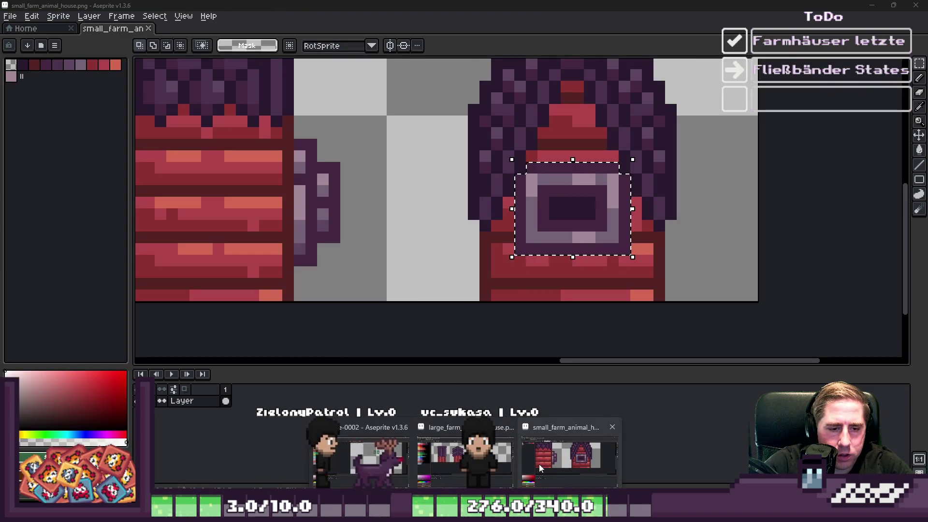
click(538, 464)
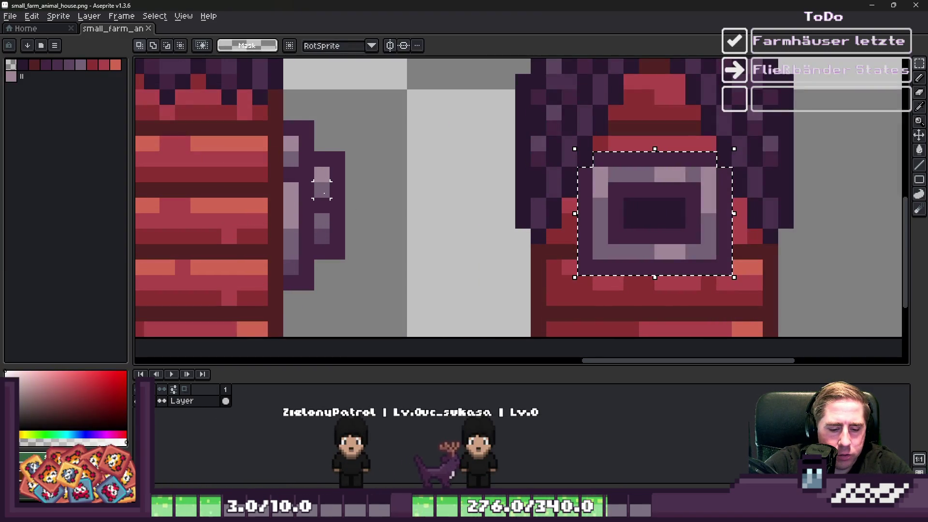
mouse_move(290, 96)
mouse_down()
mouse_move(350, 268)
mouse_move(372, 302)
mouse_up()
scroll(460, 217, down, 1)
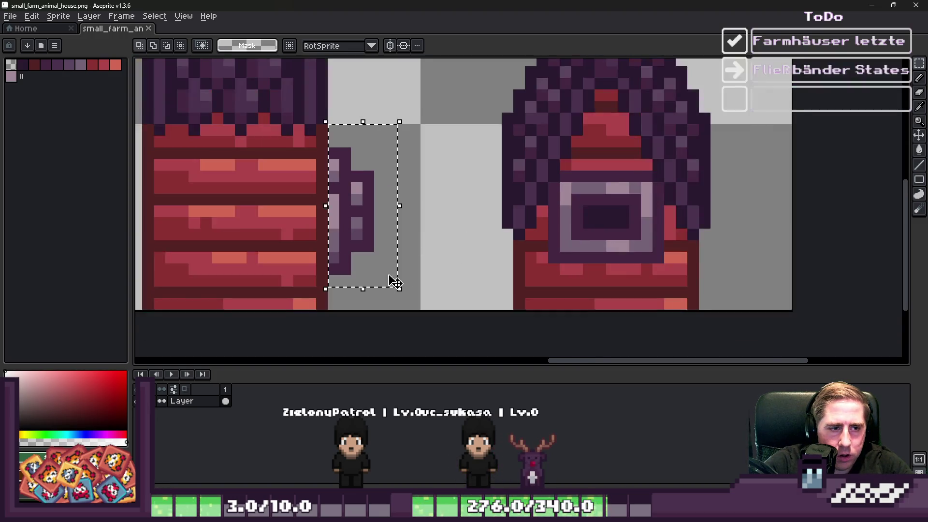
scroll(404, 279, up, 2)
scroll(309, 311, down, 1)
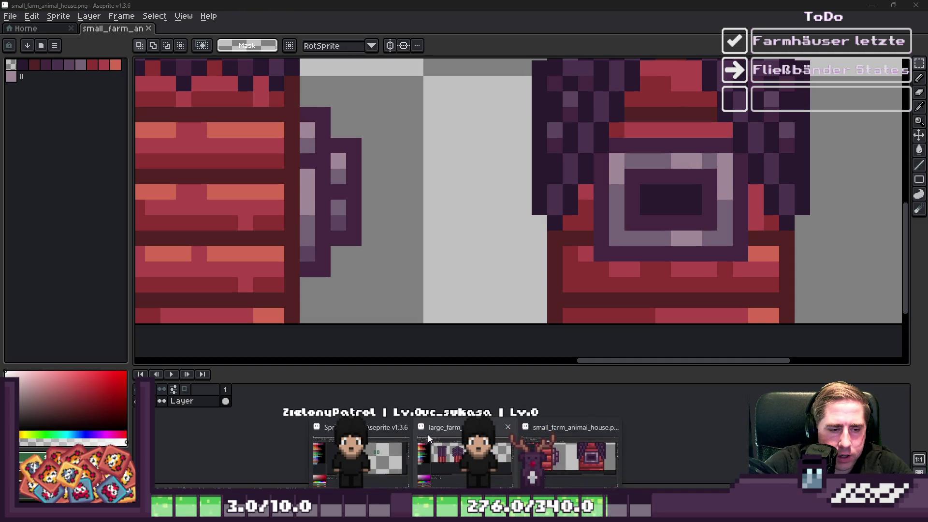
- On the large sprite, cut out the purple strip right of the red wall
click(435, 456)
scroll(425, 194, up, 3)
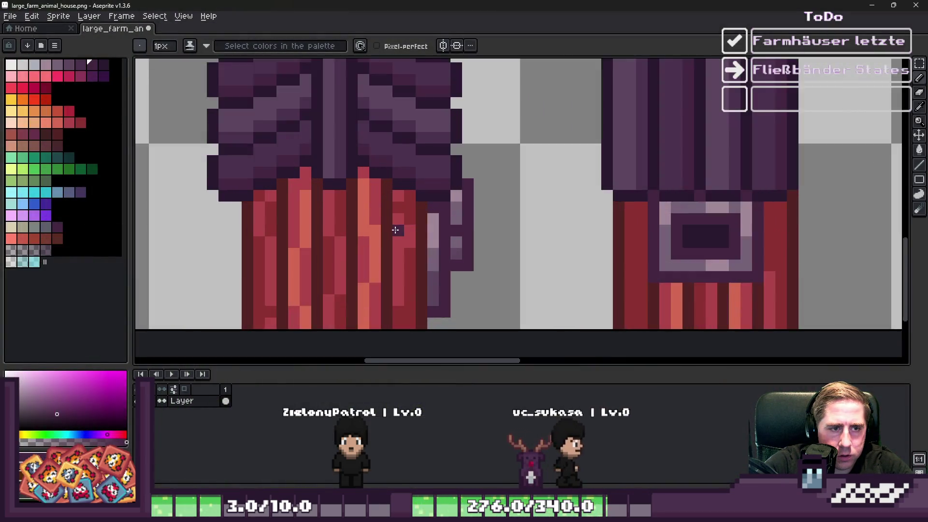
key(m)
scroll(506, 105, down, 1)
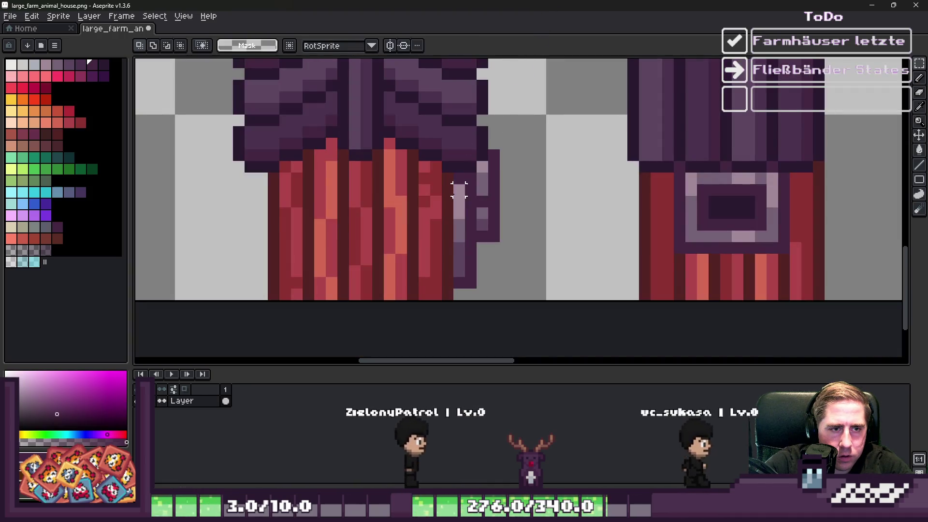
drag(500, 172, 454, 299)
key(Delete)
key(ctrl+d)
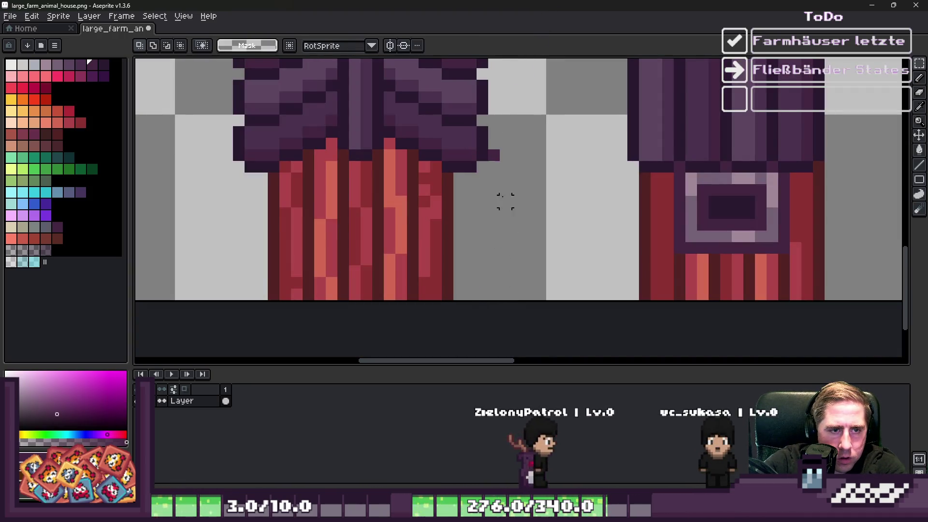
- Paste the purple strip back, shifted up one pixel and four pixels right
key(ctrl+v)
mouse_move(501, 245)
mouse_down()
mouse_move(522, 240)
mouse_move(503, 240)
mouse_move(492, 261)
mouse_up()
scroll(493, 261, down, 3)
scroll(480, 224, up, 4)
drag(480, 223, 482, 194)
scroll(482, 195, down, 1)
scroll(458, 279, down, 1)
mouse_move(461, 270)
mouse_down()
mouse_move(496, 207)
mouse_move(517, 212)
mouse_up()
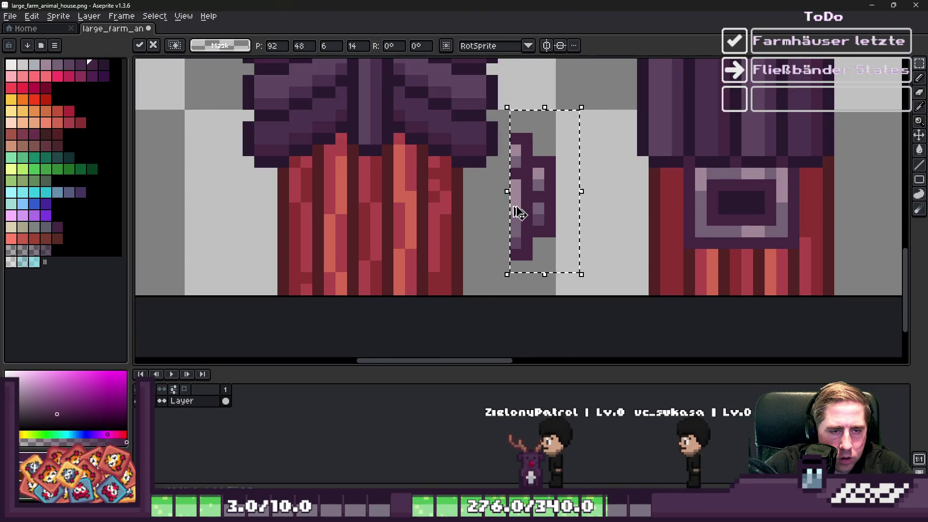
scroll(517, 207, down, 1)
key(ctrl+d)
- Mirror the purple door strip horizontally and place it on the first house frame
mouse_move(514, 131)
mouse_down()
mouse_move(548, 172)
mouse_move(573, 251)
mouse_up()
scroll(636, 230, down, 1)
key(shift+h)
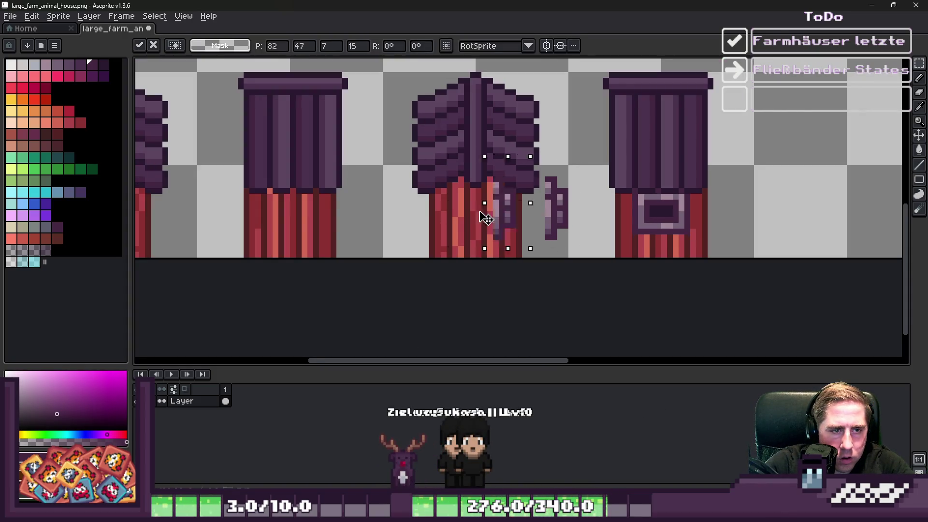
drag(207, 202, 625, 207)
scroll(559, 213, up, 2)
mouse_move(559, 201)
mouse_down()
mouse_move(286, 228)
mouse_move(231, 227)
mouse_move(238, 220)
mouse_up()
click(480, 220)
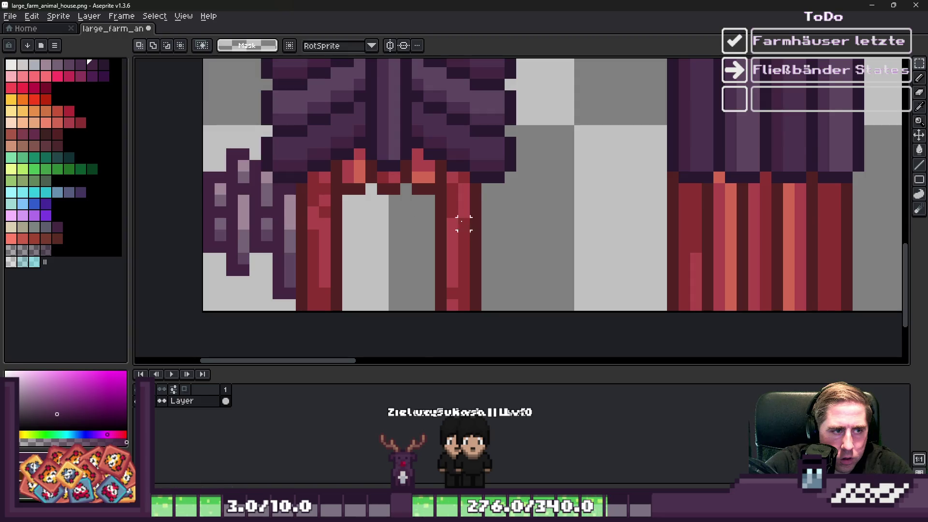
scroll(216, 203, down, 1)
scroll(375, 206, up, 2)
- Erase the doorway columns to transparency with the Pencil at 1- and 3-pixel sizes
key(b)
key(minus)
mouse_move(378, 196)
mouse_down()
mouse_move(376, 174)
mouse_move(376, 310)
mouse_move(375, 261)
mouse_up()
scroll(356, 181, down, 1)
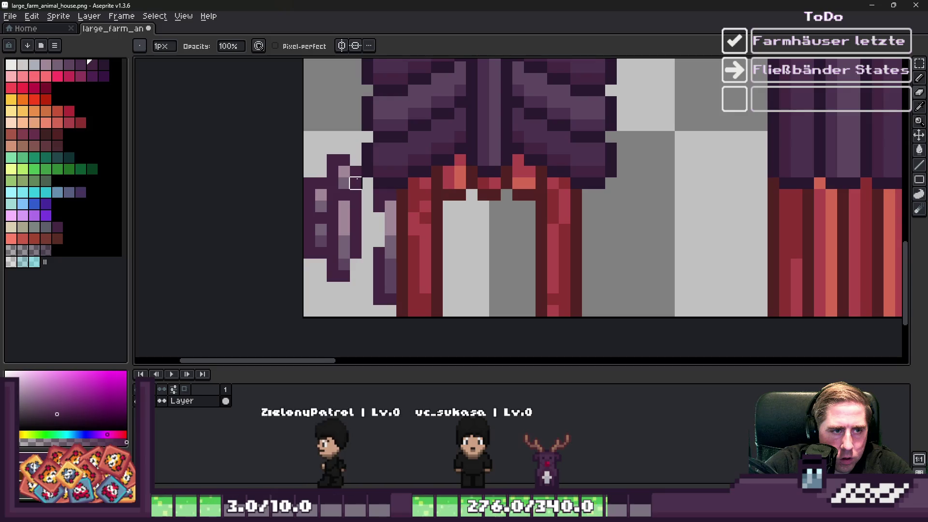
key(plus)
key(plus)
drag(378, 198, 379, 302)
- Shift the left purple door column four pixels right
key(m)
scroll(321, 187, up, 1)
drag(303, 194, 367, 341)
mouse_move(341, 255)
mouse_down()
mouse_move(393, 263)
mouse_move(403, 254)
mouse_up()
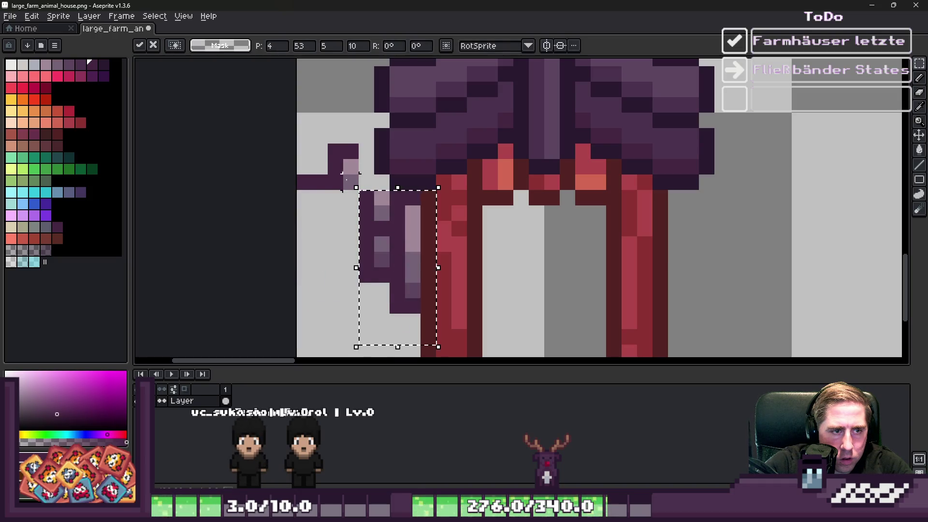
click(349, 185)
scroll(339, 163, up, 1)
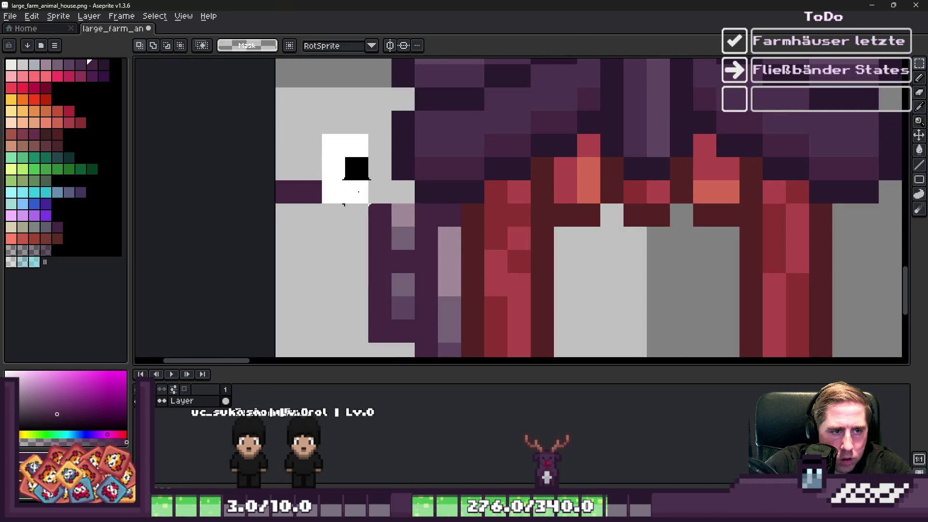
- Adjust a small block of the door column and commit it
mouse_move(280, 137)
mouse_down()
mouse_move(333, 224)
mouse_move(343, 224)
mouse_up()
click(311, 201)
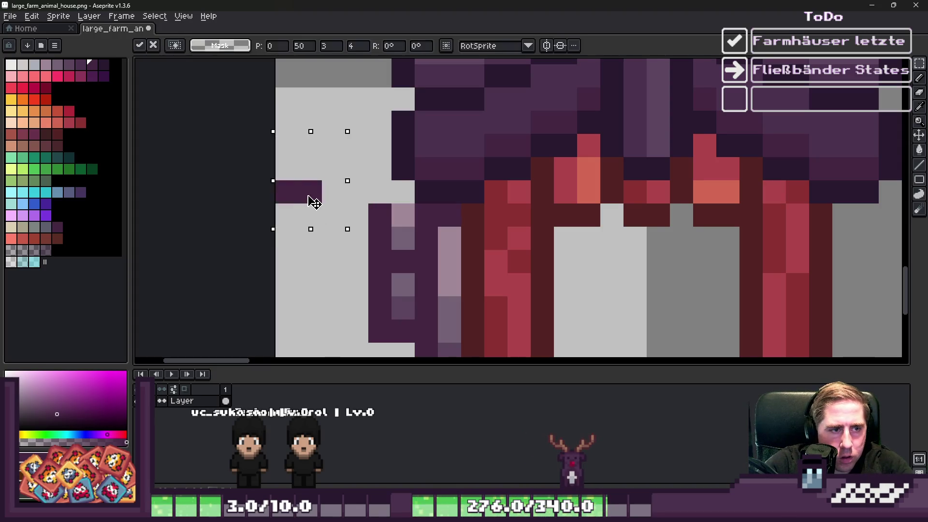
click(310, 206)
scroll(321, 192, down, 5)
scroll(564, 176, down, 1)
scroll(629, 179, up, 3)
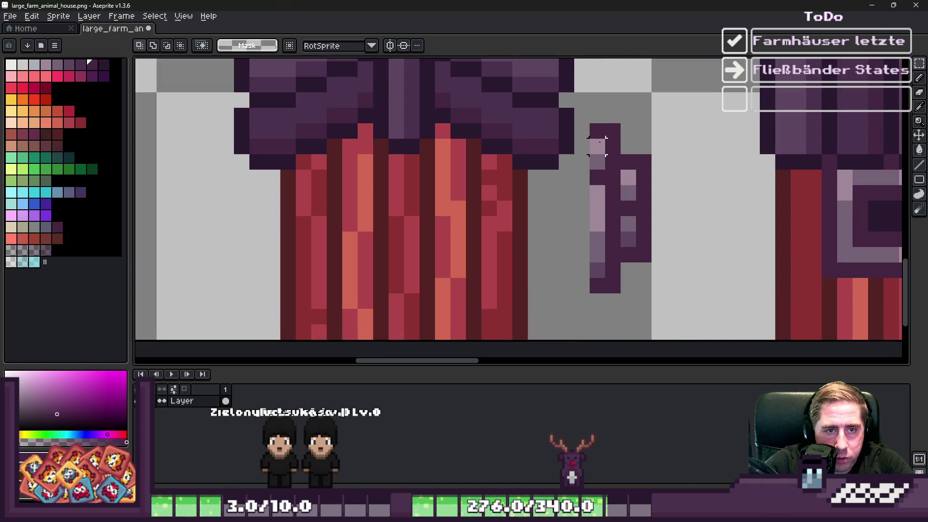
scroll(599, 141, up, 1)
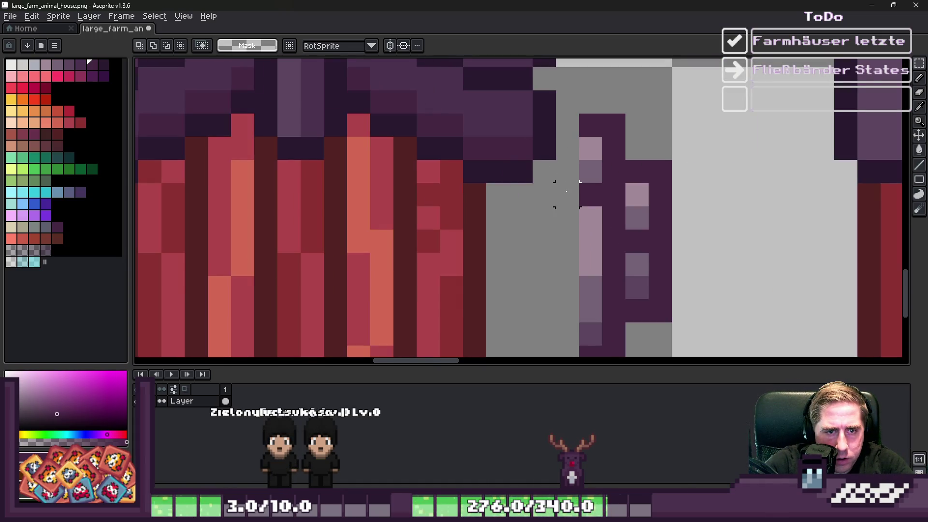
- Shift the lower door pixels left against the wall and the purple bar three pixels left
drag(566, 191, 719, 339)
scroll(636, 205, down, 1)
scroll(507, 268, up, 1)
scroll(548, 176, up, 1)
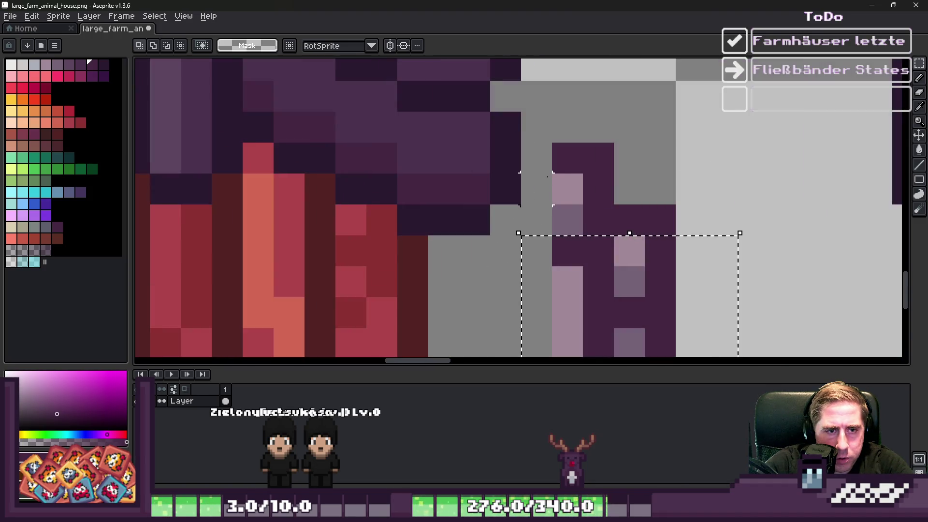
drag(608, 286, 487, 282)
key(ctrl+d)
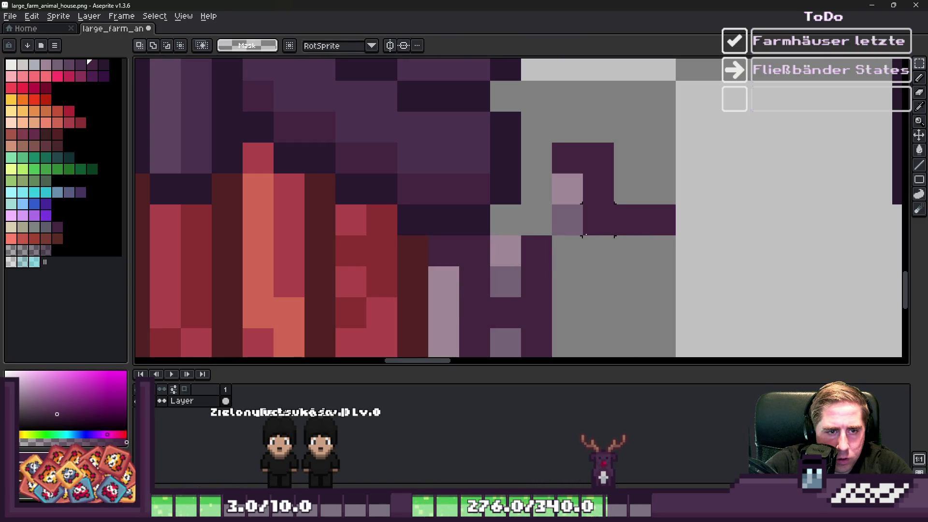
mouse_move(636, 223)
mouse_down()
mouse_move(683, 232)
mouse_move(633, 233)
mouse_up()
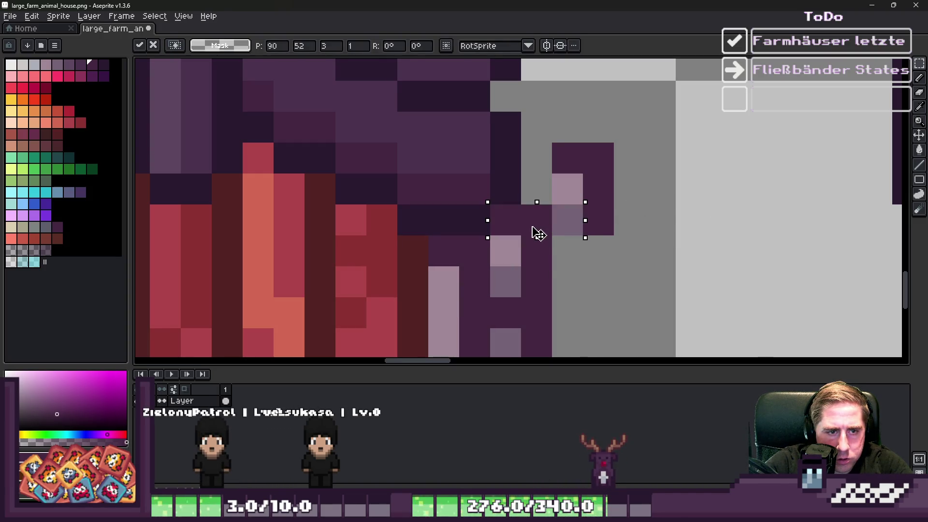
key(ctrl+z)
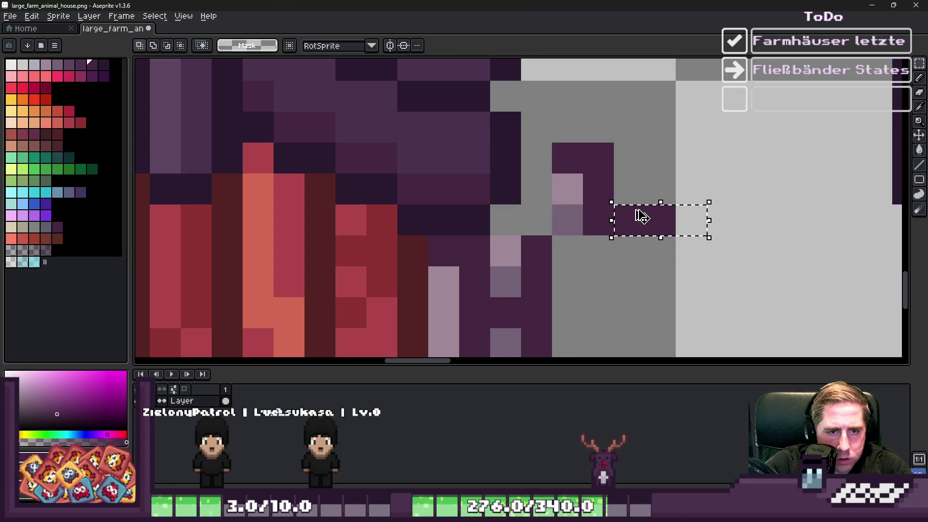
drag(678, 225, 568, 231)
key(Return)
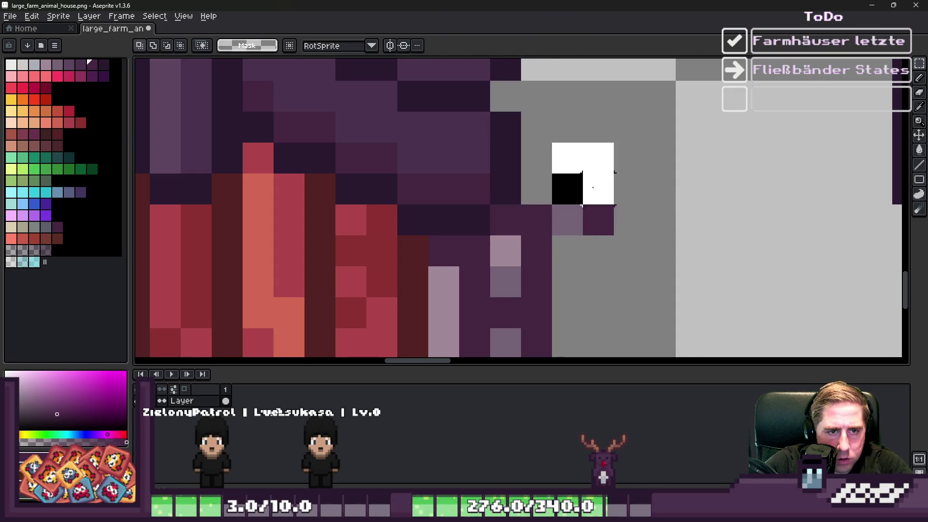
scroll(621, 242, down, 4)
scroll(572, 193, down, 3)
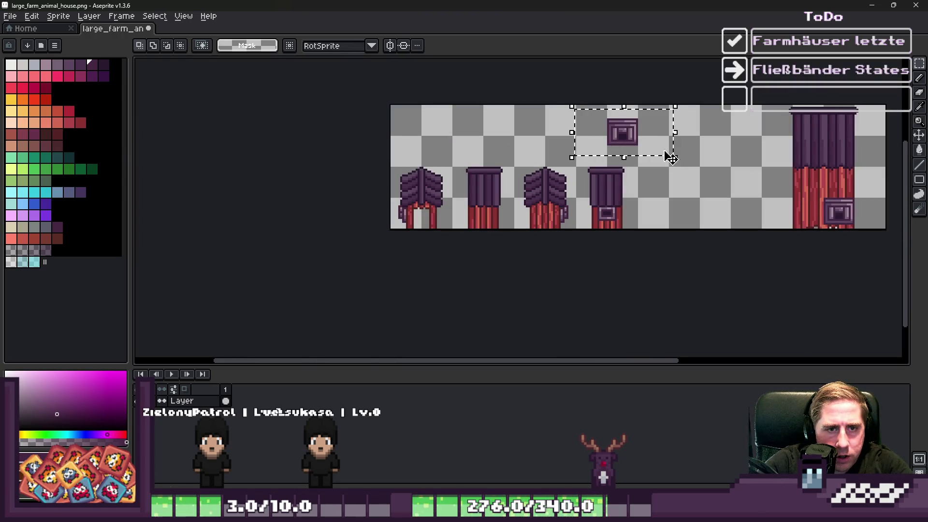
- Delete the large building on the right side of the canvas
key(Delete)
drag(763, 99, 867, 262)
key(Delete)
click(58, 16)
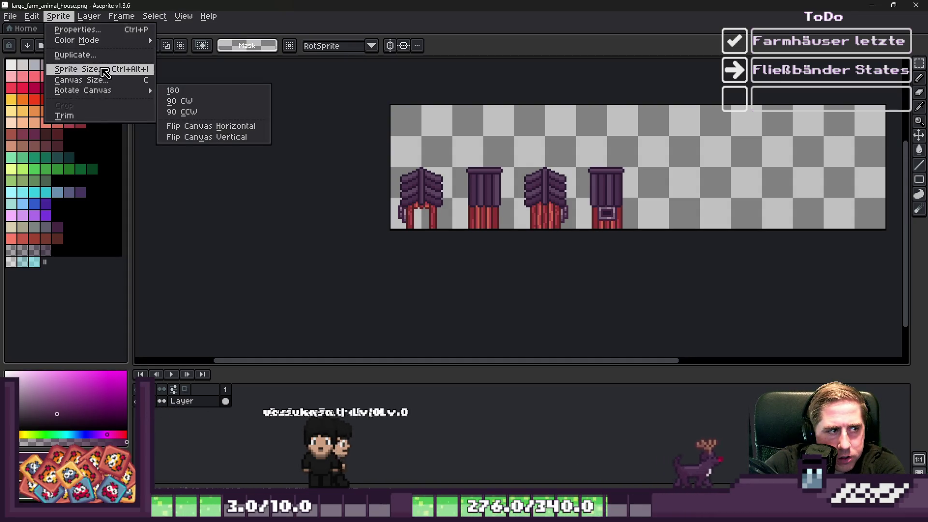
click(105, 72)
key(Escape)
click(70, 28)
click(111, 28)
click(58, 16)
key(Escape)
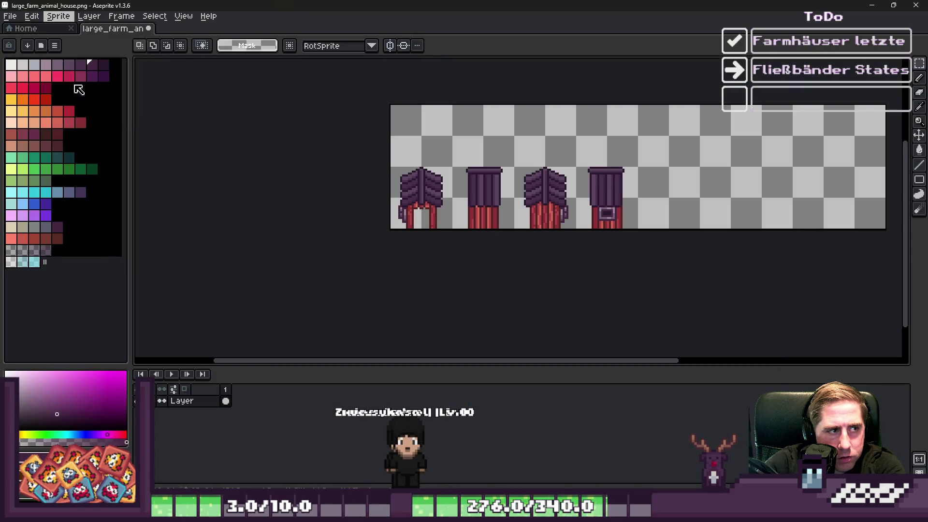
- Crop the canvas to 128×32 px with Canvas Size (Ctrl+Alt+C)
key(ctrl+alt+c)
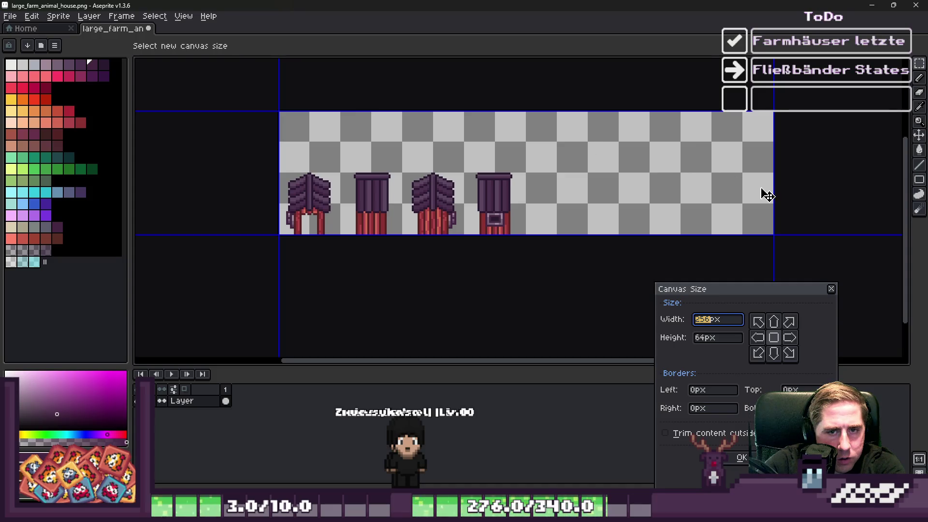
drag(773, 190, 528, 194)
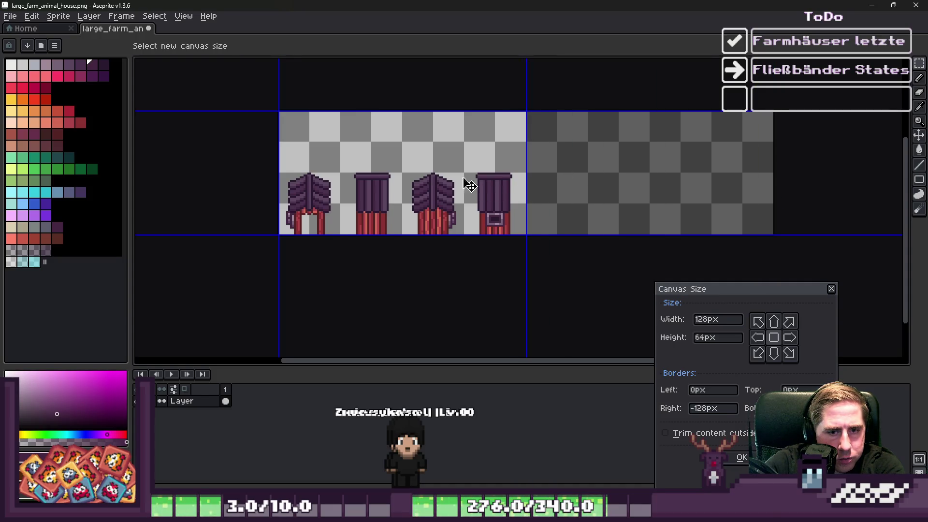
drag(408, 170, 405, 263)
scroll(385, 103, down, 2)
scroll(387, 197, up, 2)
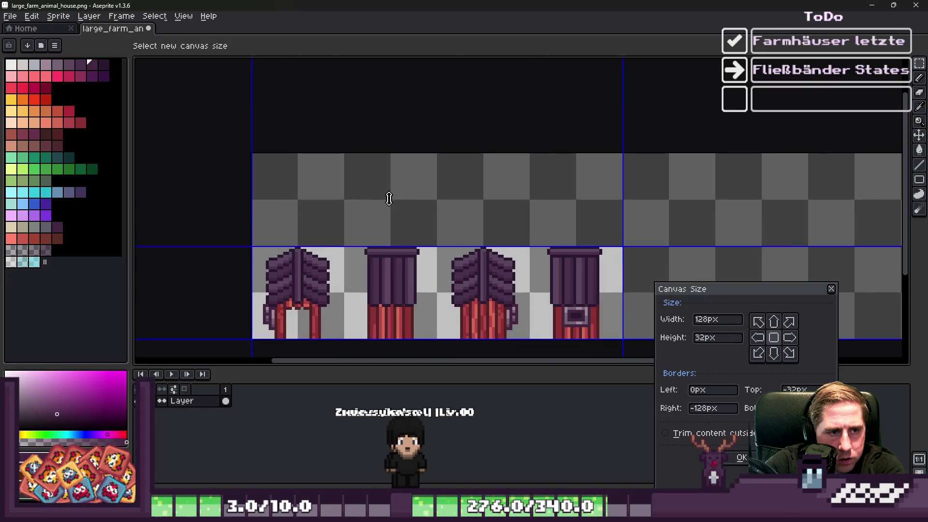
scroll(381, 195, up, 1)
scroll(381, 195, down, 3)
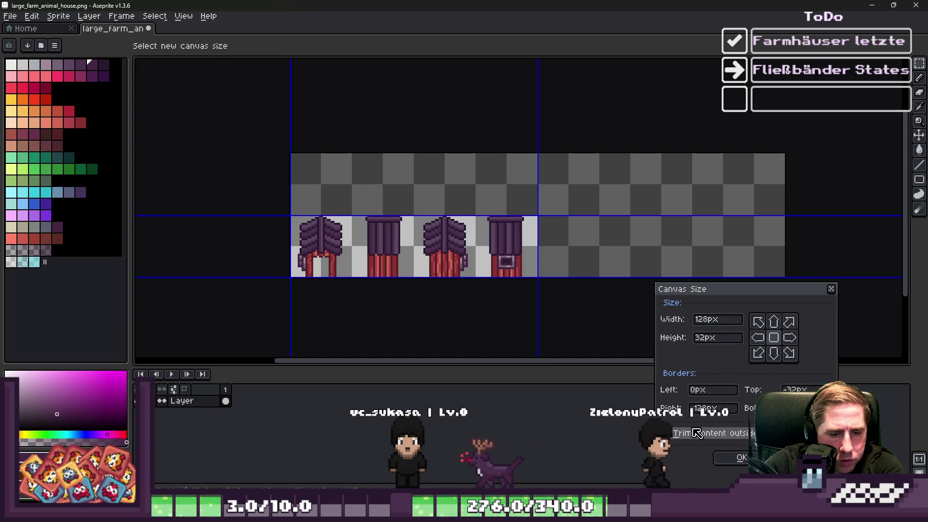
key(Return)
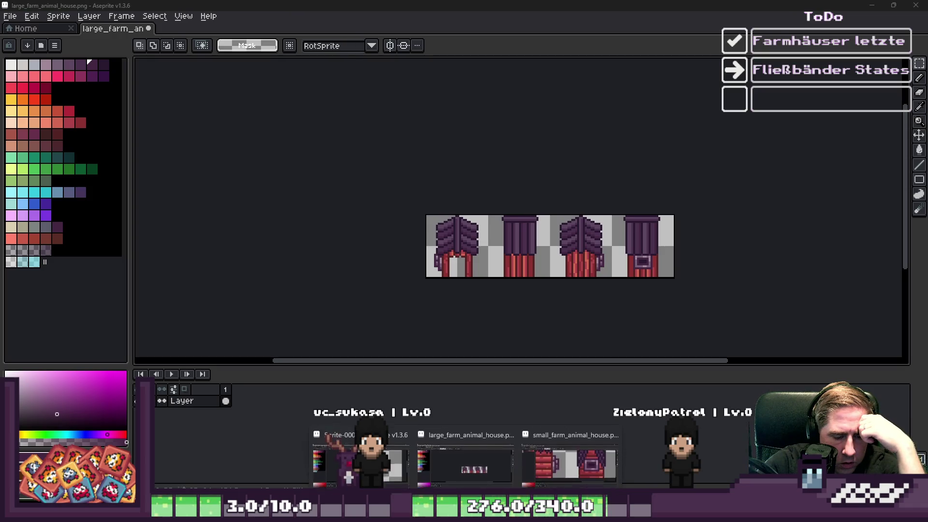
click(558, 457)
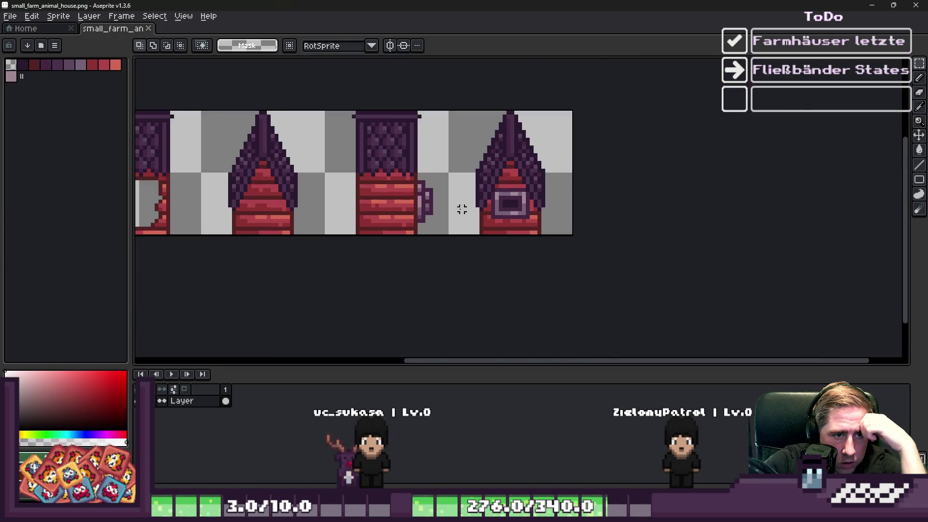
scroll(532, 223, down, 3)
- Save large_farm_animal_house.png, minimize Aseprite, and open Farmhouse.gd in Godot's Script editor
scroll(535, 231, up, 2)
click(869, 4)
key(ctrl+s)
click(873, 5)
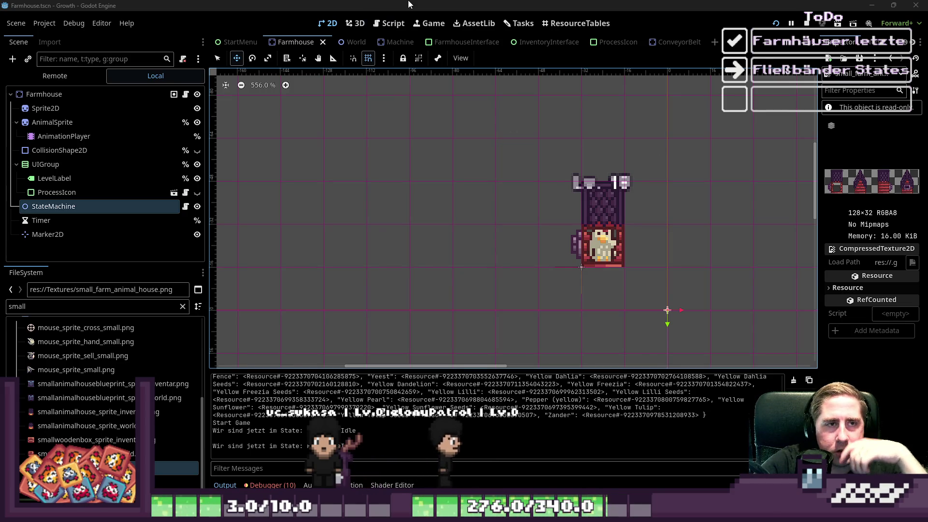
click(395, 26)
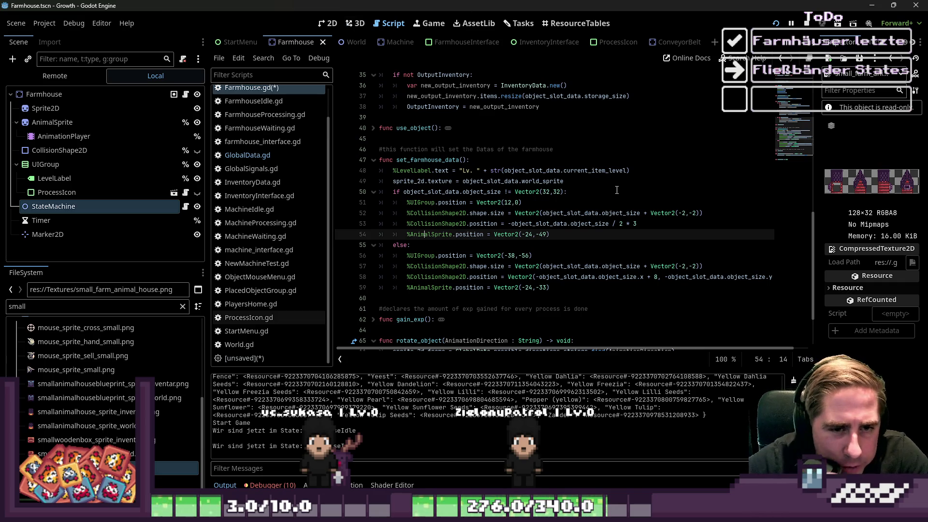
- Delete the else branch and the object_size check line in set_farmhouse_data
click(578, 213)
click(552, 224)
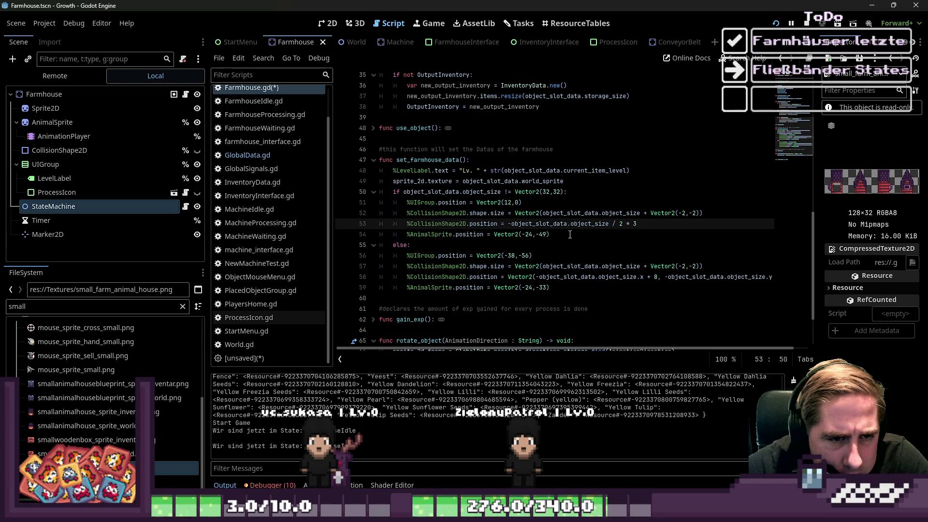
click(569, 234)
click(549, 295)
key(shift+Up)
key(shift+Up)
key(shift+Up)
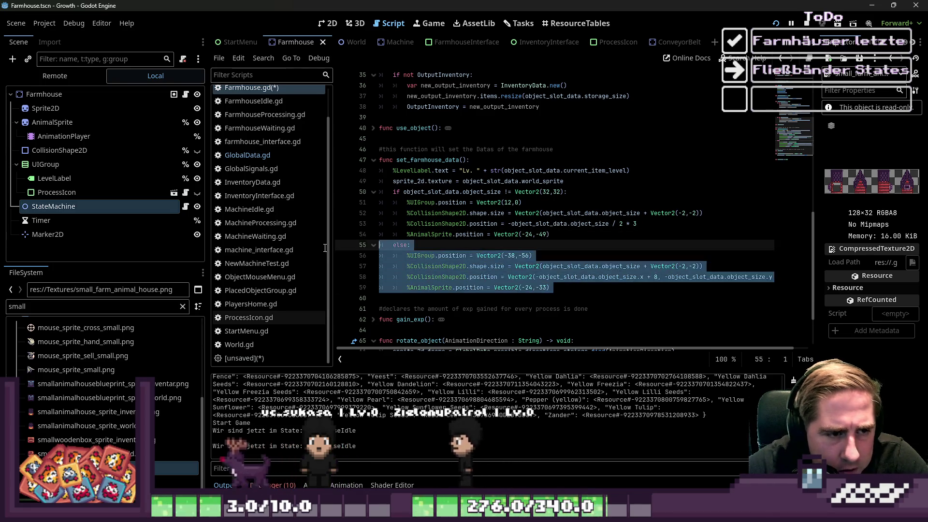
key(BackSpace)
triple_click(603, 195)
key(BackSpace)
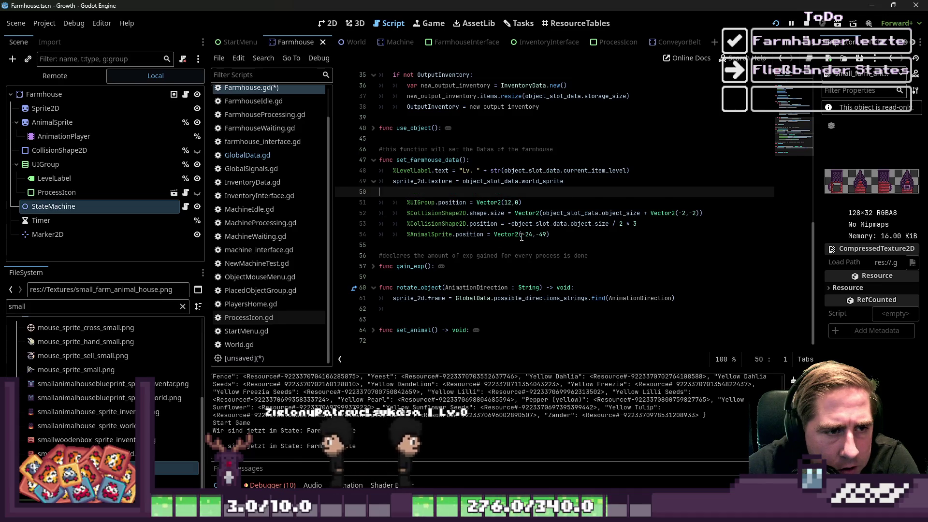
- Unindent the four remaining offset lines, save Farmhouse.gd, and stop the running game
drag(551, 224, 335, 198)
key(shift+Tab)
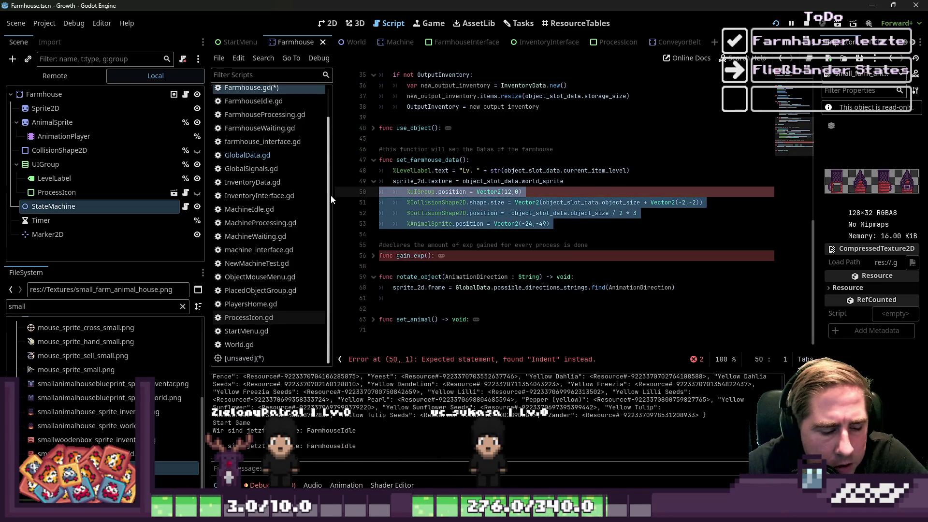
key(alt+Tab)
key(Escape)
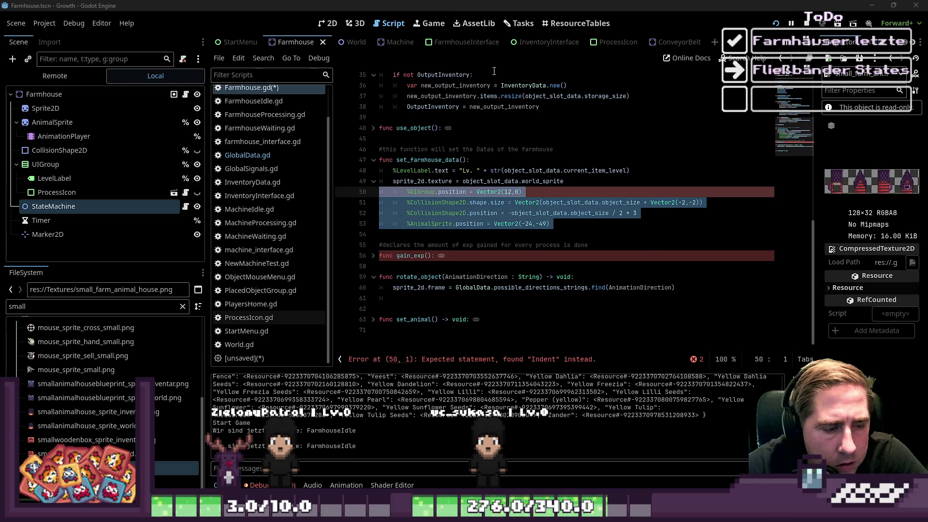
click(561, 225)
drag(561, 225, 408, 191)
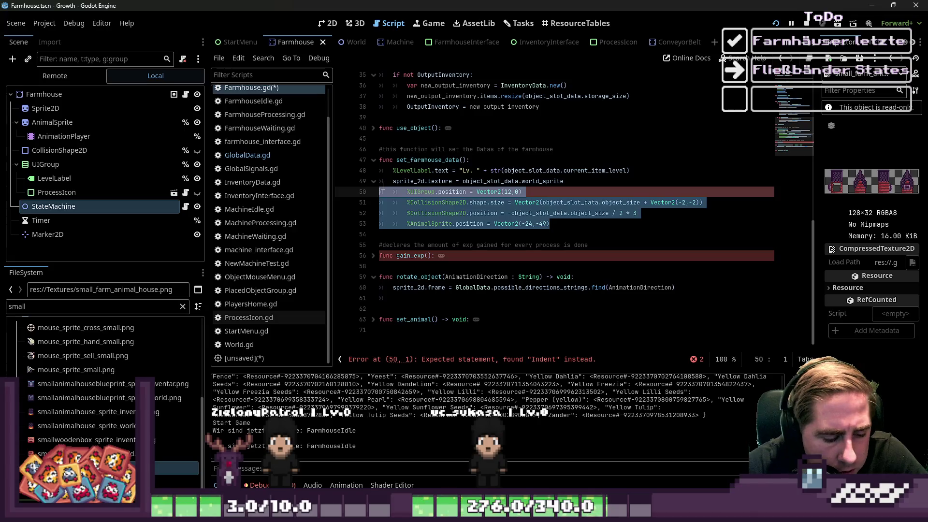
key(shift+Tab)
key(Right)
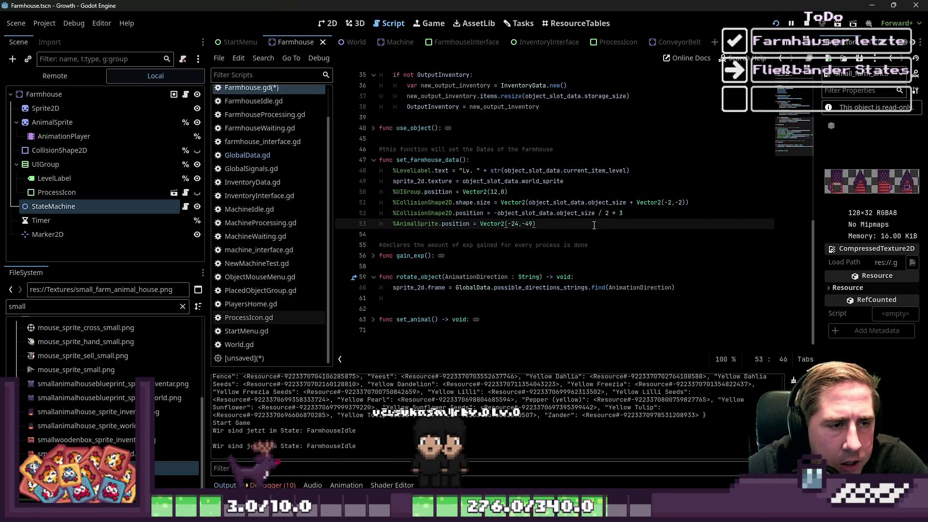
key(ctrl+s)
click(543, 166)
click(487, 245)
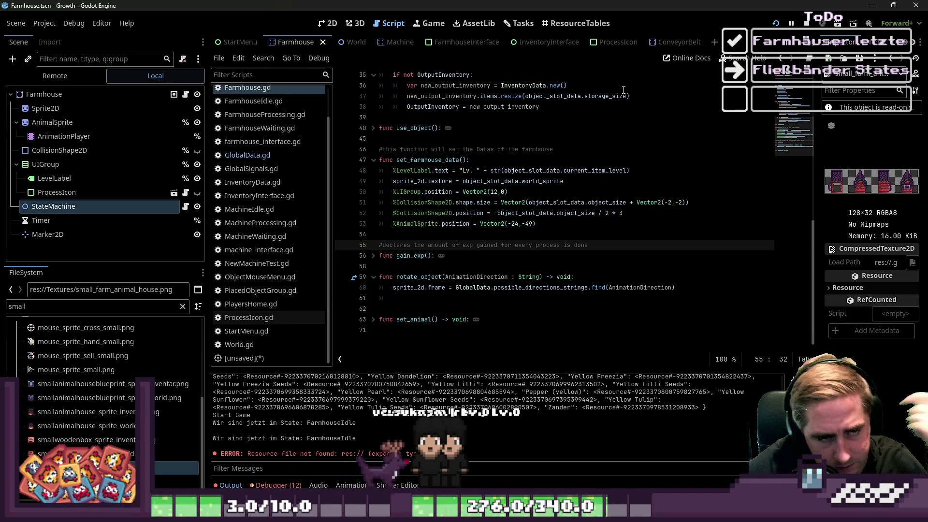
click(807, 25)
- Run the World scene, walk the player up to the farmhouses, then close the game
click(330, 23)
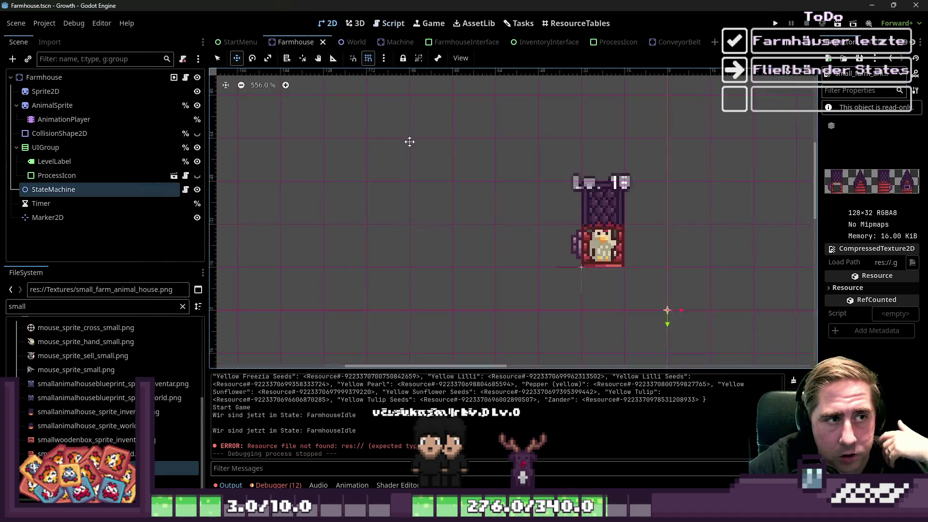
scroll(419, 151, down, 2)
scroll(425, 126, up, 1)
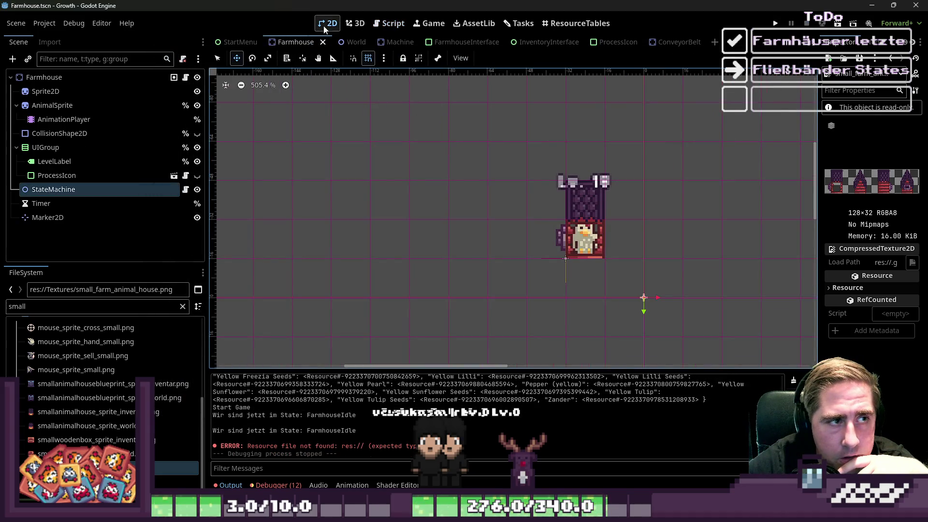
click(350, 43)
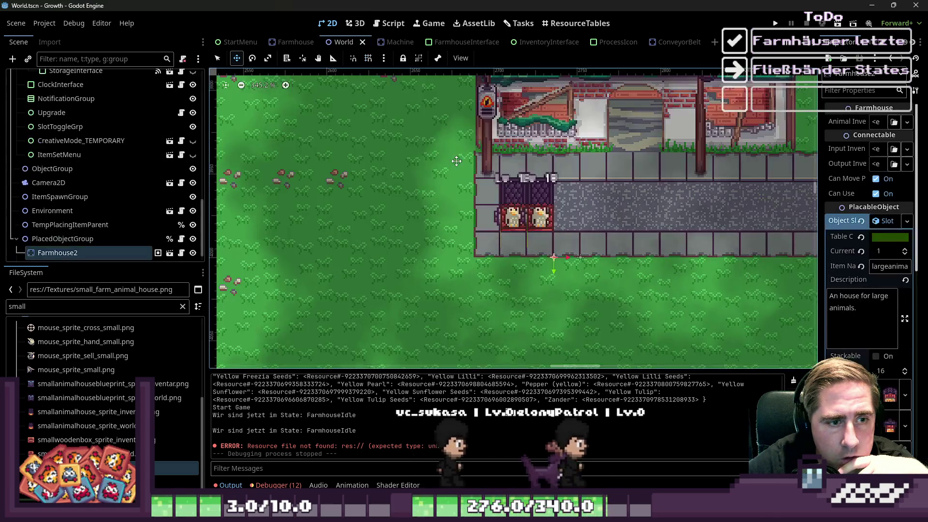
scroll(526, 234, up, 4)
scroll(526, 234, down, 4)
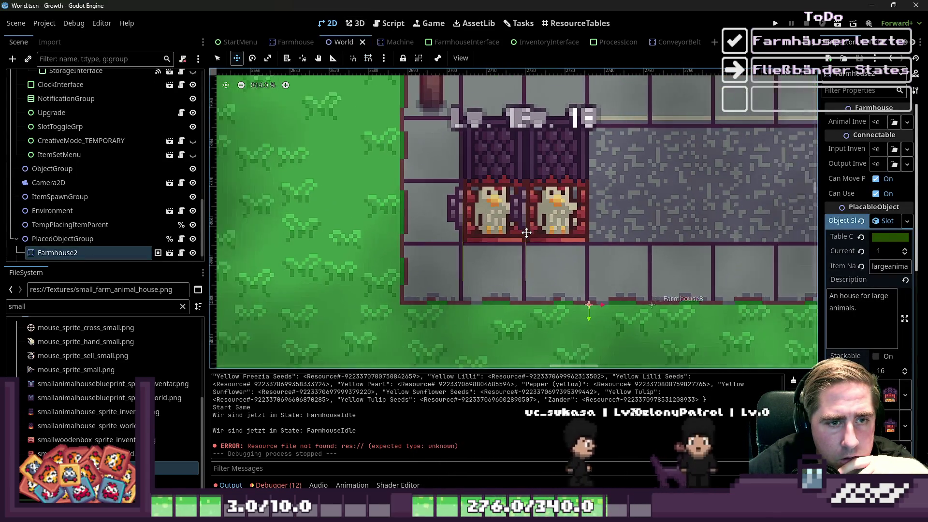
click(773, 24)
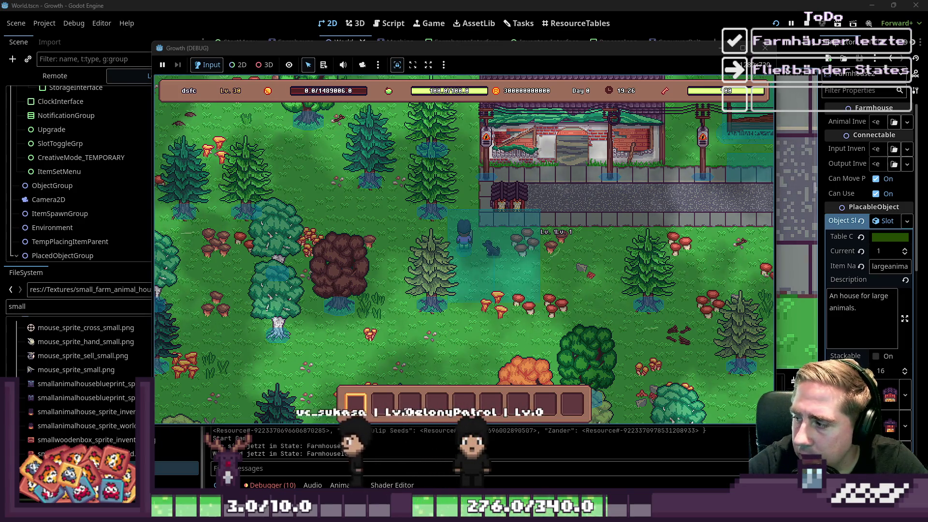
key(w)
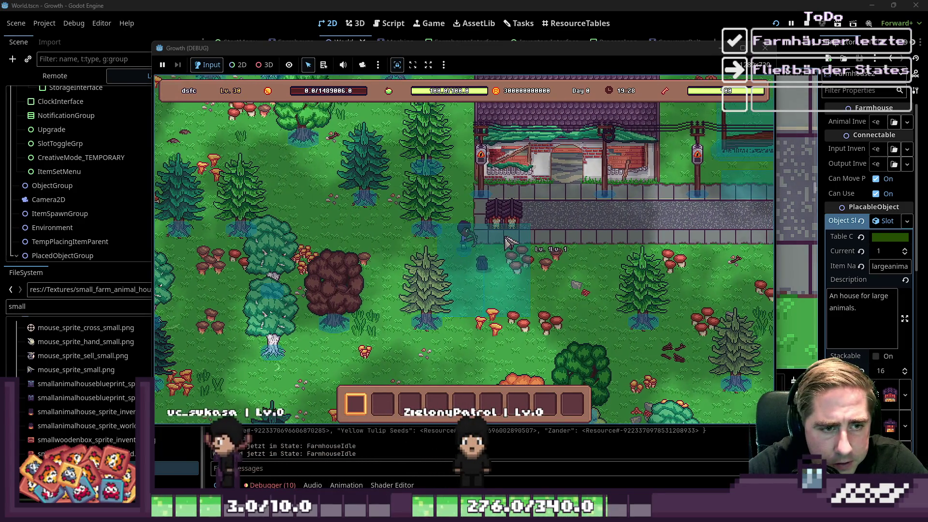
click(765, 48)
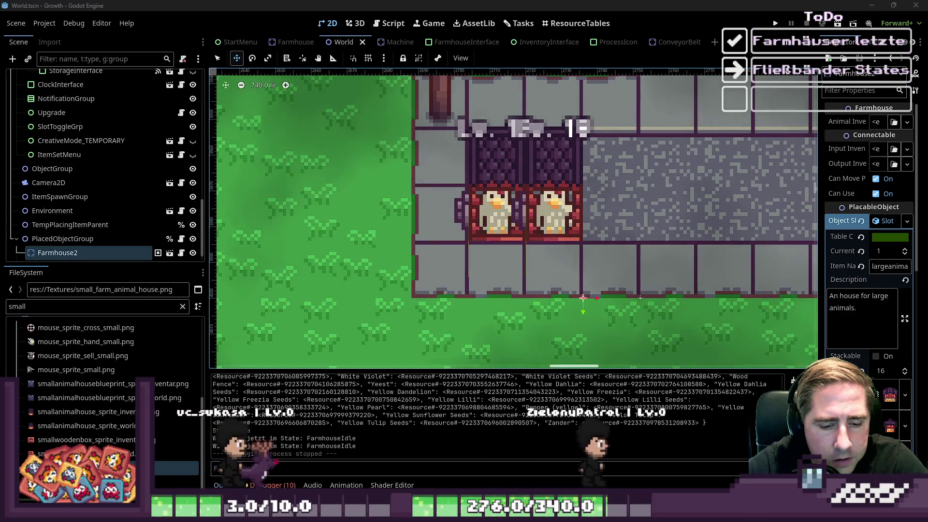
mouse_move(466, 512)
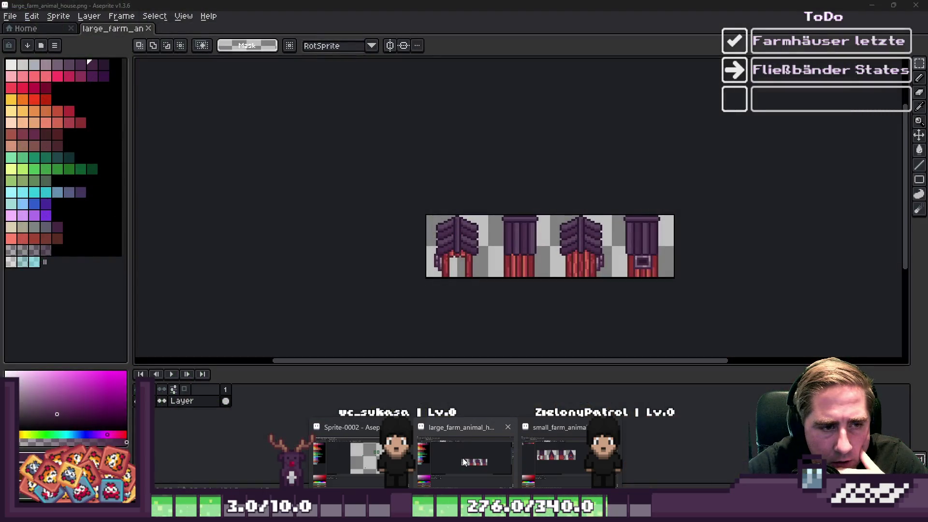
click(463, 457)
- Select the entire first roof with several marquee passes
scroll(450, 261, up, 3)
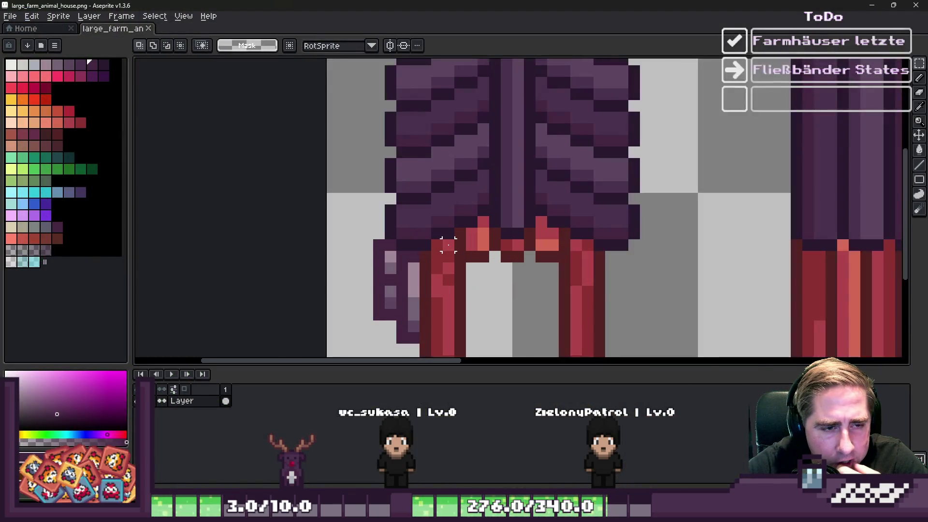
scroll(454, 252, down, 1)
scroll(474, 261, up, 1)
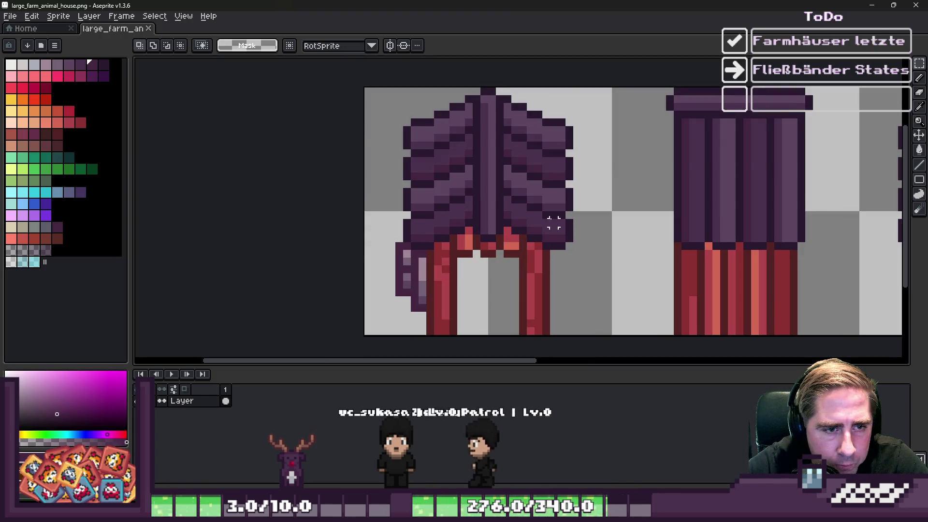
scroll(425, 191, up, 1)
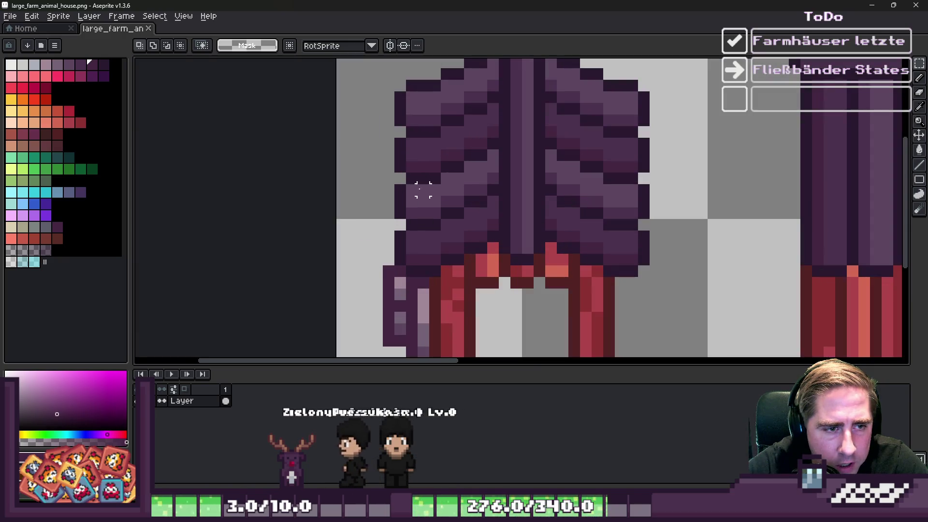
mouse_move(399, 176)
mouse_down()
mouse_move(498, 228)
mouse_move(622, 249)
mouse_move(650, 265)
mouse_up()
drag(412, 268, 661, 227)
mouse_move(566, 289)
mouse_down()
mouse_move(477, 233)
mouse_move(480, 226)
mouse_up()
drag(442, 162, 603, 219)
drag(580, 149, 487, 172)
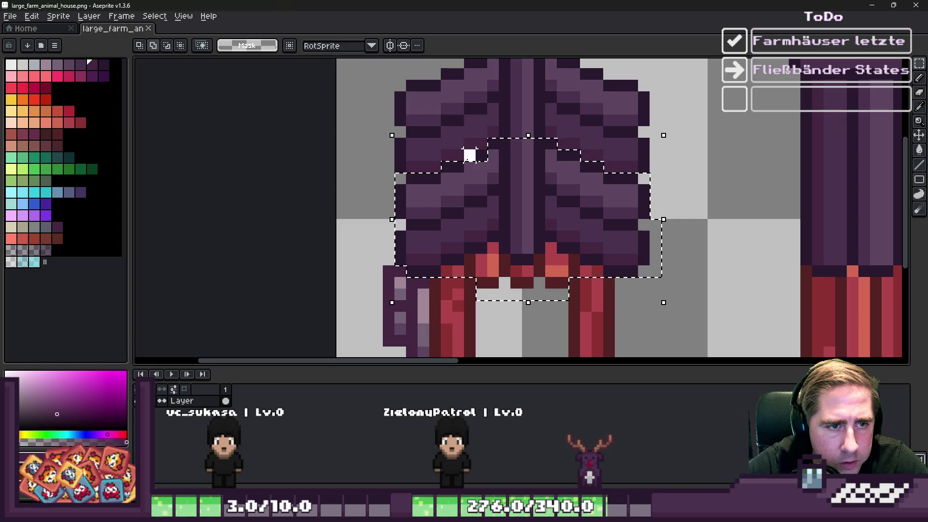
- Move the selected roof up by a pixel and commit it
mouse_move(561, 268)
mouse_down()
mouse_move(532, 196)
mouse_move(537, 177)
mouse_up()
scroll(537, 177, down, 2)
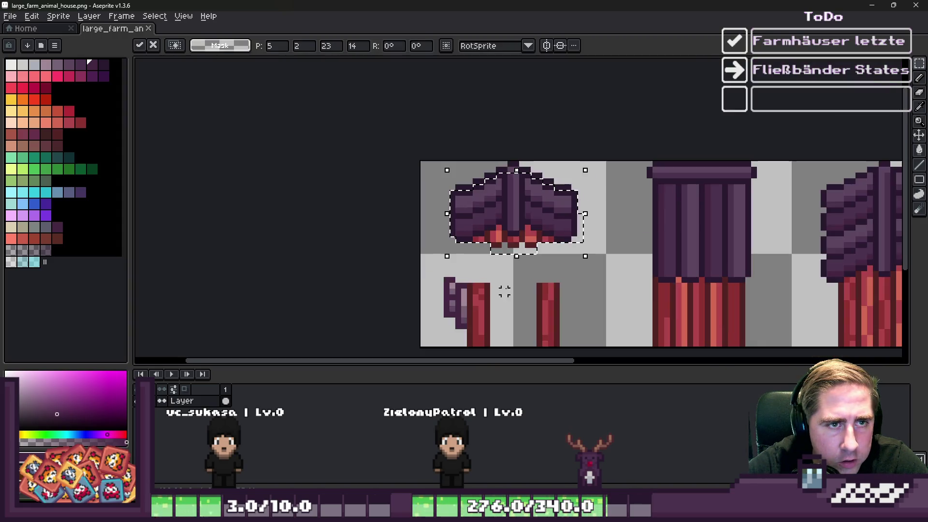
scroll(507, 208, up, 2)
drag(507, 207, 505, 195)
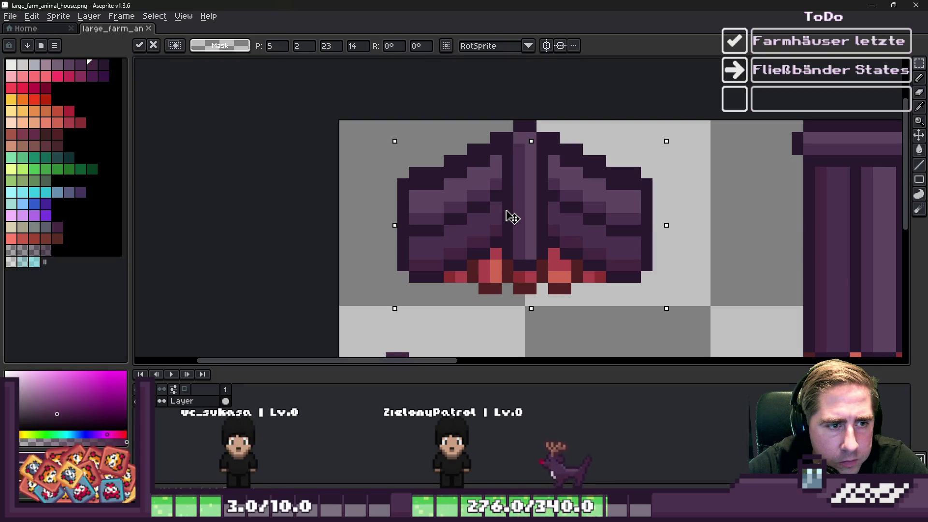
key(Return)
- Select the two red door pillars and stretch them up to the roof
scroll(563, 169, down, 2)
scroll(464, 252, up, 2)
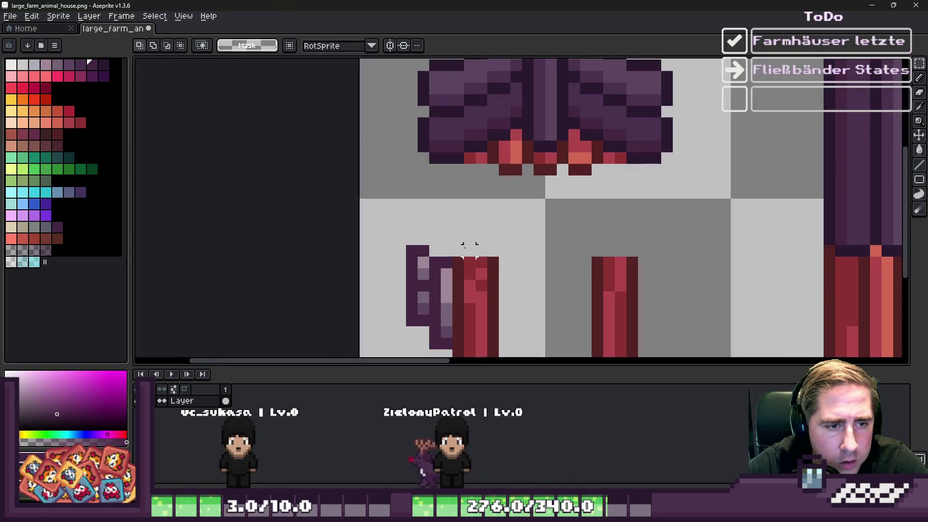
drag(454, 258, 628, 312)
mouse_move(457, 261)
mouse_down()
mouse_move(570, 311)
mouse_move(638, 327)
mouse_up()
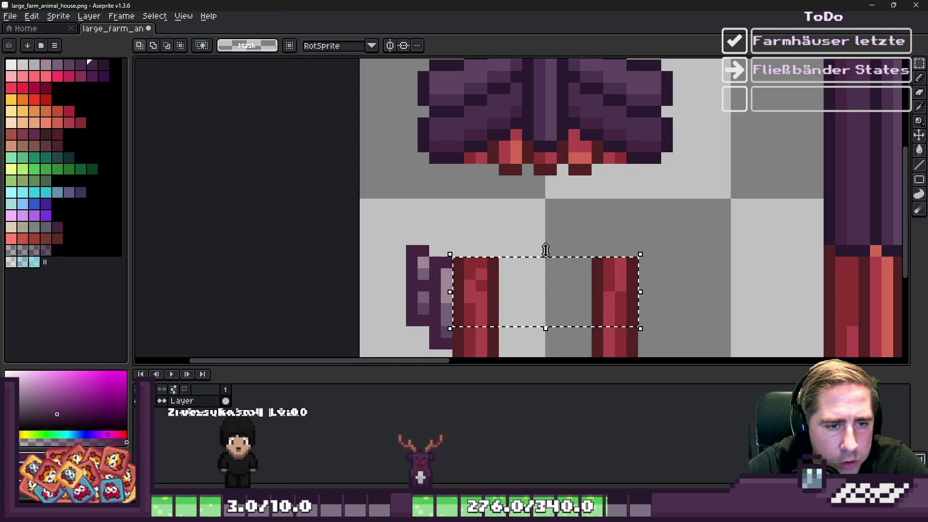
drag(546, 250, 543, 150)
- Move the red lintel down, then stretch its top row up over the door top
scroll(484, 182, down, 2)
scroll(489, 189, up, 1)
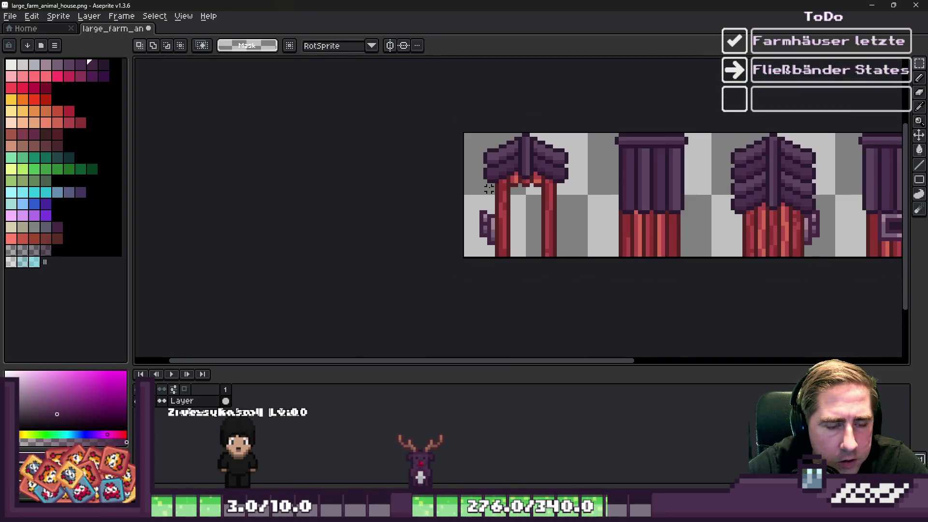
scroll(489, 188, up, 2)
mouse_move(522, 175)
mouse_down()
mouse_move(639, 231)
mouse_move(610, 271)
mouse_move(610, 302)
mouse_up()
key(Return)
drag(517, 247, 633, 260)
drag(578, 243, 571, 176)
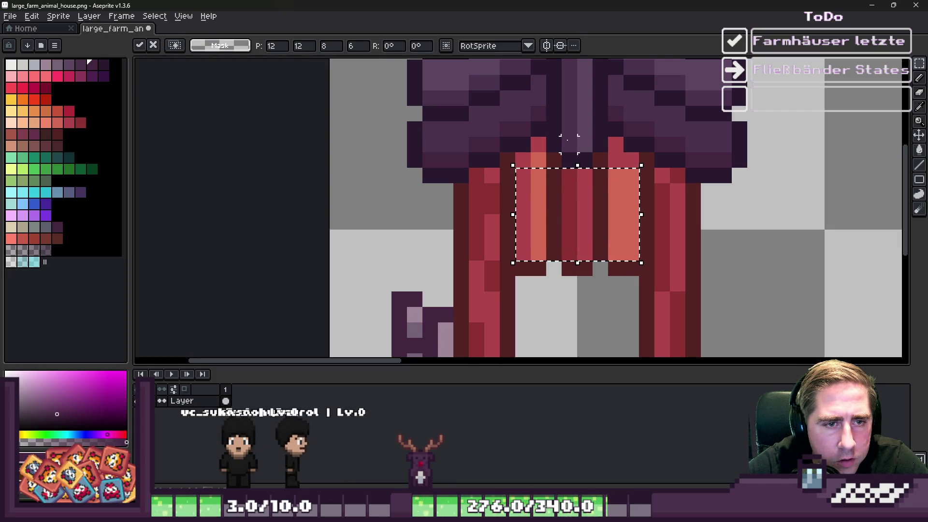
key(Return)
- Repaint the door-frame columns in sampled orange, pink and dark red
scroll(532, 158, up, 1)
key(i)
alt+click(532, 158)
drag(499, 170, 502, 227)
alt+click(499, 97)
drag(530, 116, 531, 203)
alt+click(584, 149)
drag(600, 143, 594, 215)
alt+click(602, 116)
drag(578, 164, 580, 241)
- Touch up remaining door pixels in dark red, red-pink and lighter orange
alt+click(623, 194)
click(623, 217)
alt+click(600, 182)
alt+click(654, 91)
drag(655, 91, 660, 182)
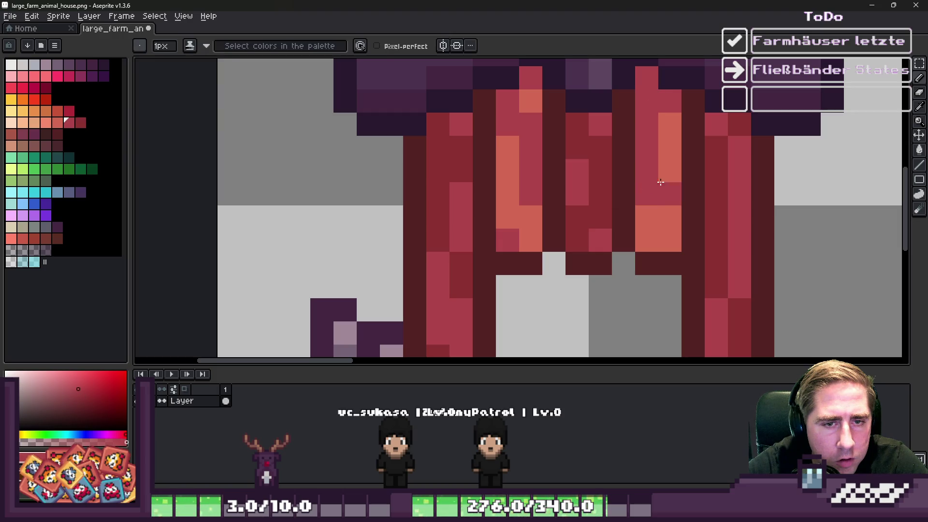
alt+click(652, 217)
click(649, 190)
scroll(640, 91, down, 4)
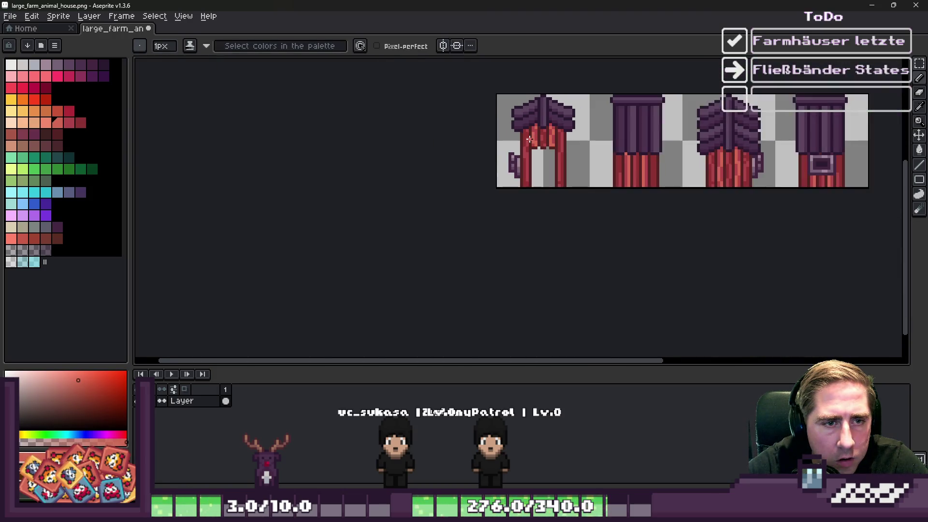
scroll(536, 140, up, 2)
- Zoom in on the second frame and sample a purple from its roof cap
key(m)
scroll(536, 141, down, 5)
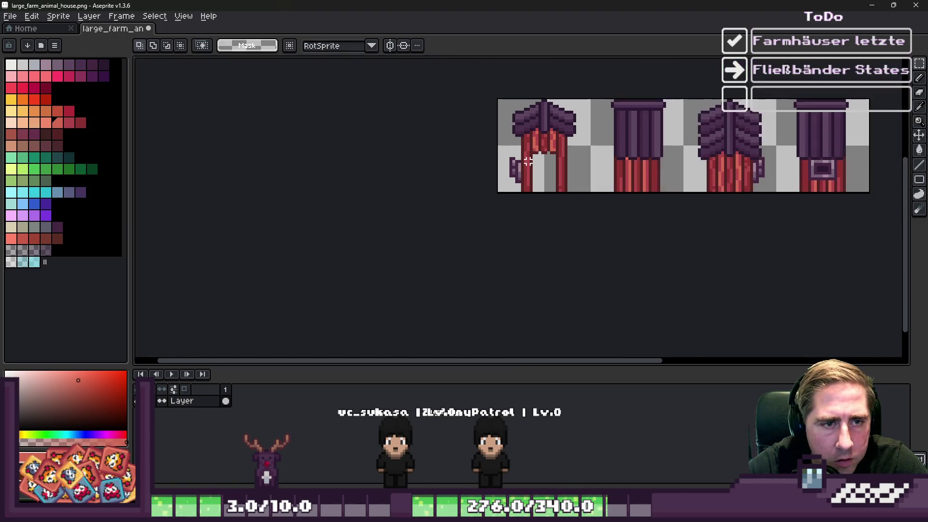
scroll(535, 186, up, 1)
scroll(535, 185, up, 2)
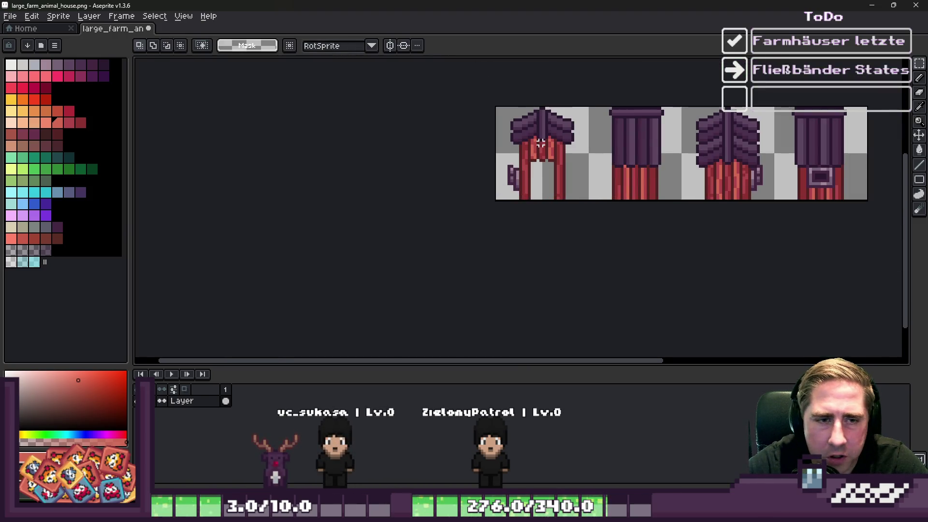
scroll(534, 165, up, 6)
scroll(522, 126, down, 4)
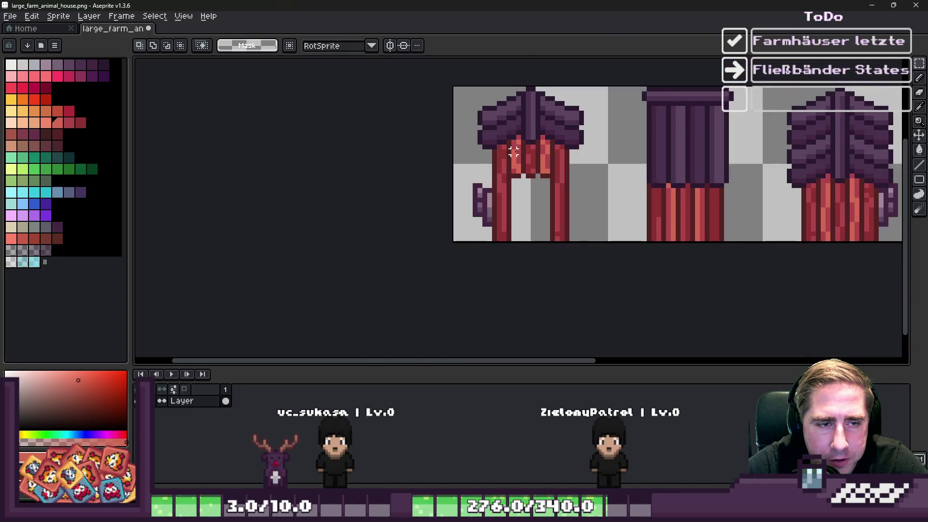
scroll(685, 183, up, 1)
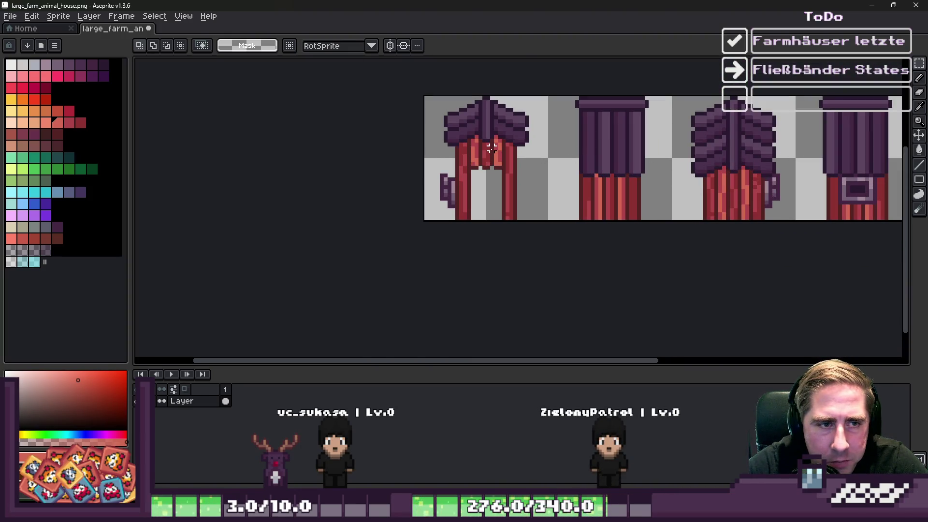
scroll(643, 134, up, 1)
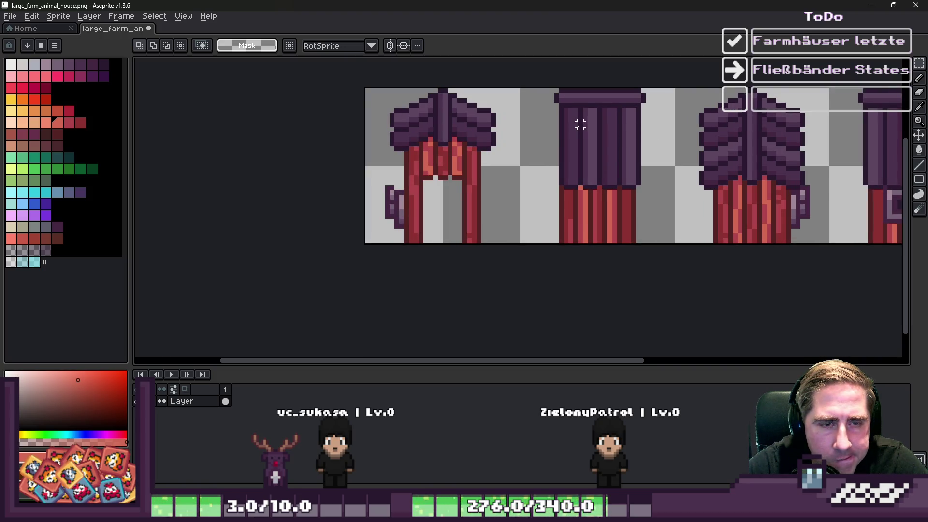
scroll(580, 148, up, 3)
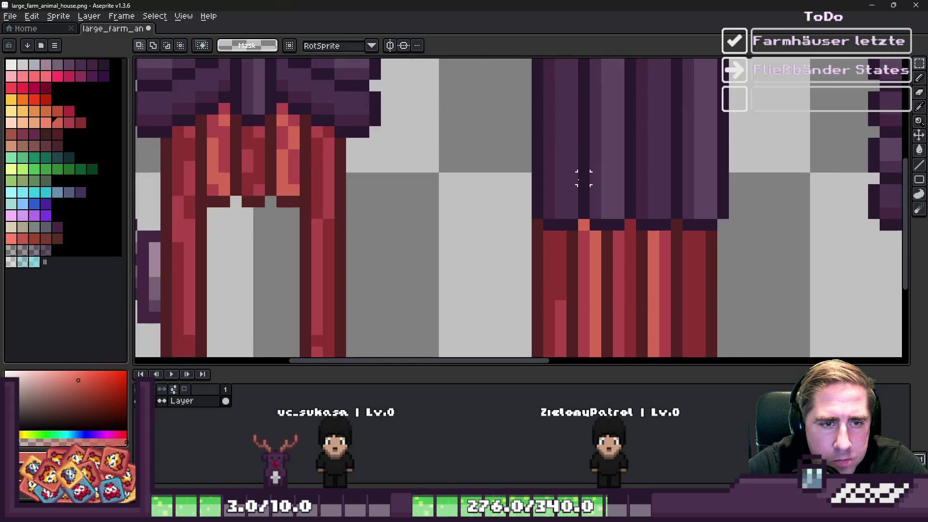
alt+click(585, 190)
scroll(583, 222, down, 4)
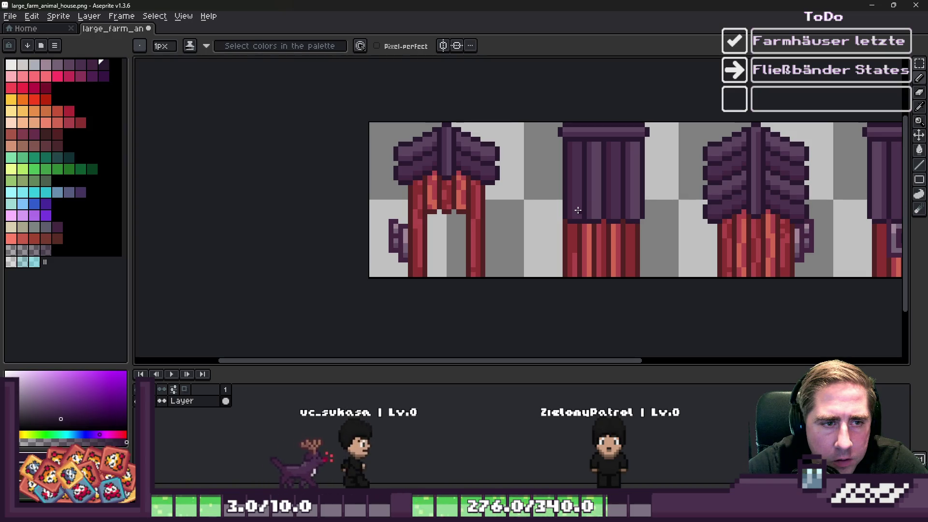
scroll(580, 213, up, 2)
- Select frame 2's lower red walls, shift them up a few pixels, and deselect
key(m)
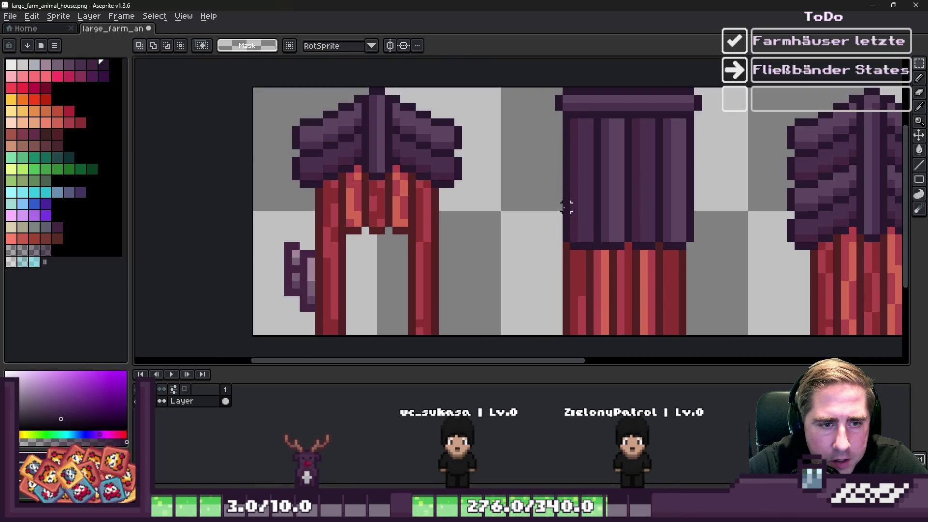
drag(566, 222, 690, 306)
mouse_move(632, 287)
mouse_down()
mouse_move(633, 219)
mouse_move(636, 241)
mouse_move(632, 233)
mouse_up()
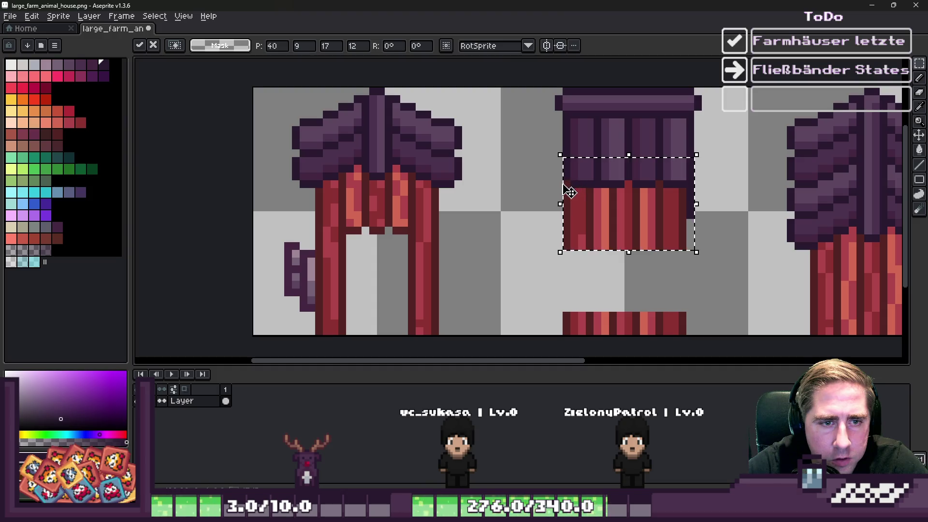
drag(592, 203, 588, 197)
key(ctrl+d)
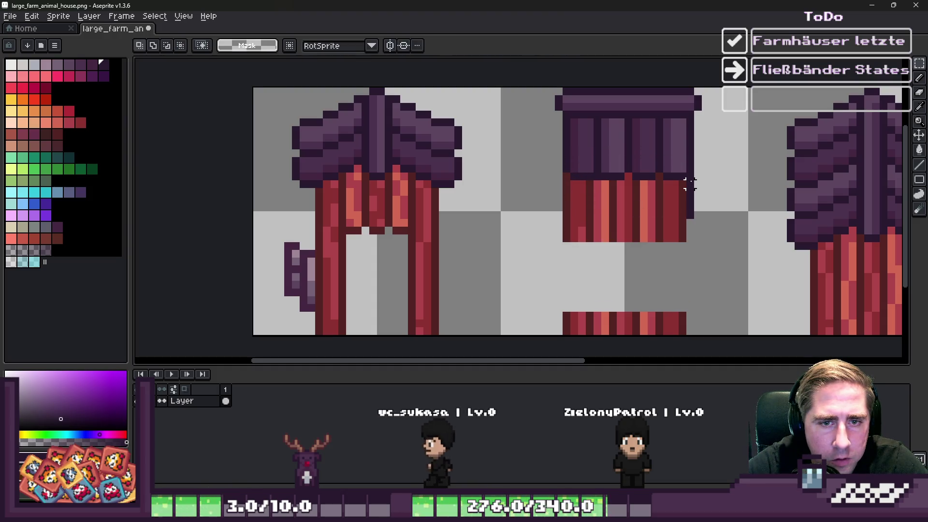
- Move the lower red wall block up to close the gap under the roof
drag(544, 276, 704, 332)
drag(626, 276, 634, 165)
key(Return)
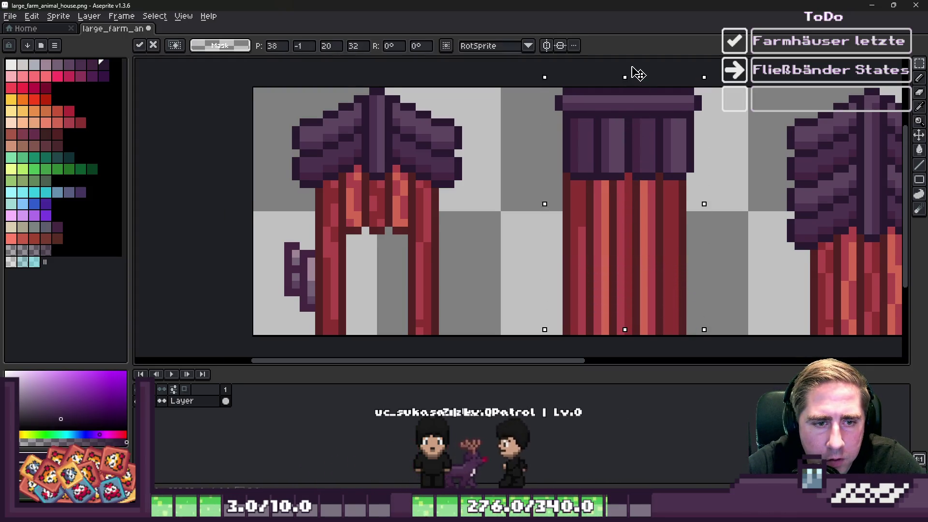
scroll(604, 245, down, 1)
- Sample a wall red and draw darker red and orange streaks down the planks
scroll(604, 245, up, 1)
key(i)
click(604, 245)
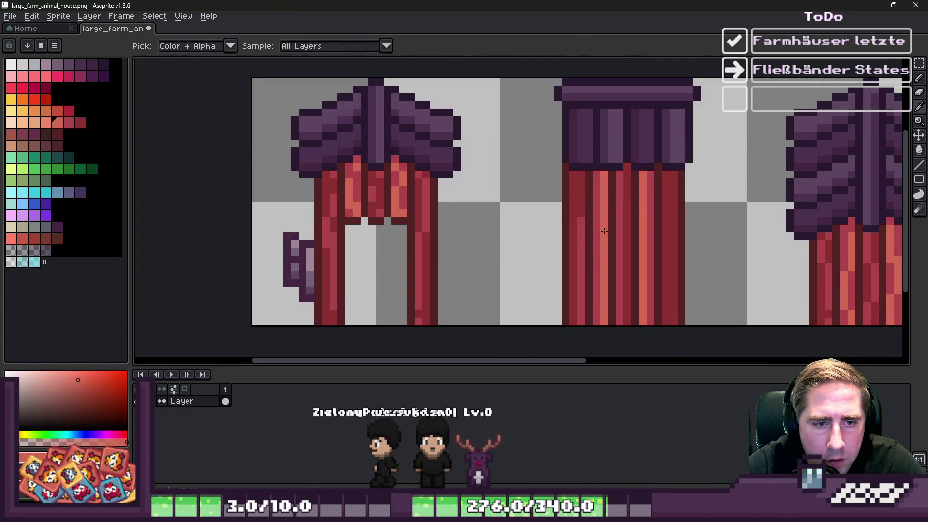
key(b)
scroll(604, 245, up, 1)
scroll(579, 210, down, 3)
scroll(579, 210, up, 3)
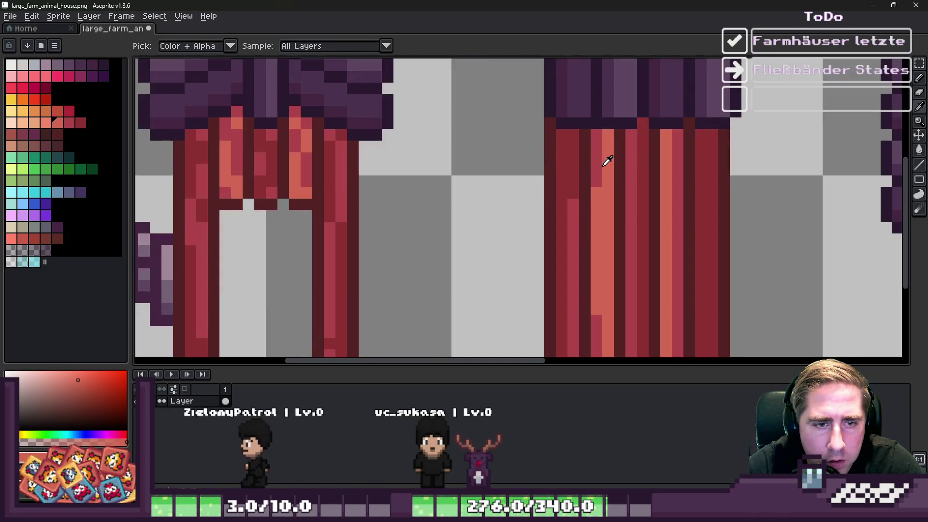
mouse_move(607, 176)
mouse_down()
mouse_move(608, 276)
mouse_move(597, 314)
mouse_up()
drag(607, 271, 607, 304)
drag(600, 234, 600, 244)
- Add orange and darker red streaks to the right-hand plank, plus one pixel
alt+click(596, 215)
drag(675, 157, 675, 221)
drag(676, 280, 676, 315)
alt+click(677, 248)
drag(666, 166, 666, 221)
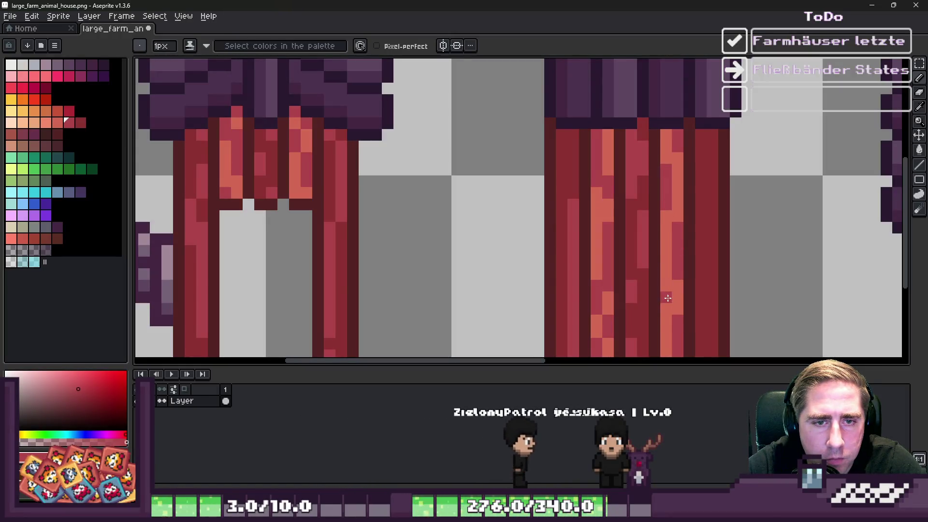
alt+click(682, 329)
click(666, 332)
- Paint lighter red streaks down two of the plank columns
scroll(676, 289, down, 3)
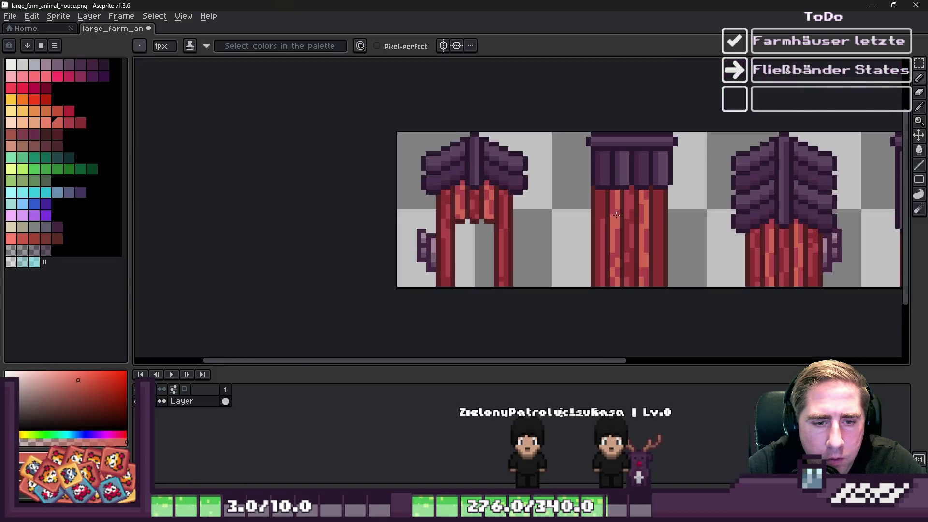
scroll(692, 233, up, 3)
alt+click(627, 216)
drag(555, 157, 549, 319)
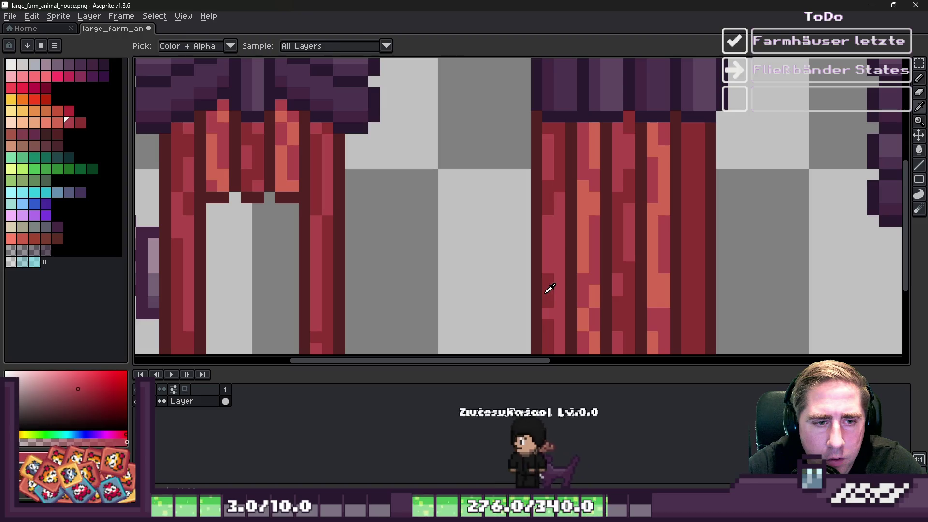
key(alt)
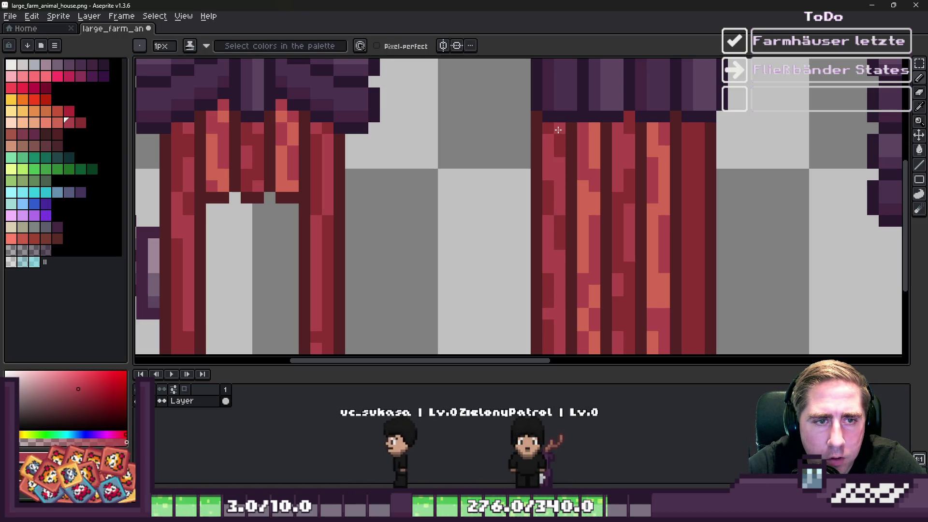
scroll(558, 130, down, 5)
scroll(603, 135, up, 5)
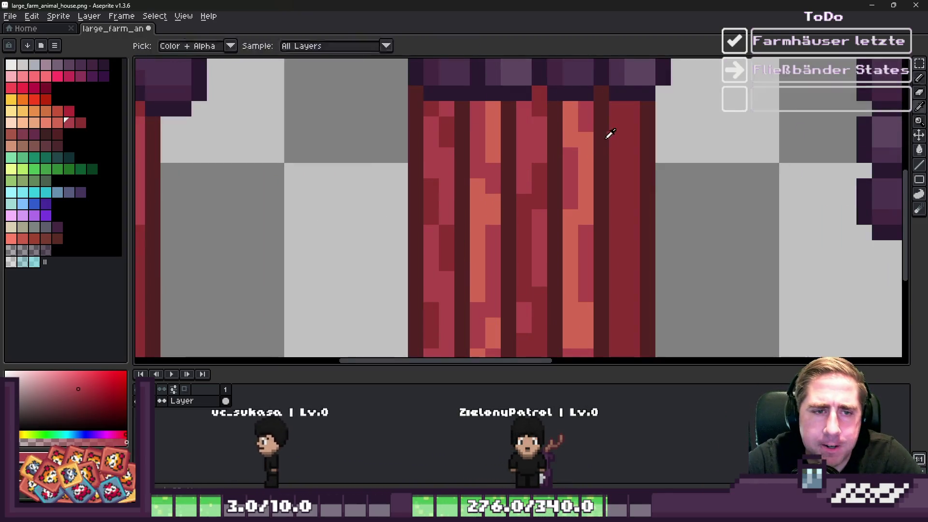
drag(616, 106, 616, 207)
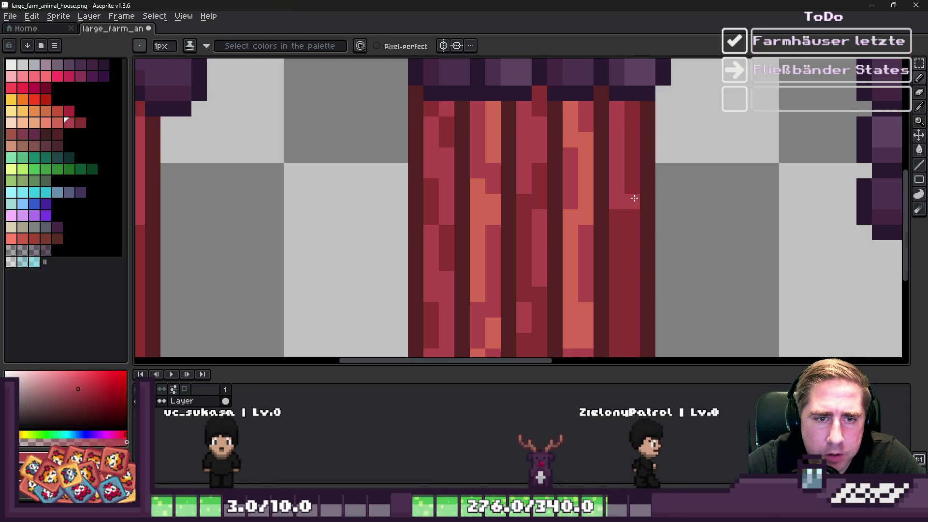
- Marquee-select the whole second house frame
scroll(634, 198, down, 5)
scroll(614, 206, up, 5)
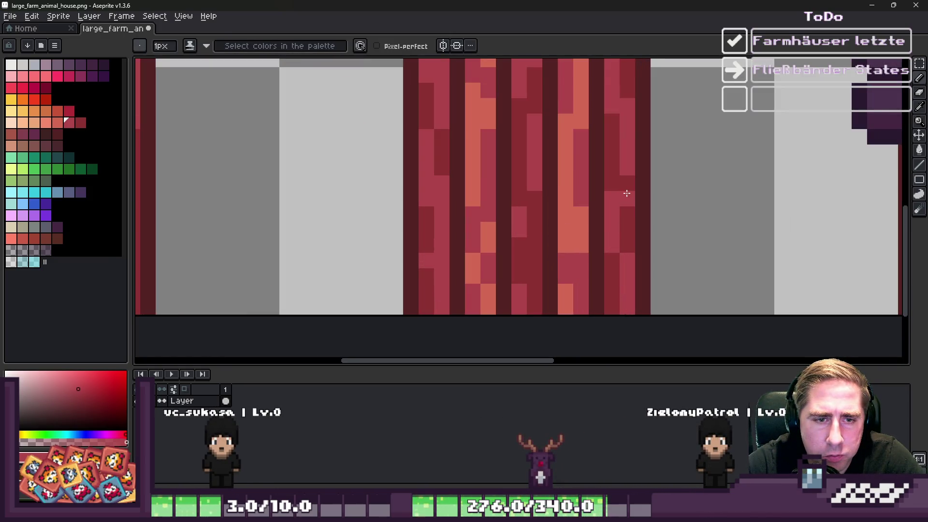
scroll(612, 139, down, 5)
scroll(618, 139, up, 5)
scroll(575, 126, down, 5)
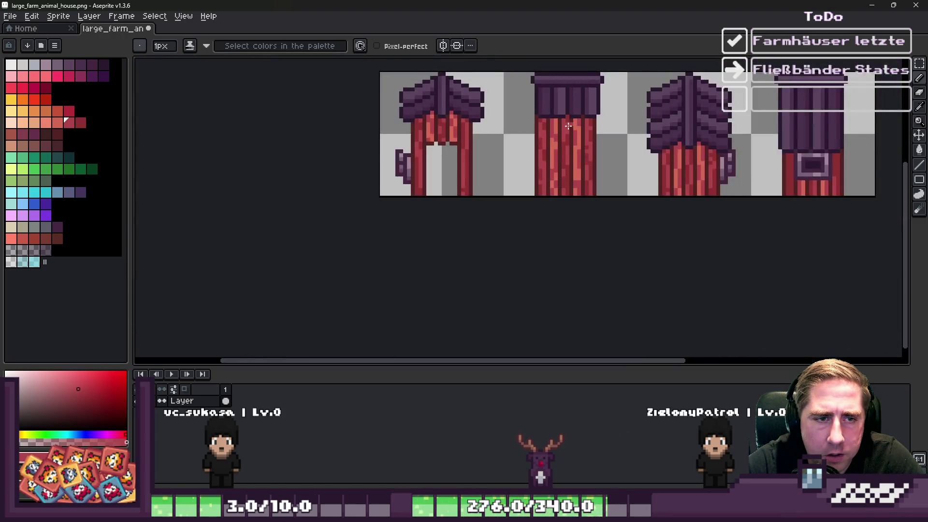
scroll(560, 127, up, 4)
scroll(560, 127, up, 2)
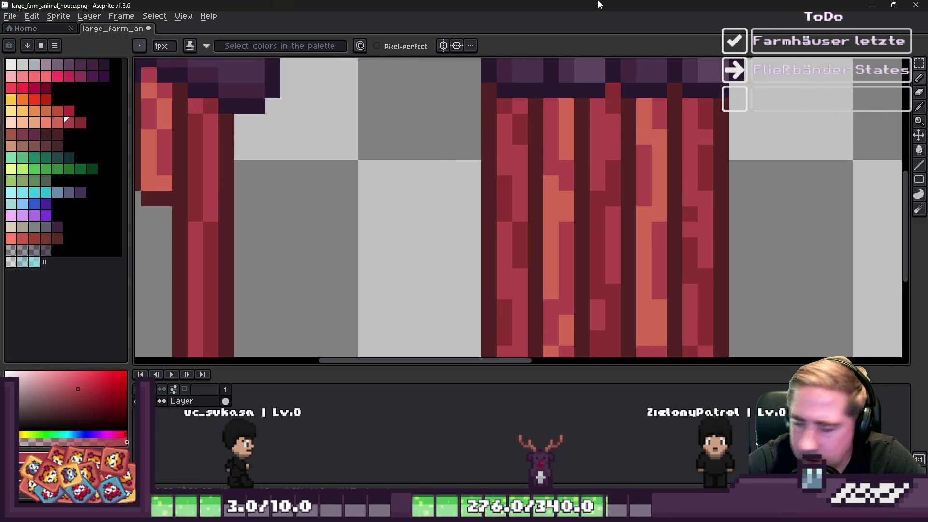
scroll(580, 63, down, 3)
scroll(504, 189, down, 3)
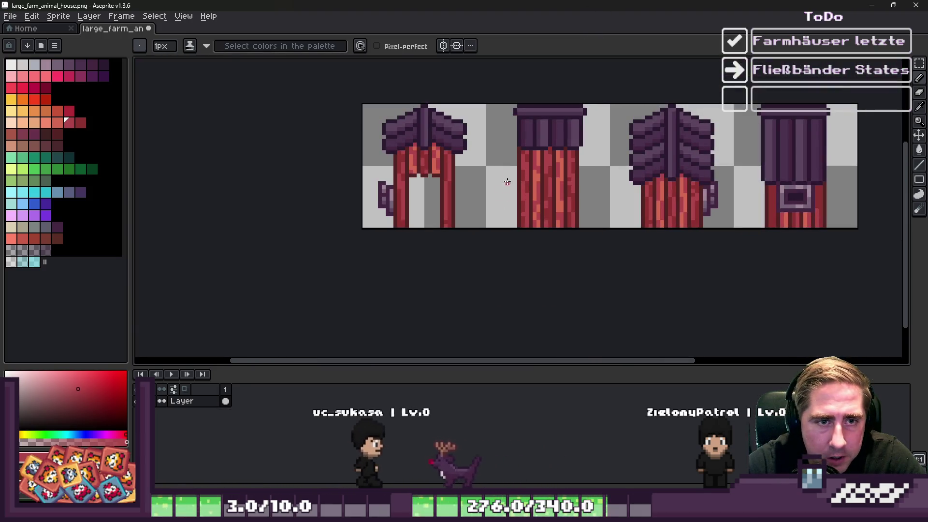
scroll(504, 189, up, 1)
key(m)
mouse_move(481, 102)
mouse_down()
mouse_move(592, 242)
mouse_move(620, 259)
mouse_up()
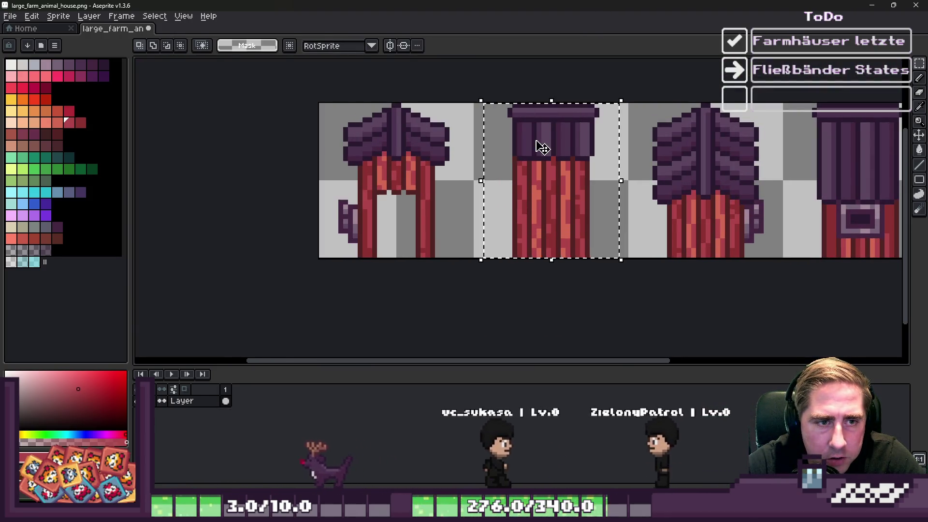
- Lighten the dark left column of the second house's purple roof
scroll(541, 146, up, 3)
key(i)
click(522, 150)
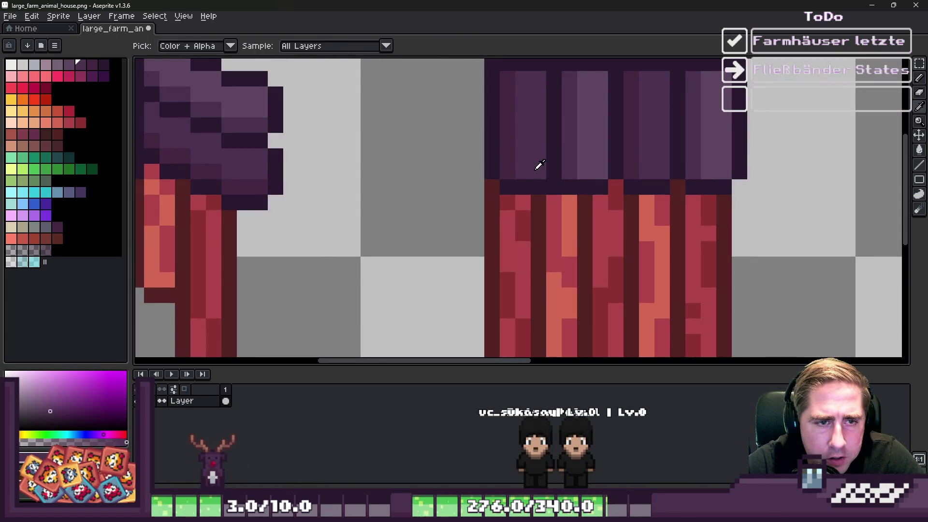
scroll(541, 154, down, 1)
click(525, 175)
key(b)
scroll(590, 223, up, 2)
alt+click(436, 259)
click(479, 162)
drag(456, 160, 454, 216)
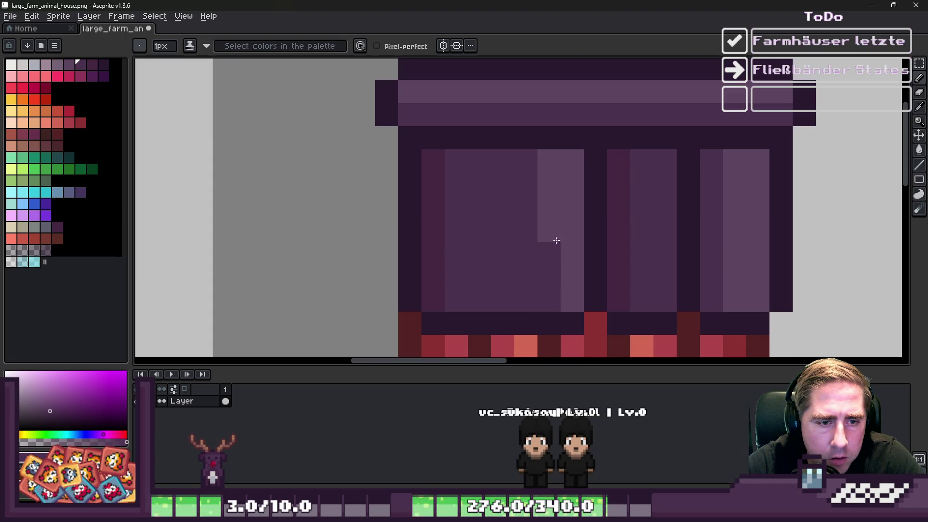
- Paint medium purple along the roof's bottom edge and right stripe, adding a dark outline pixel
scroll(452, 208, down, 4)
scroll(570, 289, up, 4)
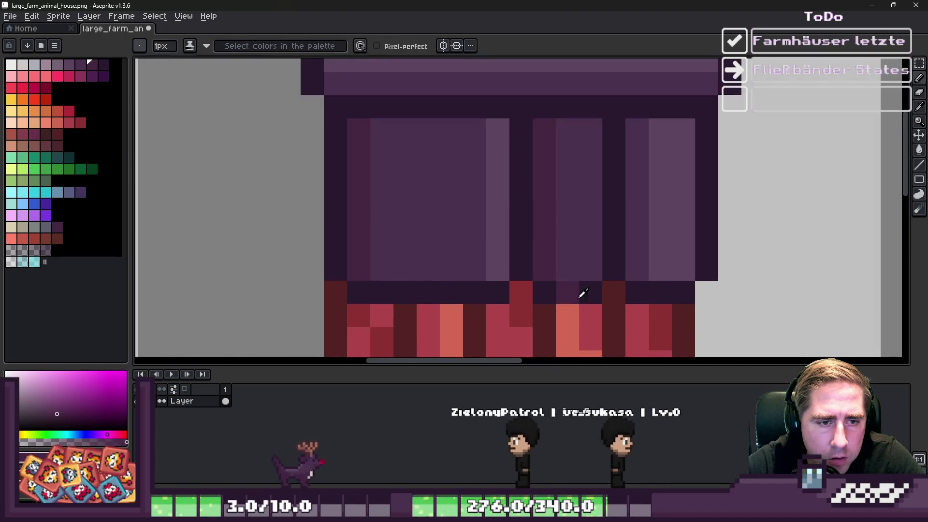
click(610, 291)
alt+click(586, 263)
mouse_move(586, 263)
mouse_down()
mouse_move(648, 263)
mouse_move(655, 134)
mouse_move(619, 147)
mouse_move(615, 242)
mouse_up()
scroll(615, 242, down, 4)
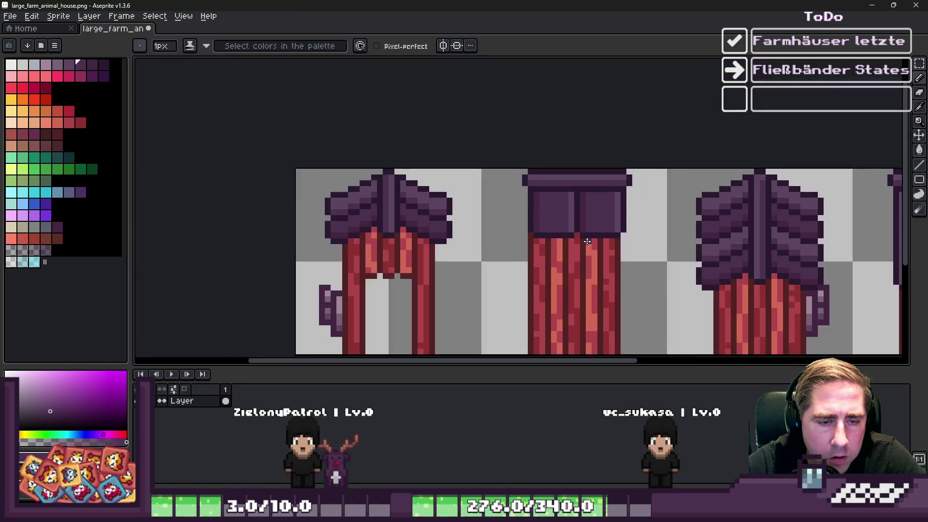
scroll(549, 228, up, 3)
alt+click(580, 243)
click(587, 233)
- Extend the red plank up into the dark column and edge its right side dark red
scroll(588, 234, up, 1)
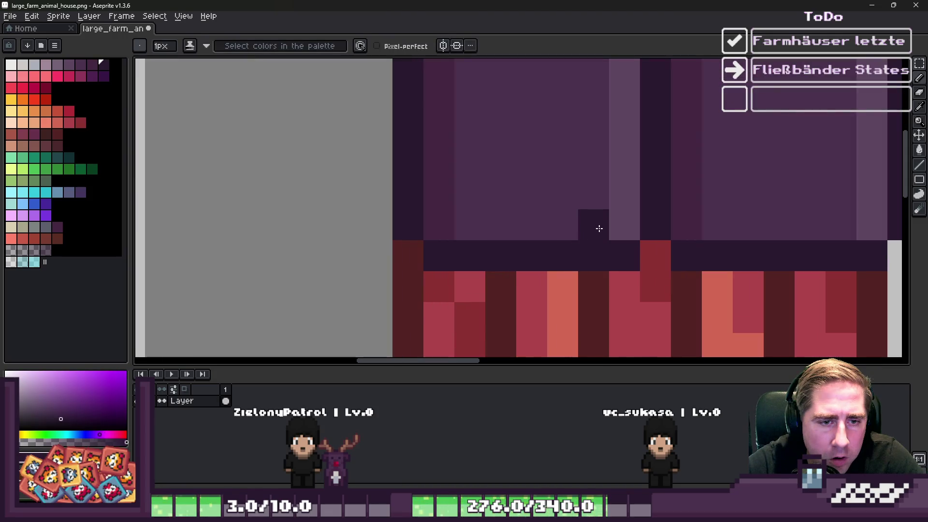
alt+click(619, 275)
drag(619, 275, 624, 224)
alt+click(658, 207)
click(672, 200)
mouse_move(672, 200)
mouse_down()
mouse_move(703, 232)
mouse_move(651, 226)
mouse_up()
alt+click(677, 276)
click(680, 260)
alt+click(646, 245)
click(600, 197)
- Fix the roof corner: orange wall highlight, dark purple corner pixel, dark red pixel below
scroll(600, 198, down, 5)
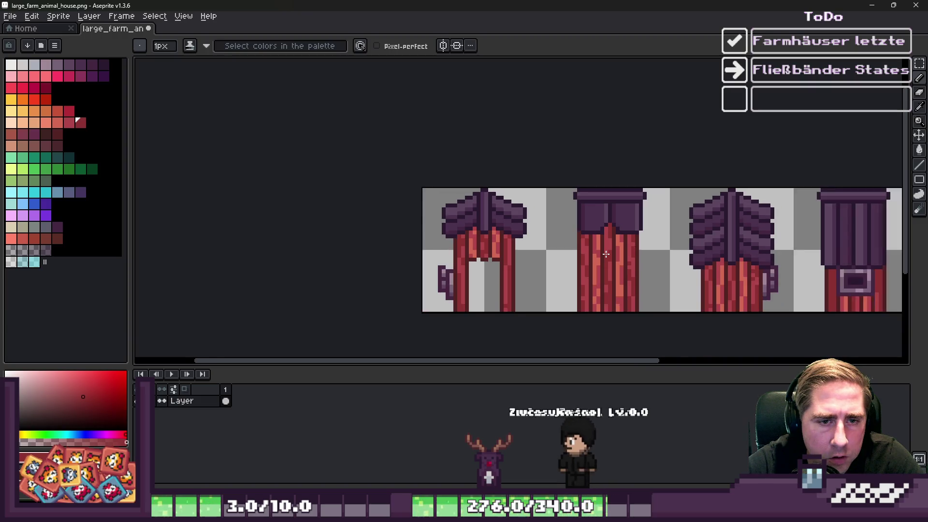
scroll(615, 232, up, 4)
alt+click(621, 248)
click(618, 232)
scroll(621, 234, down, 4)
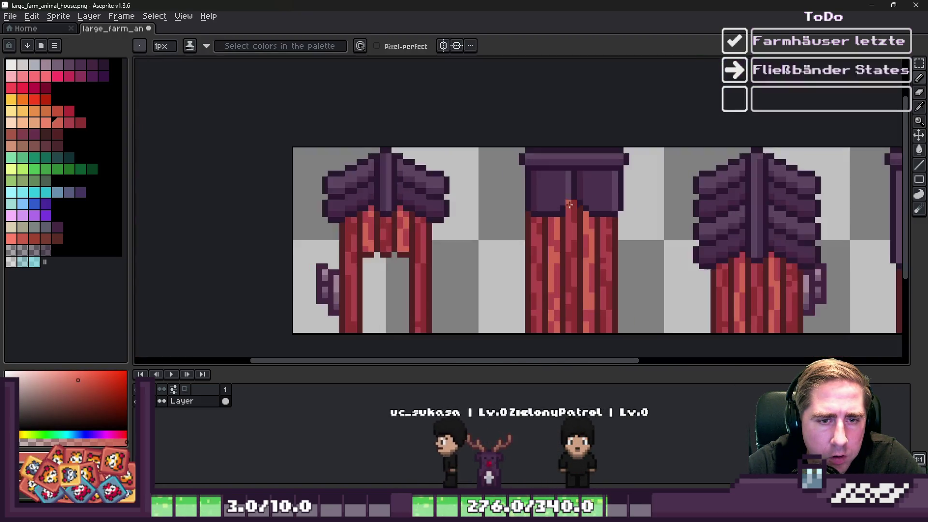
scroll(644, 235, up, 3)
alt+click(644, 235)
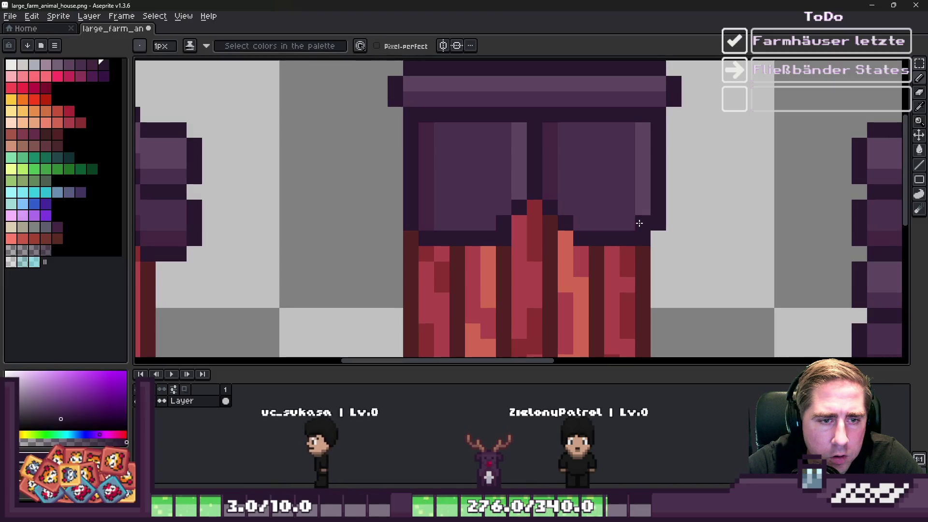
click(641, 213)
alt+click(644, 238)
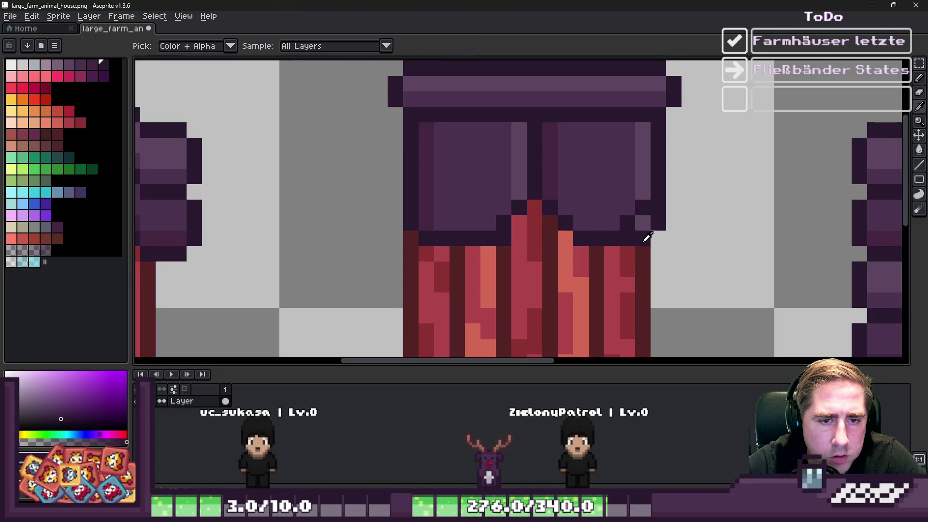
click(643, 223)
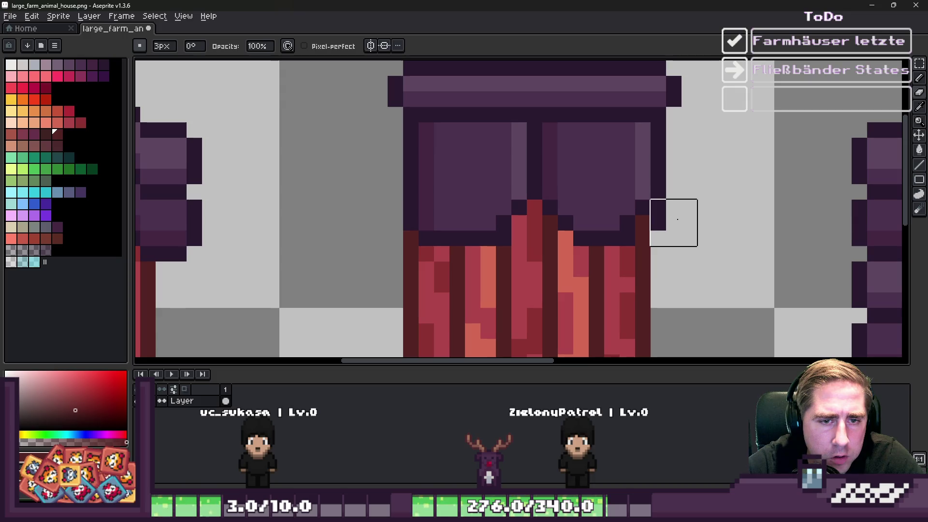
alt+click(633, 249)
- Try flood-filling both roof panels with light purple, then undo it
scroll(580, 202, down, 5)
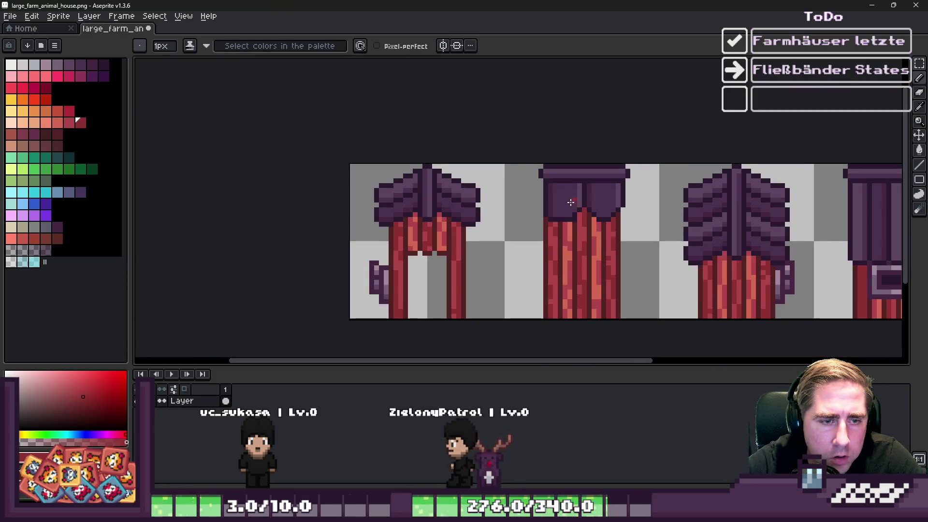
scroll(581, 202, down, 2)
scroll(520, 213, down, 1)
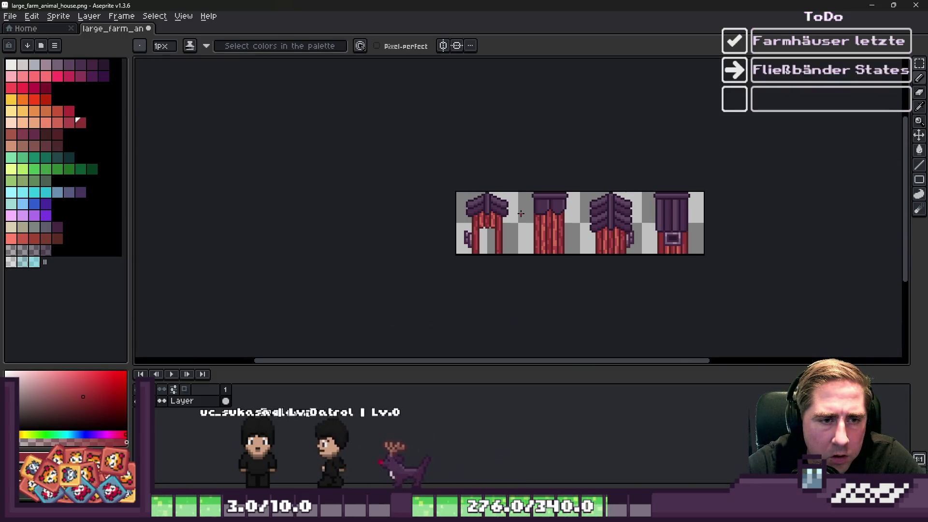
scroll(520, 213, up, 8)
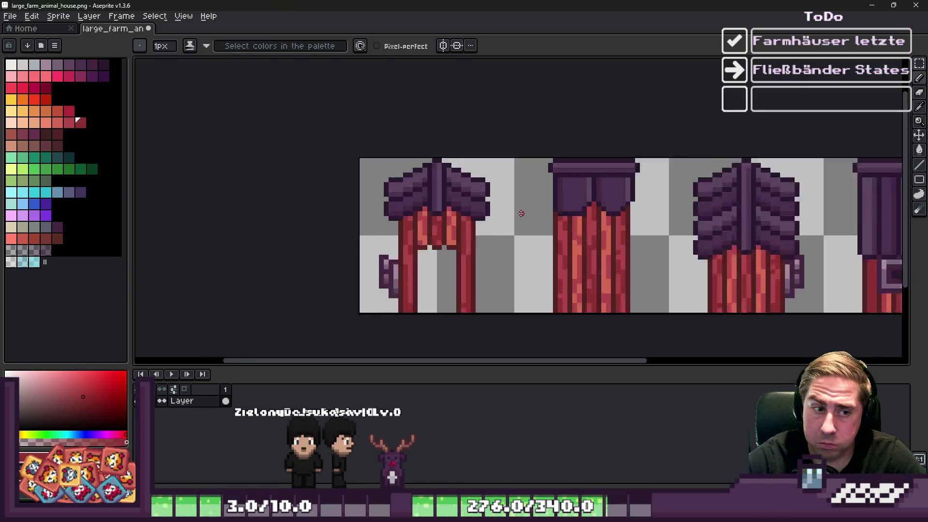
scroll(538, 207, down, 2)
alt+click(414, 169)
scroll(660, 155, up, 3)
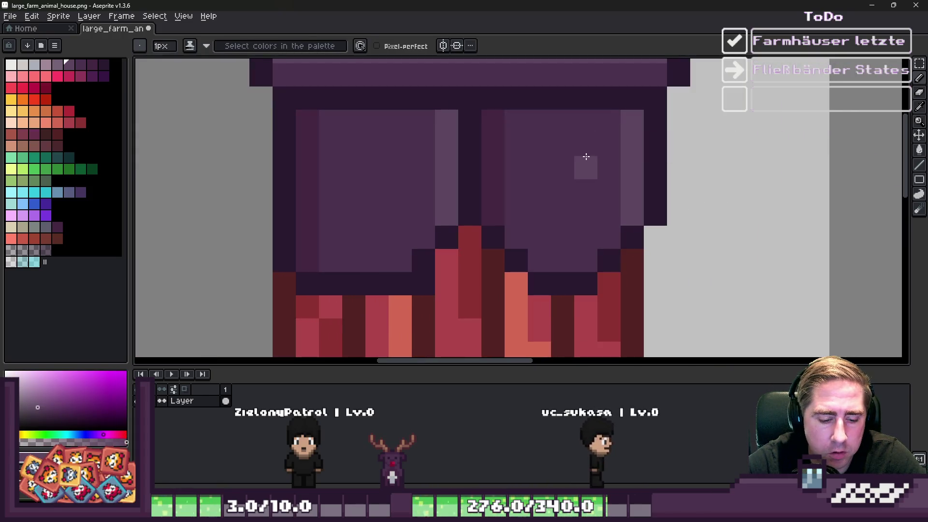
key(g)
click(582, 159)
key(ctrl+z)
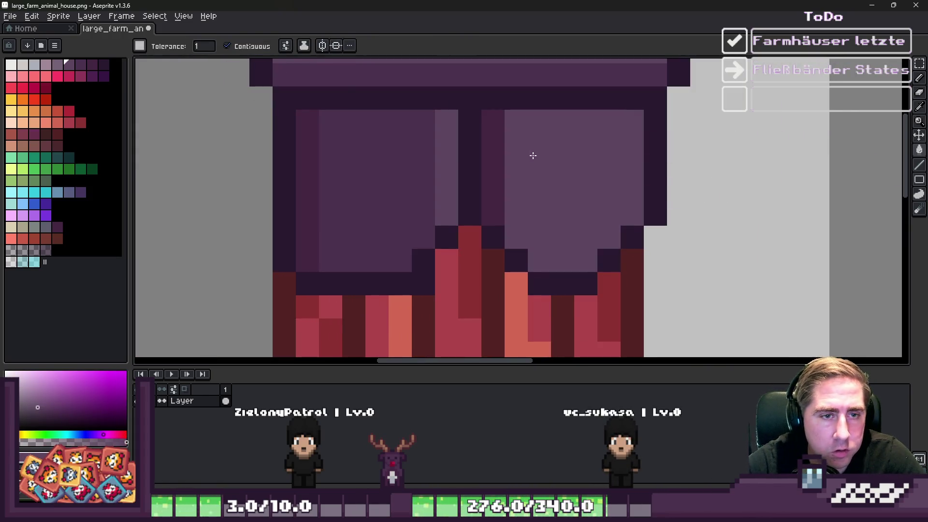
- Undo several recent roof shading edits
scroll(532, 155, down, 2)
scroll(586, 192, up, 1)
key(alt)
scroll(789, 199, up, 1)
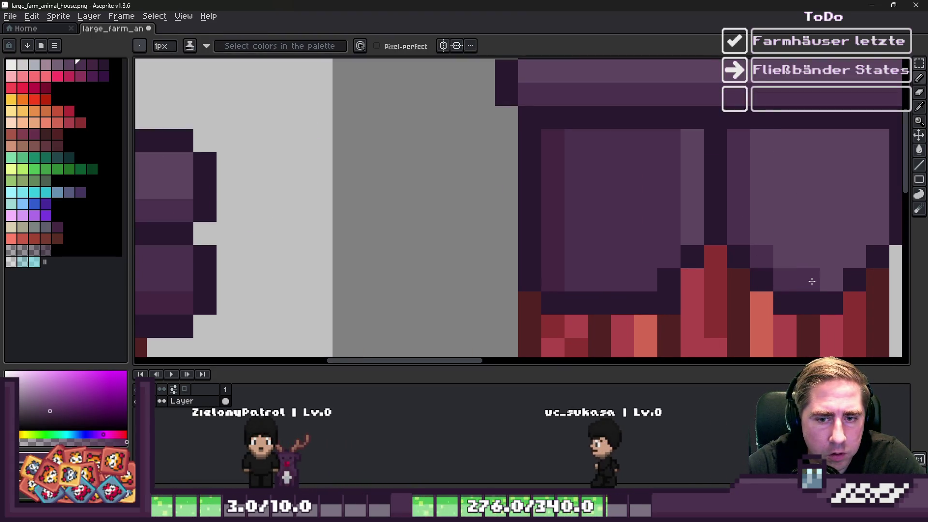
scroll(601, 182, down, 5)
scroll(602, 182, down, 1)
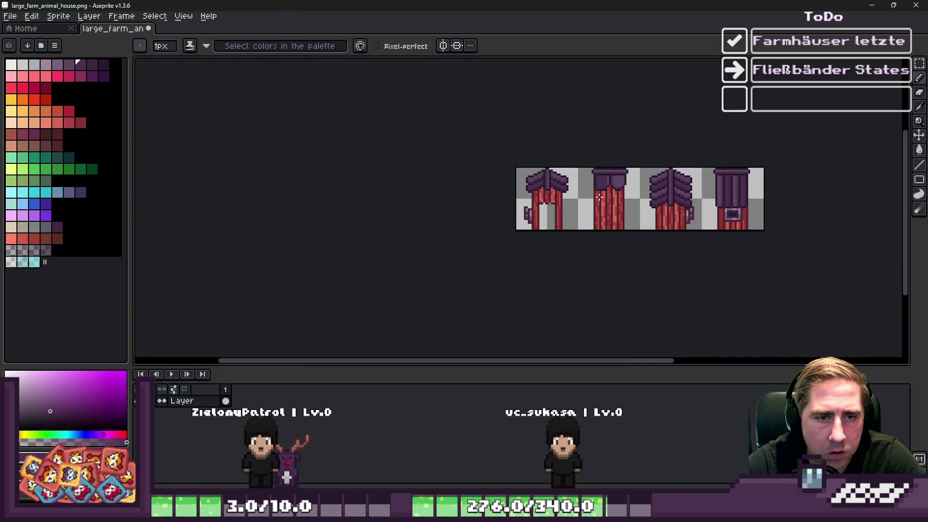
scroll(598, 199, up, 3)
scroll(625, 198, down, 5)
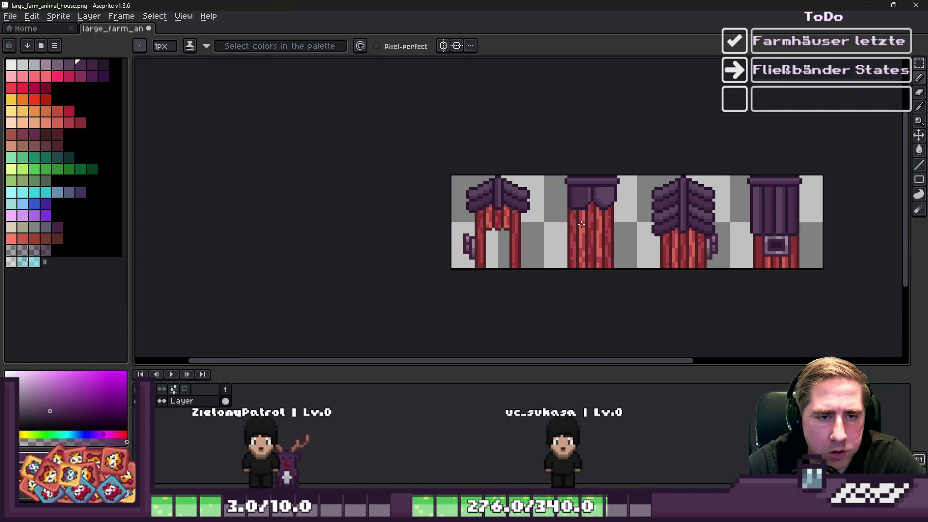
scroll(628, 145, up, 5)
key(i)
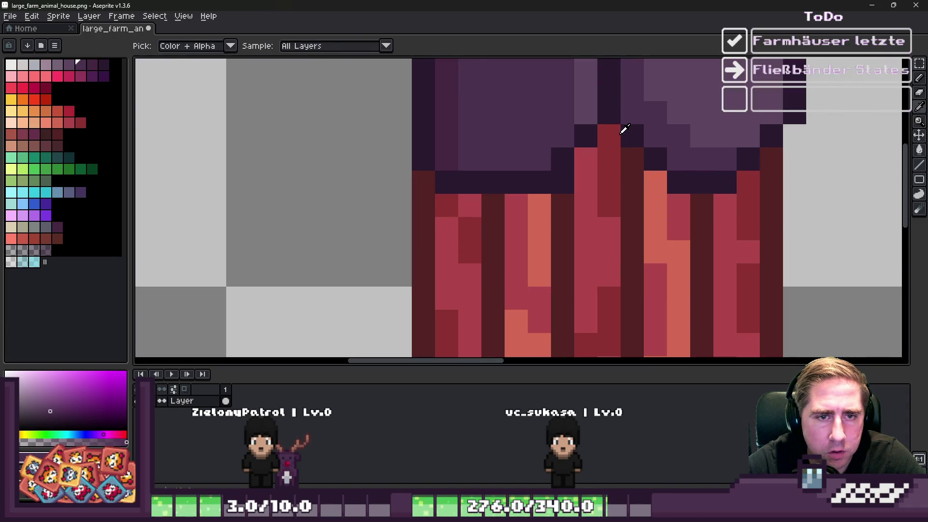
key(ctrl+z)
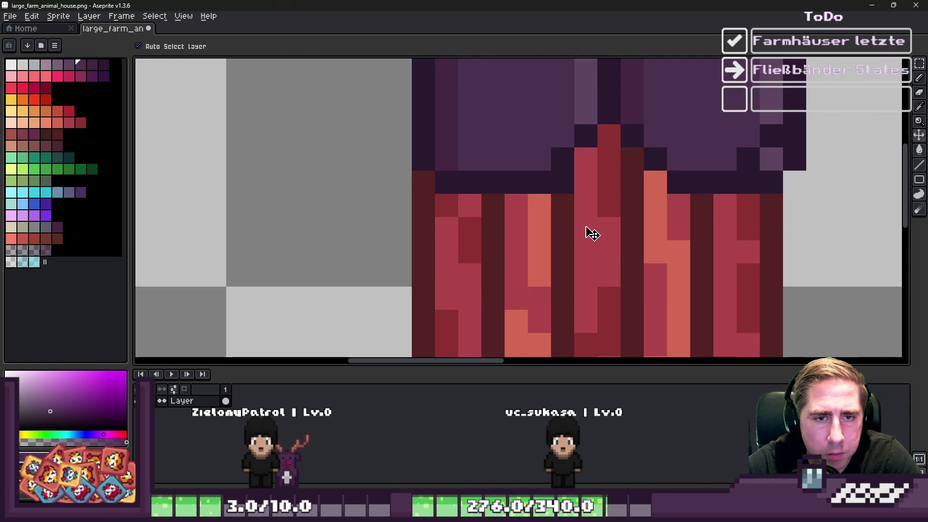
key(ctrl+z)
key(ctrl+z)
key(ctrl+z)
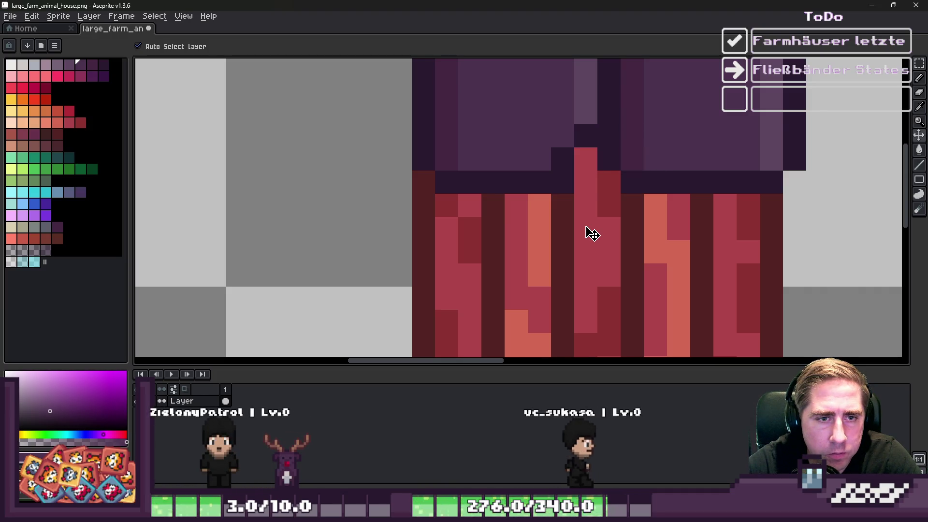
- Fill the right roof panel with a slightly lighter purple
scroll(592, 233, down, 3)
scroll(565, 190, up, 2)
key(i)
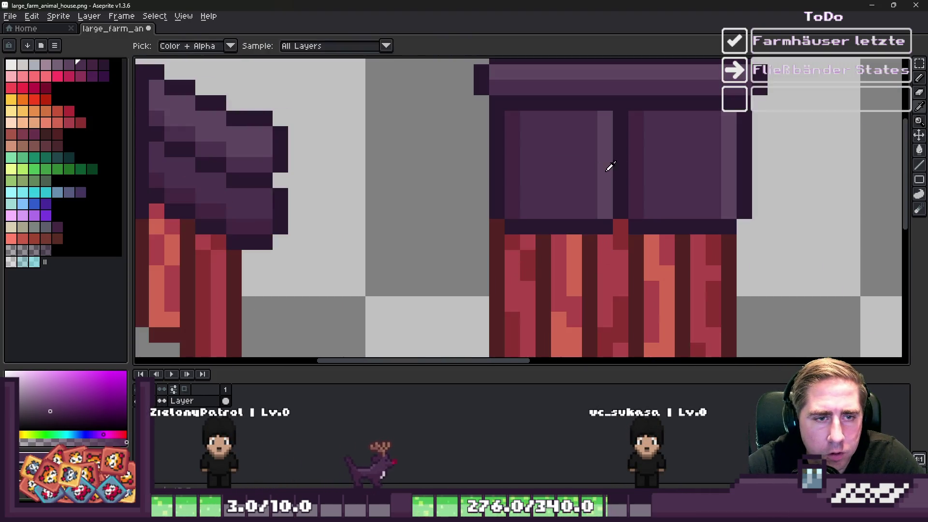
key(g)
alt+click(201, 141)
click(673, 141)
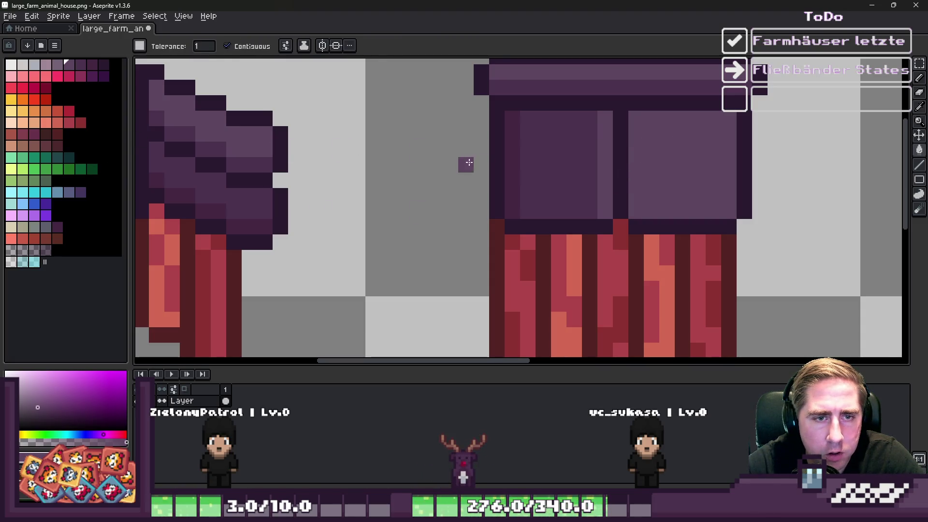
- Repaint the right panel's top-left corner in darker roof purple and darken its light stripe
alt+click(522, 150)
alt+click(541, 151)
mouse_move(635, 118)
mouse_down()
mouse_move(633, 138)
mouse_move(603, 120)
mouse_up()
alt+click(621, 208)
scroll(539, 153, down, 5)
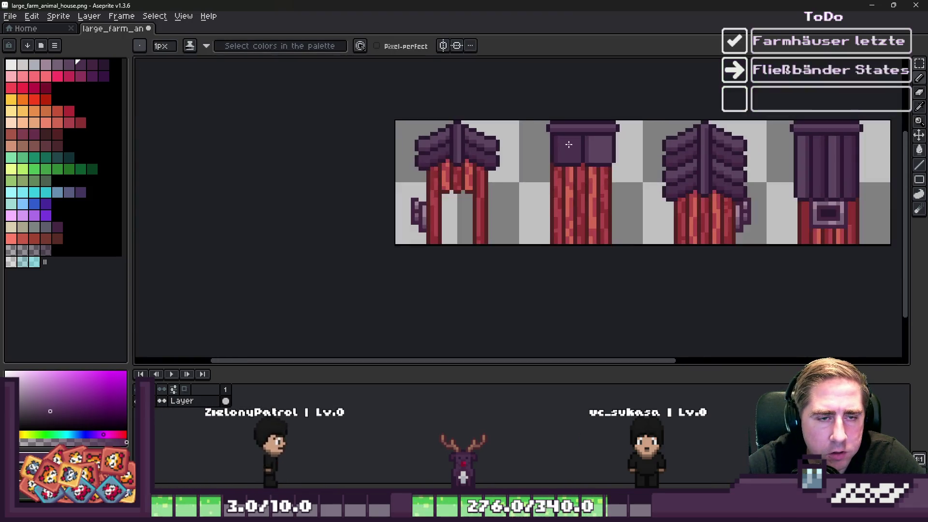
scroll(539, 152, down, 1)
scroll(539, 152, up, 2)
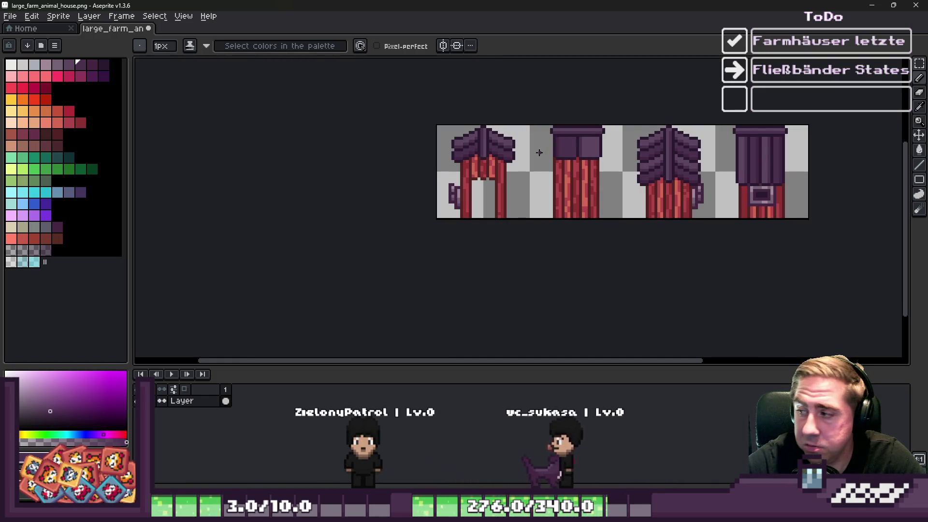
scroll(600, 112, up, 1)
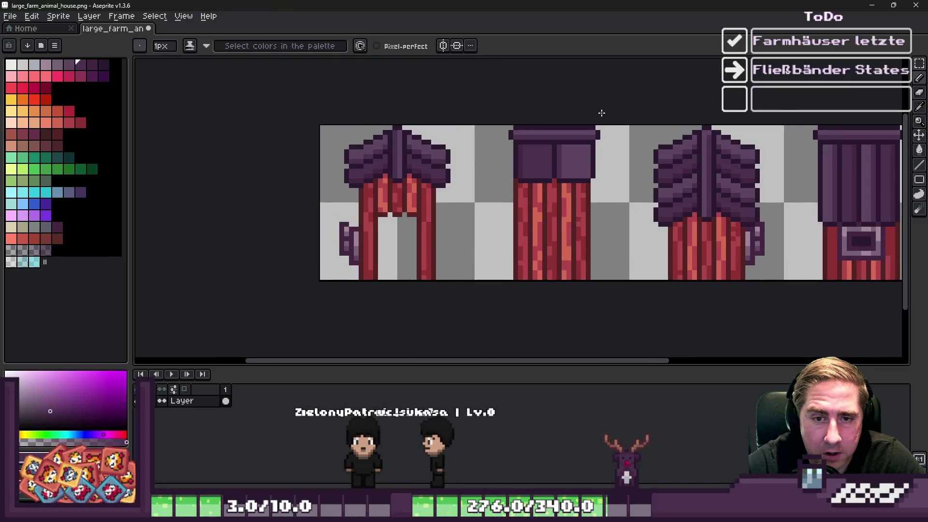
key(m)
scroll(534, 134, up, 1)
mouse_move(505, 123)
mouse_down()
mouse_move(568, 209)
mouse_move(628, 223)
mouse_up()
click(538, 201)
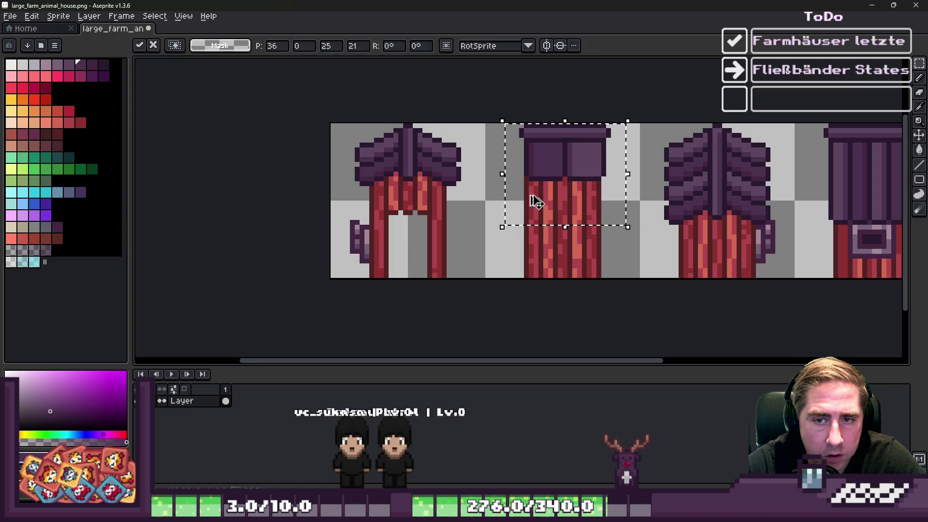
scroll(536, 181, down, 1)
mouse_move(560, 204)
mouse_down()
mouse_move(797, 201)
mouse_move(786, 189)
mouse_up()
scroll(797, 201, up, 1)
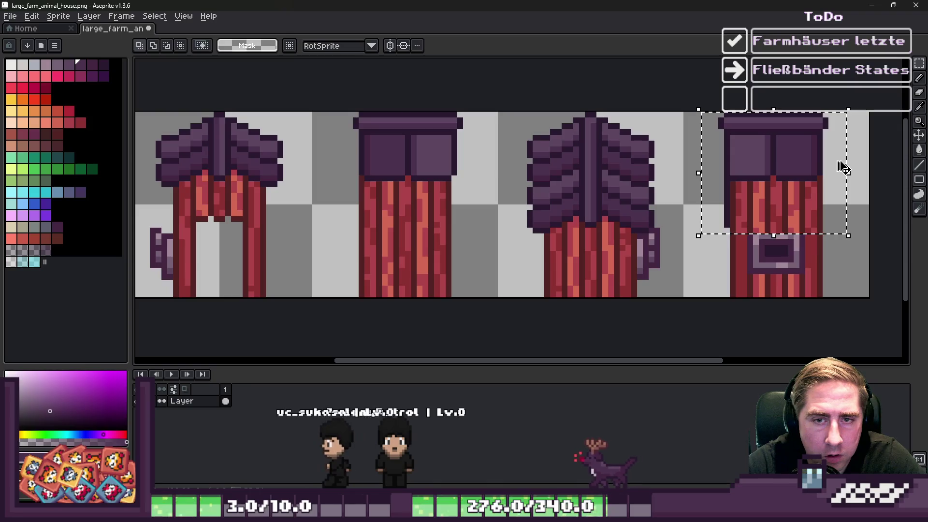
key(ctrl+d)
scroll(836, 160, up, 1)
mouse_move(649, 161)
mouse_down()
mouse_move(684, 196)
mouse_move(704, 191)
mouse_up()
key(ctrl+d)
drag(720, 115, 792, 189)
click(778, 182)
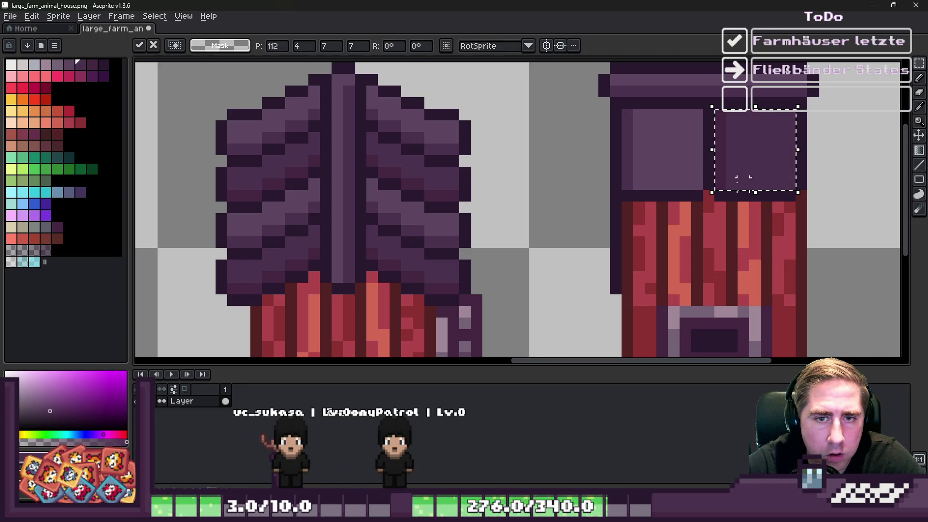
scroll(792, 141, down, 3)
key(ctrl+d)
key(b)
scroll(749, 173, down, 2)
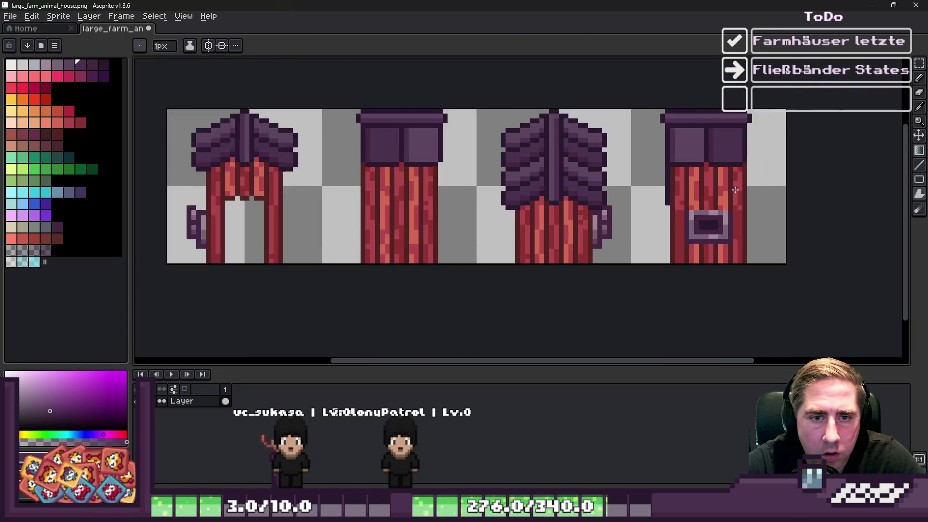
scroll(708, 203, up, 2)
scroll(613, 207, down, 2)
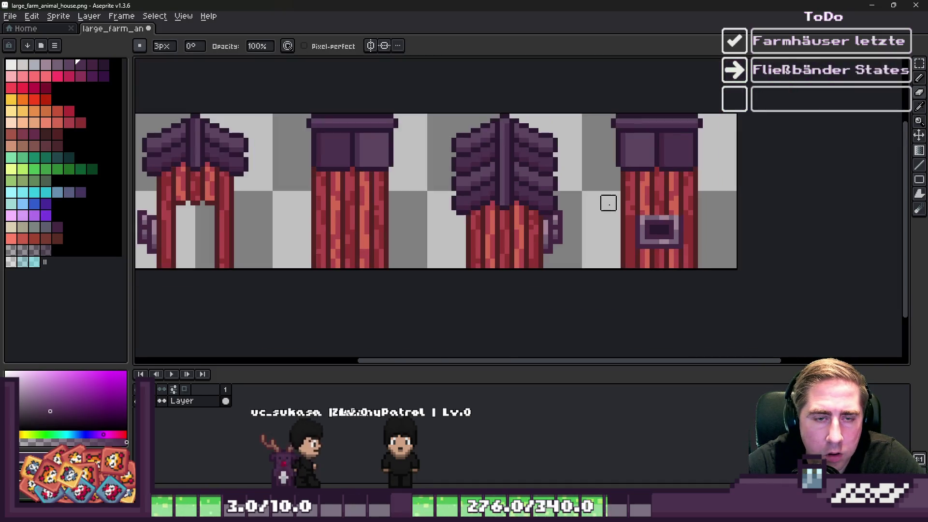
key(i)
scroll(651, 201, up, 1)
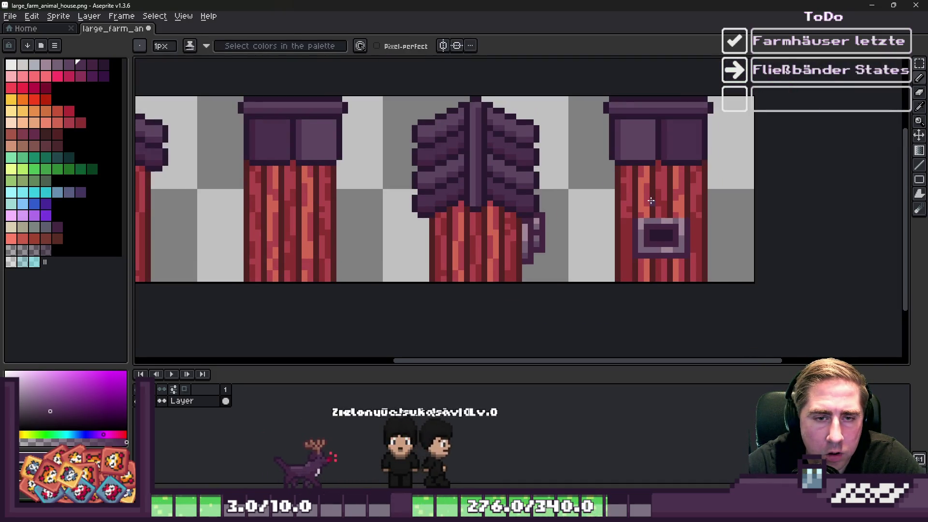
scroll(652, 201, down, 1)
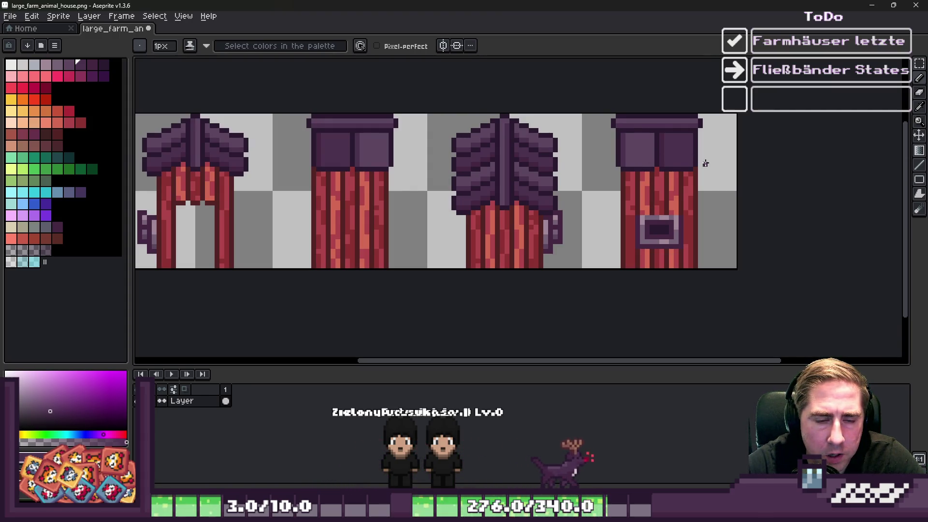
scroll(705, 164, up, 1)
scroll(692, 196, up, 2)
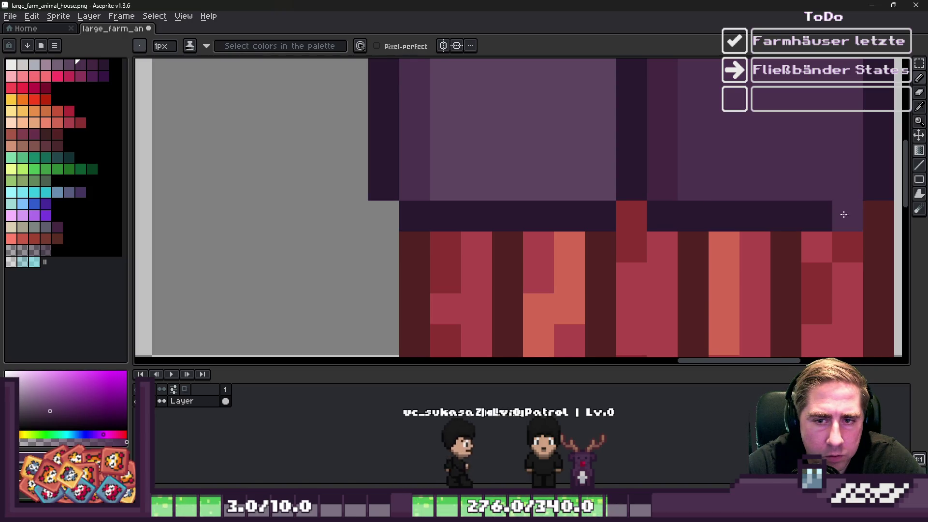
scroll(631, 126, down, 4)
scroll(646, 162, down, 1)
scroll(571, 193, up, 3)
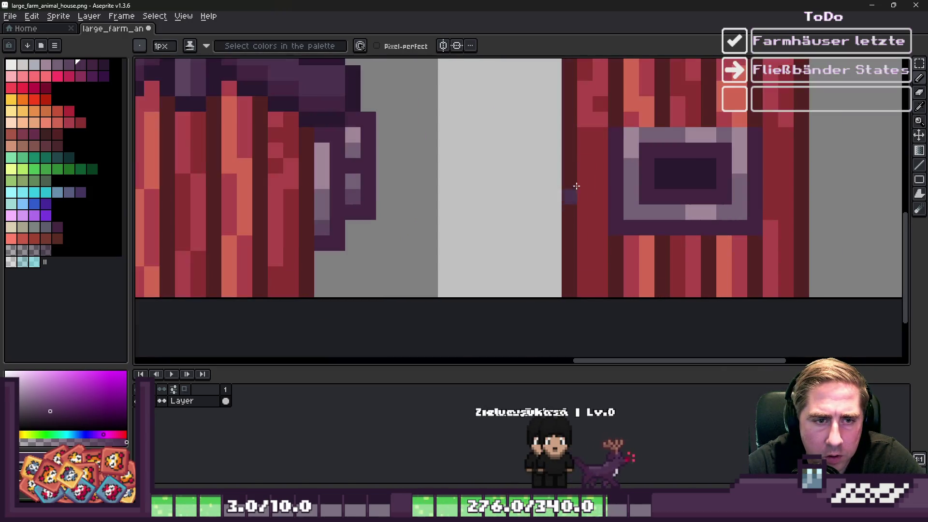
scroll(581, 219, down, 5)
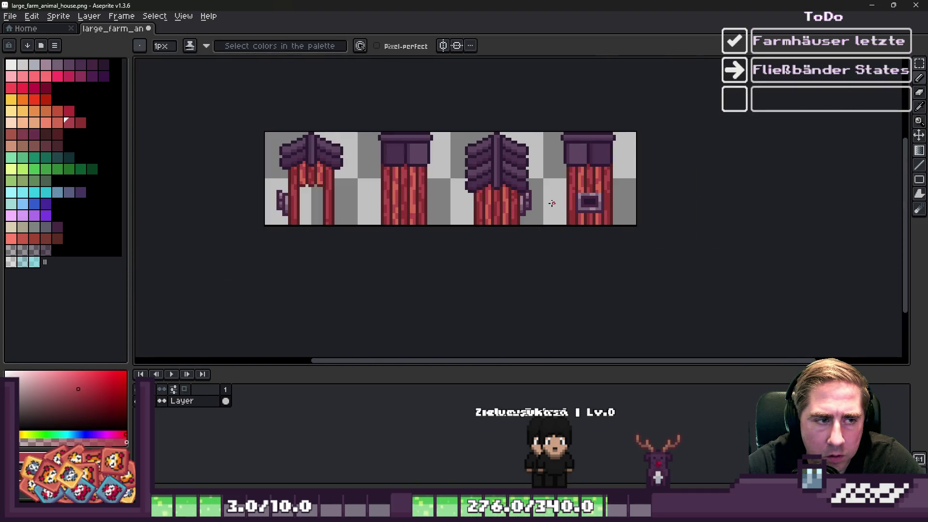
scroll(285, 200, up, 4)
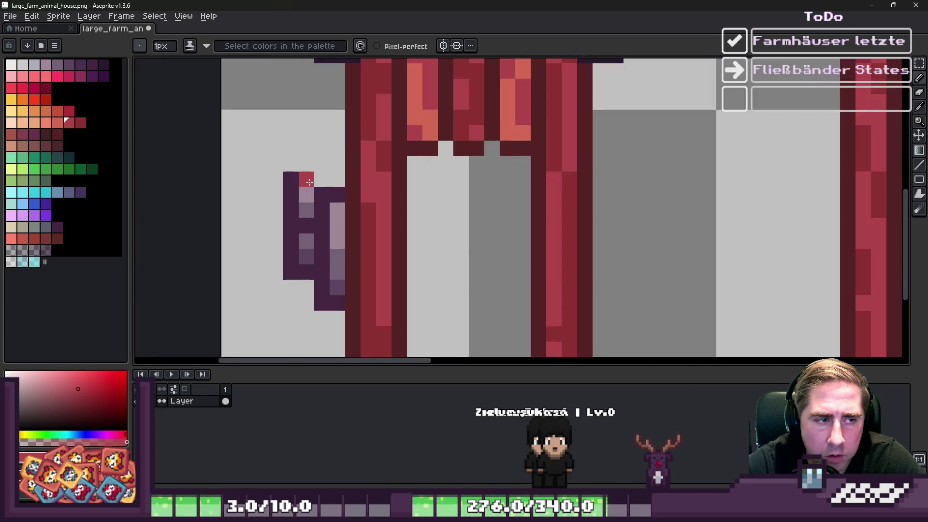
key(i)
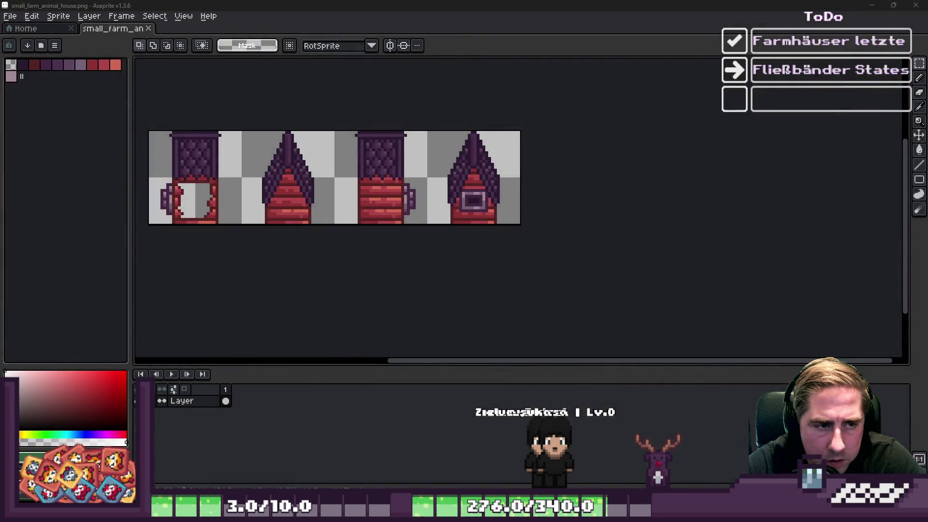
- Copy the side lamp from small_farm_animal_house and place it on the first large house's side
click(570, 464)
scroll(416, 153, up, 2)
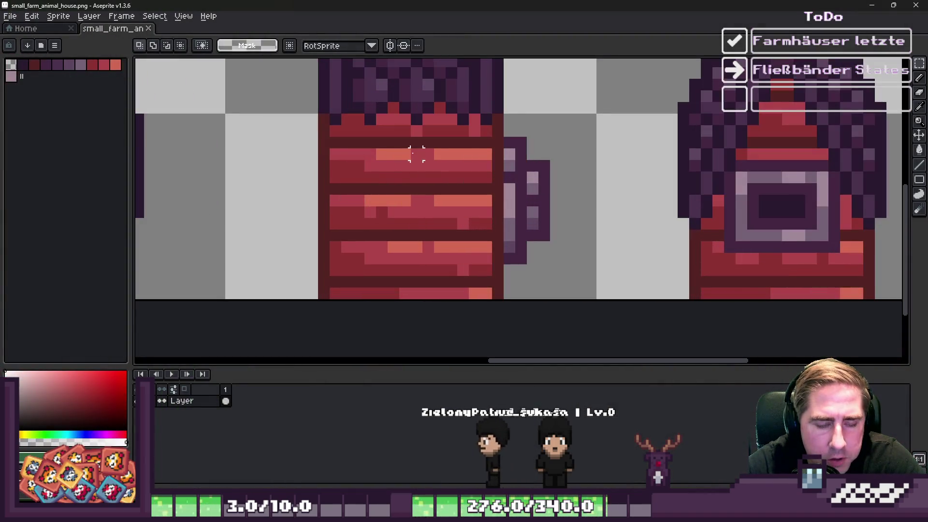
drag(505, 116, 555, 215)
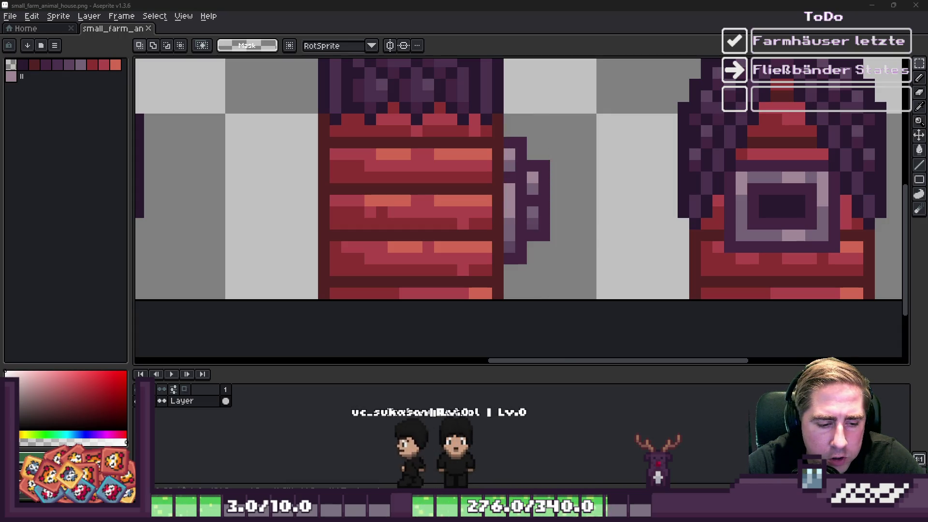
click(428, 447)
scroll(234, 220, up, 3)
key(v)
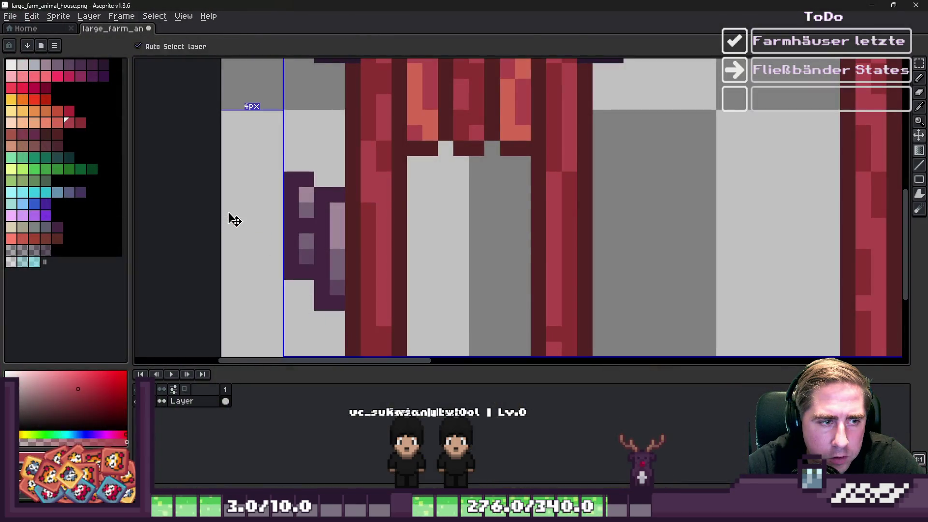
key(ctrl+v)
mouse_move(510, 198)
mouse_down()
mouse_move(315, 196)
mouse_move(329, 199)
mouse_up()
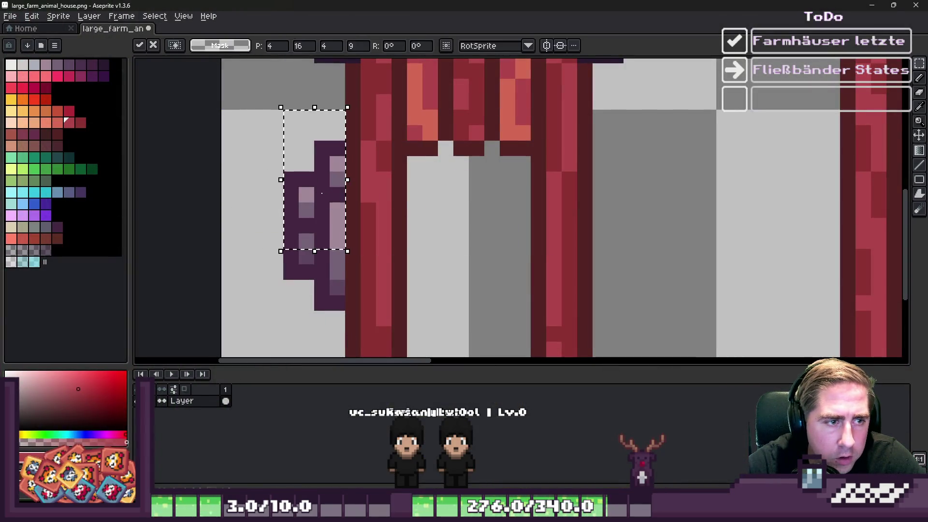
key(ctrl+d)
- Select the first house tile and drag a copy of its roof toward the third tile
scroll(329, 199, down, 2)
scroll(581, 153, down, 2)
scroll(682, 136, up, 1)
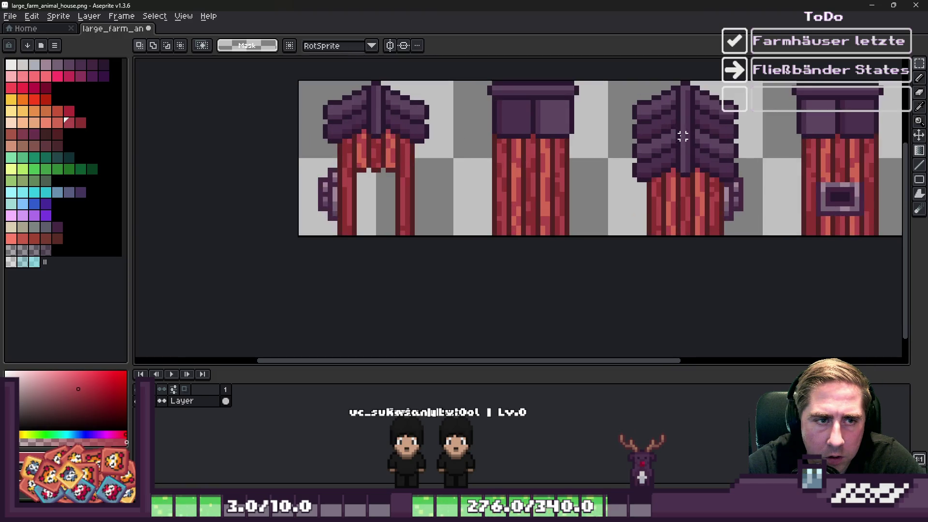
mouse_move(291, 78)
mouse_down()
mouse_move(455, 161)
mouse_move(455, 213)
mouse_move(397, 234)
mouse_up()
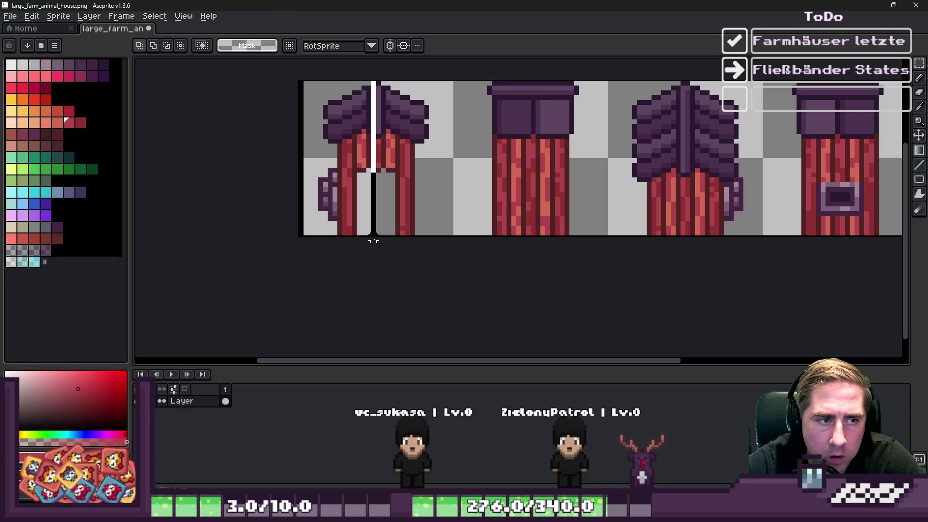
scroll(367, 121, up, 2)
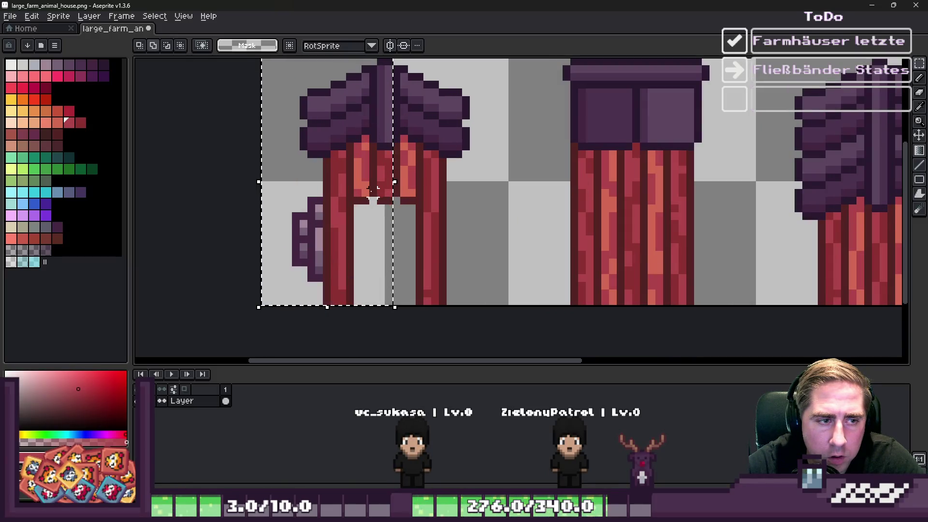
scroll(350, 234, down, 1)
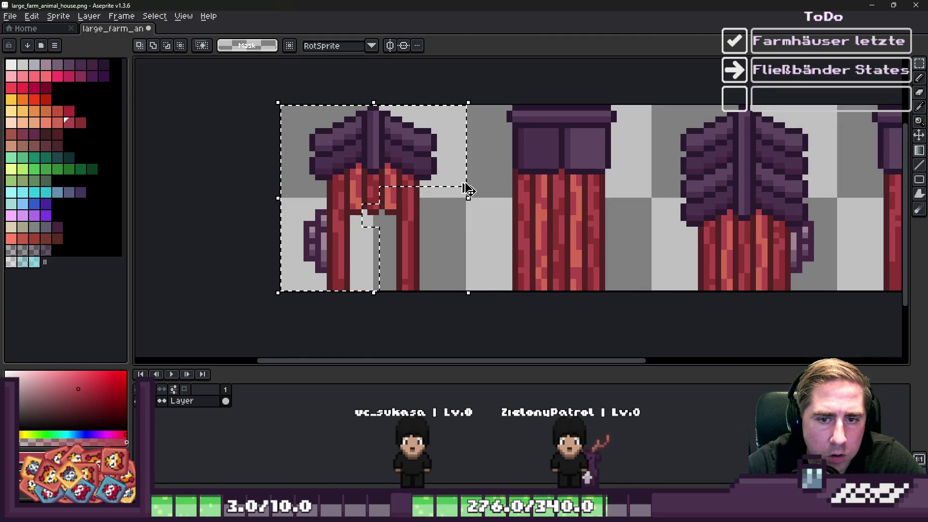
mouse_move(358, 170)
mouse_down()
mouse_move(646, 150)
mouse_move(658, 178)
mouse_move(733, 189)
mouse_up()
key(Escape)
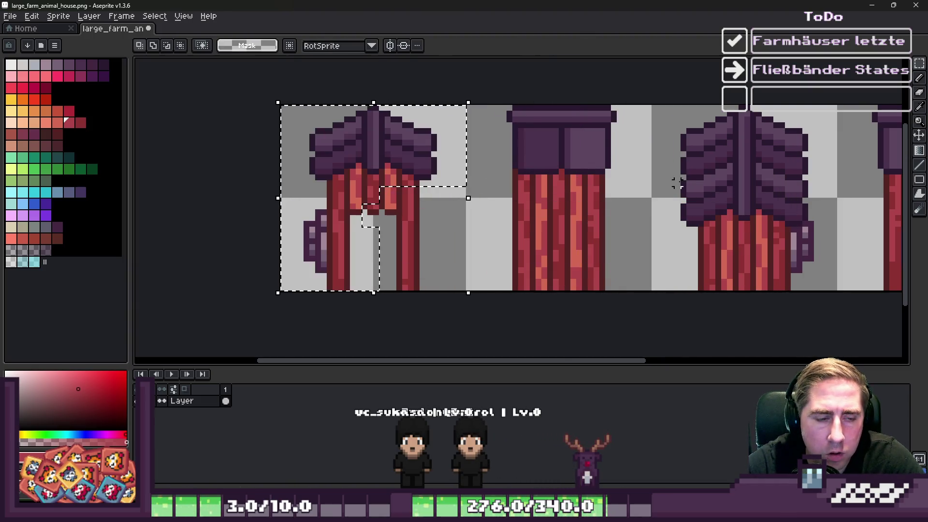
key(ctrl+t)
drag(506, 182, 747, 182)
- Commit the copied roof and paint red plank lines with a dark maroon seam over the doorway marks
scroll(748, 182, up, 3)
key(b)
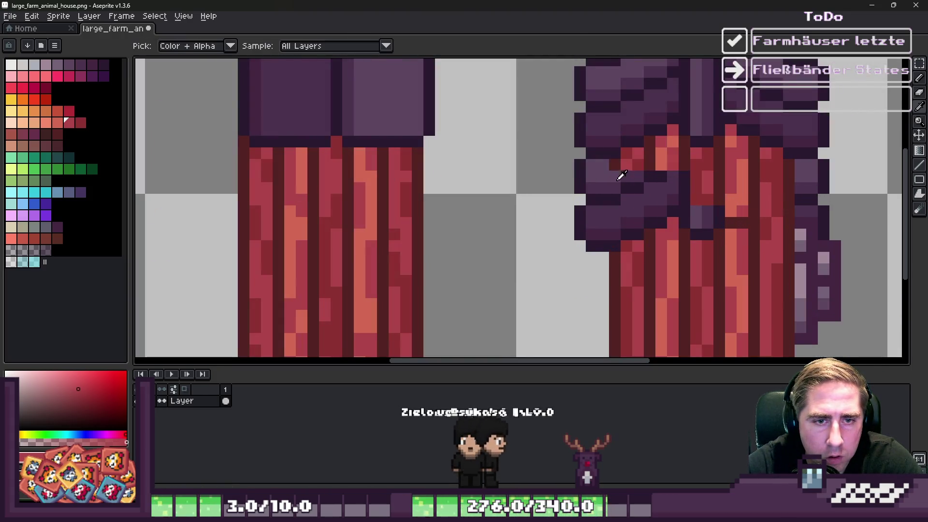
key(e)
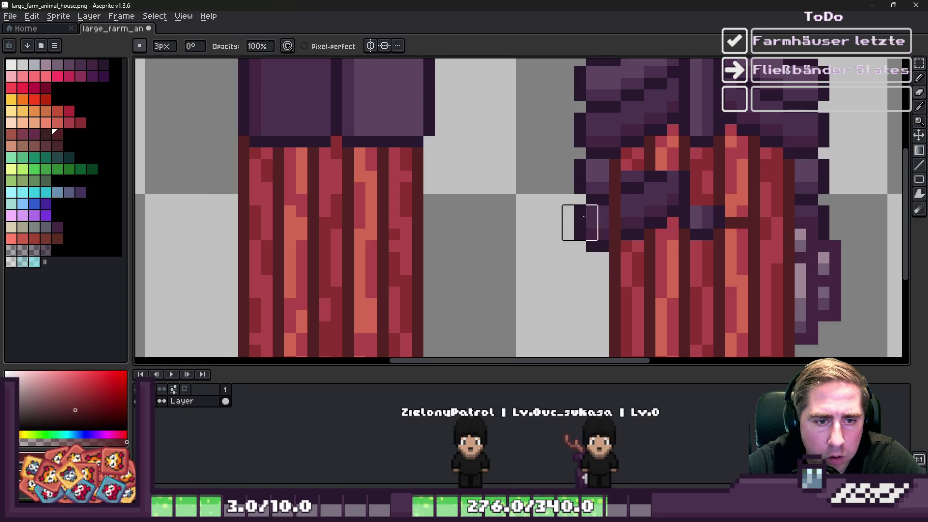
key(b)
alt+click(642, 155)
drag(637, 174, 637, 220)
alt+click(638, 232)
click(638, 218)
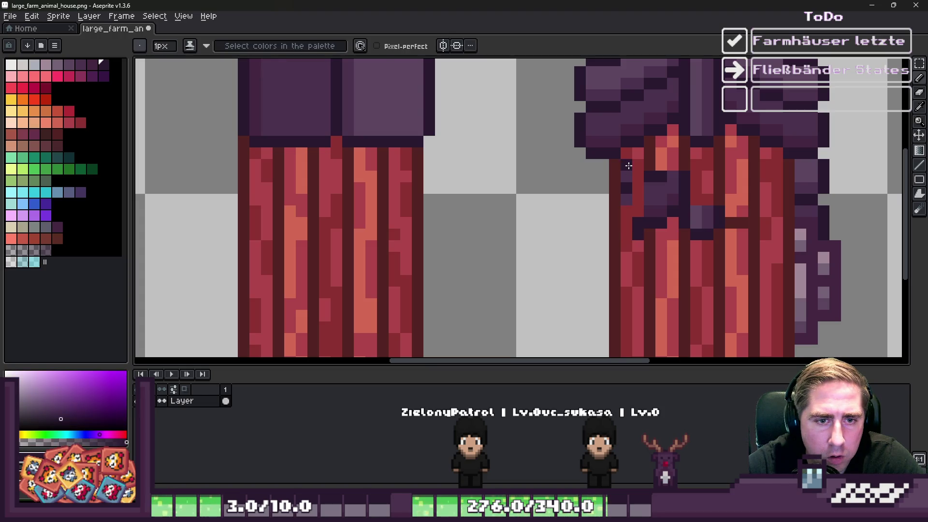
alt+click(625, 170)
drag(626, 173, 626, 199)
click(638, 234)
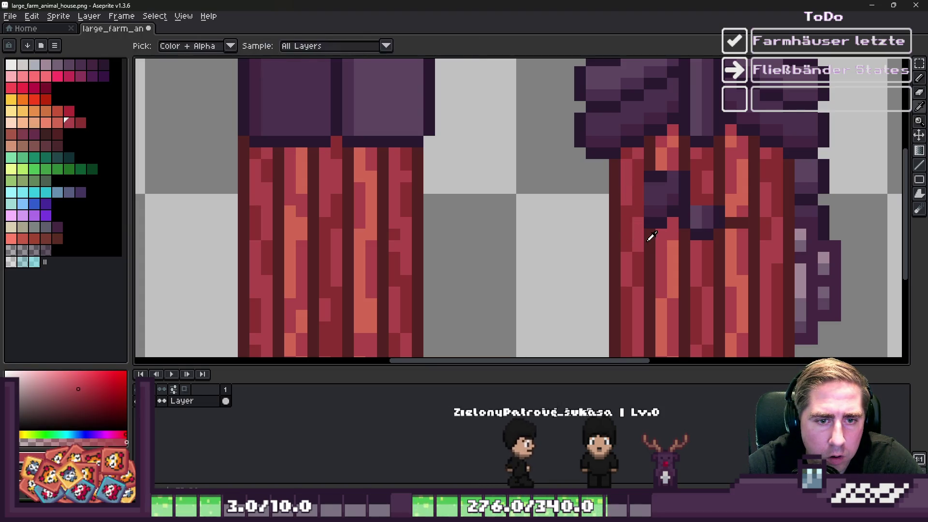
alt+click(648, 234)
click(638, 222)
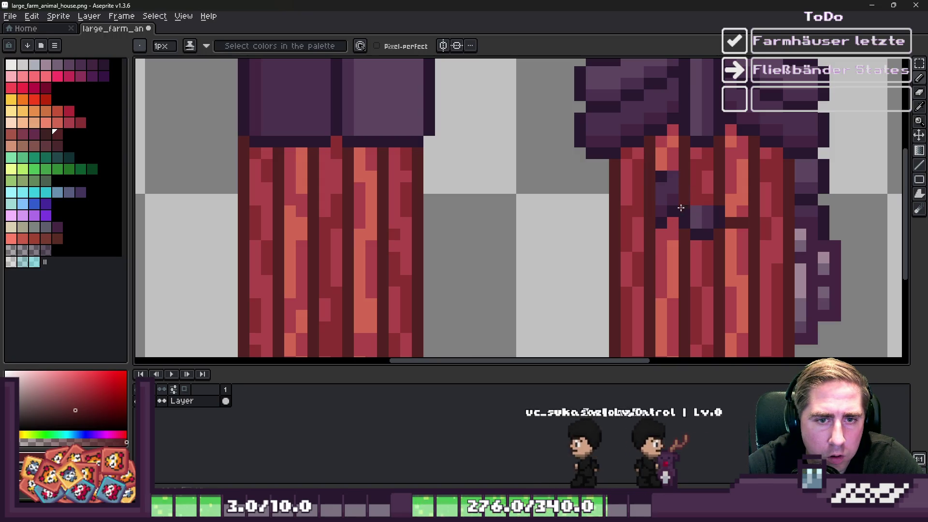
- Cover the last dark marks on the third house's wall with picked plank reds
key(alt)
alt+click(700, 218)
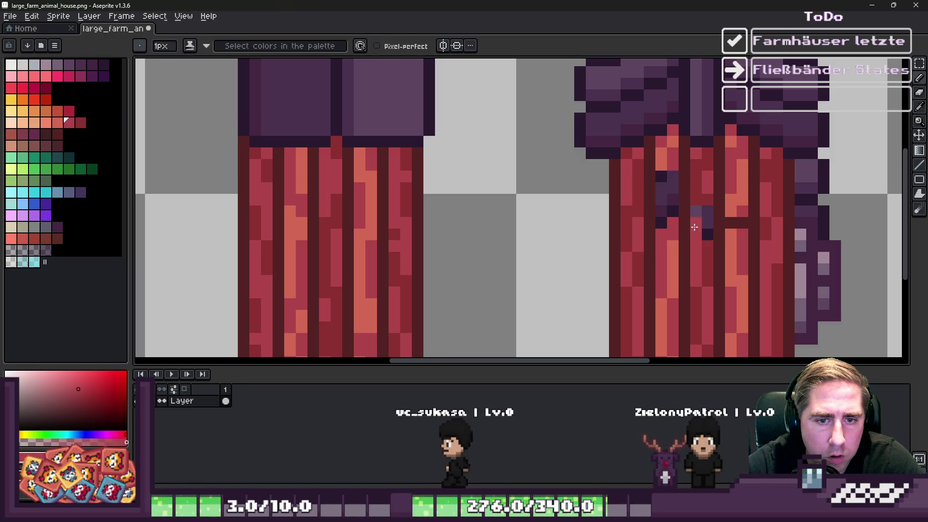
alt+click(709, 242)
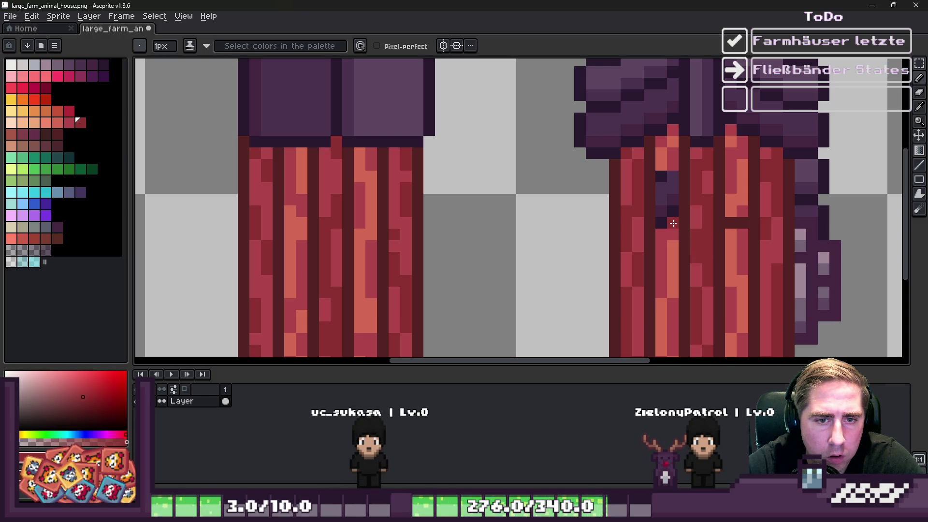
alt+click(673, 167)
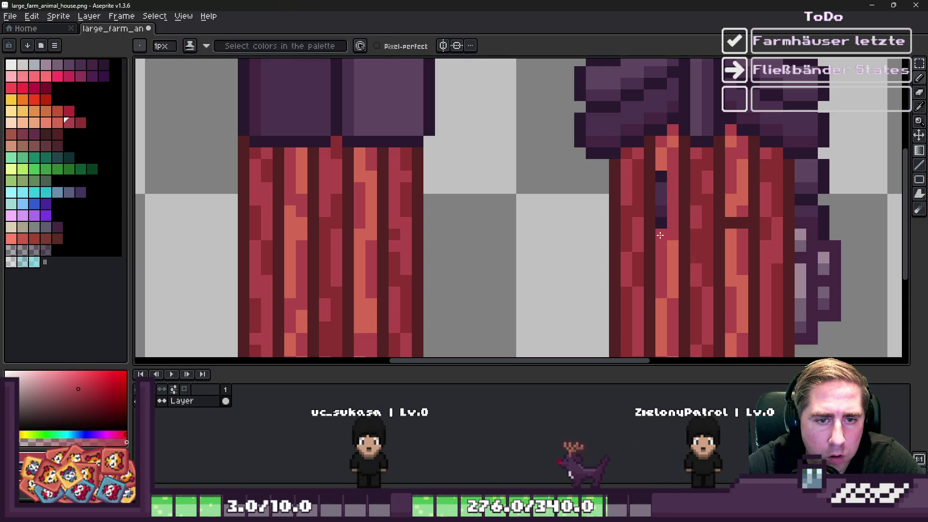
alt+click(664, 185)
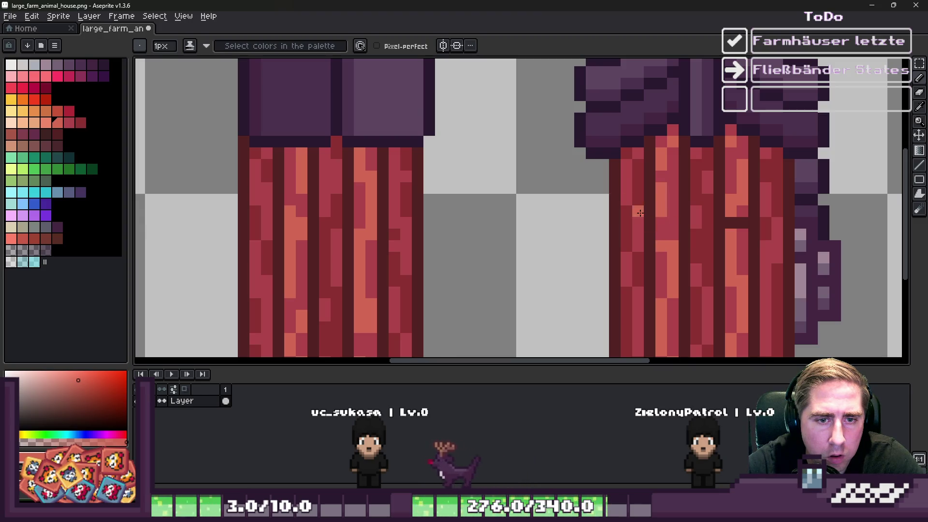
scroll(650, 224, down, 3)
scroll(624, 176, up, 3)
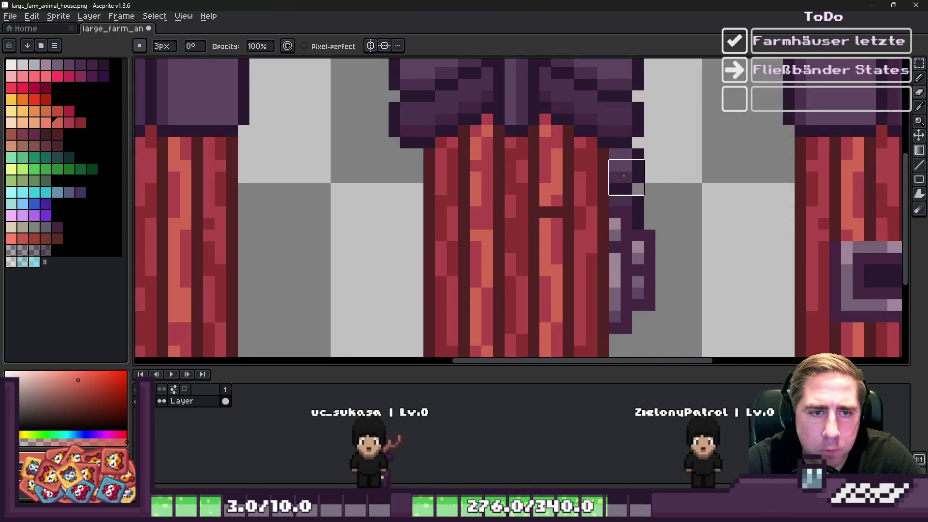
scroll(649, 198, down, 3)
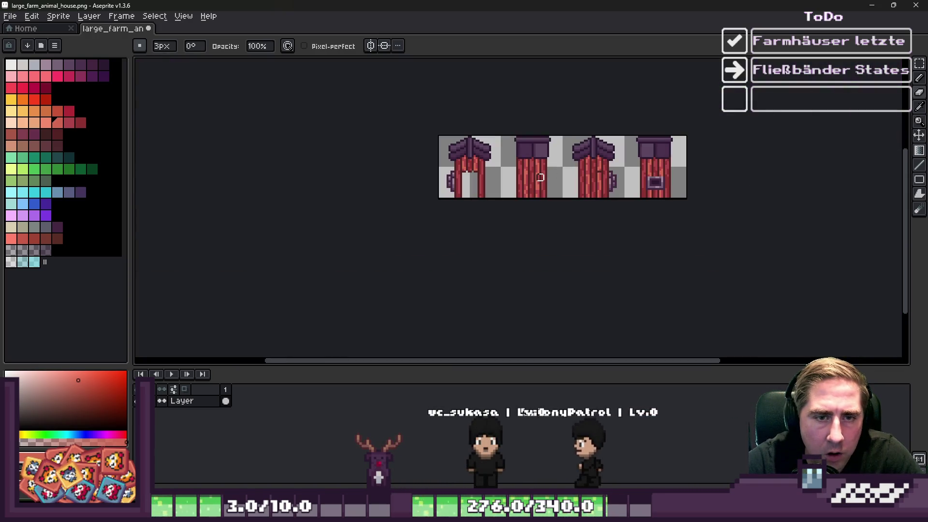
scroll(665, 166, up, 3)
scroll(627, 177, down, 1)
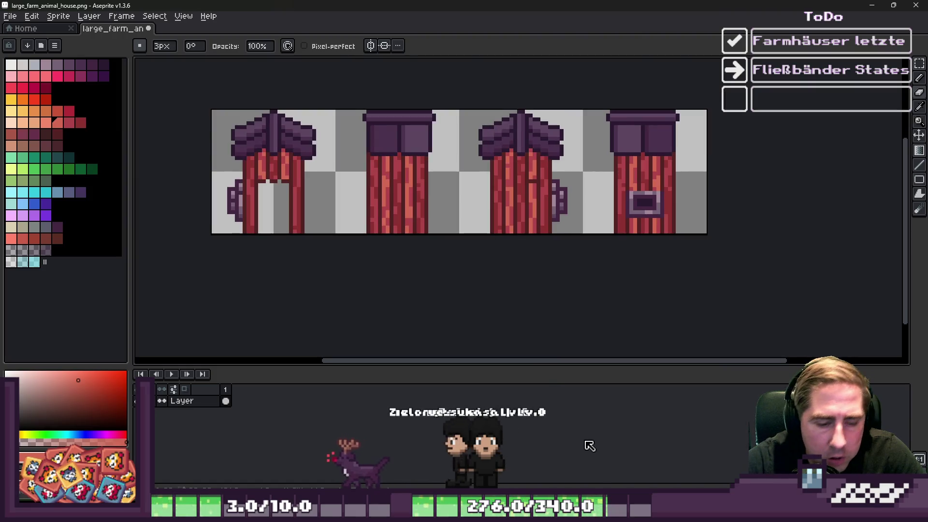
mouse_move(465, 513)
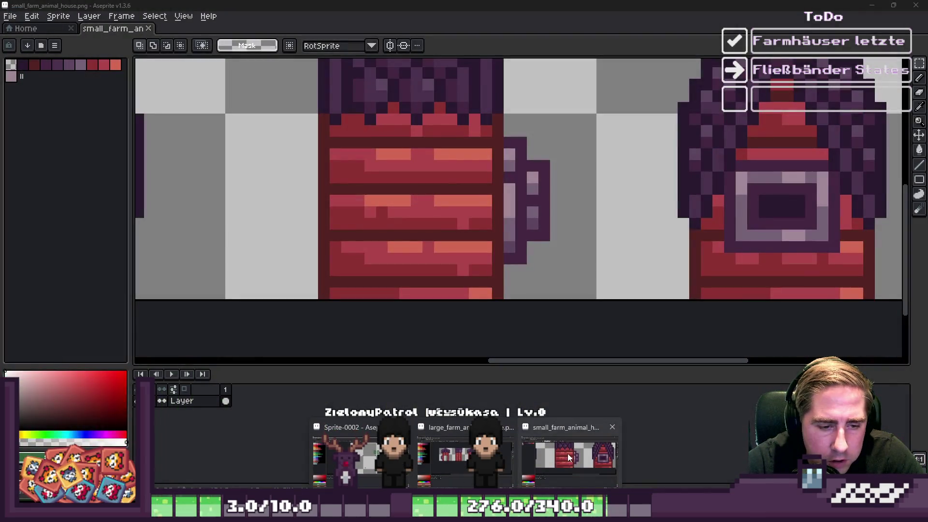
click(571, 455)
- Marquee the small house's framed window plus the strip above it and copy them
scroll(559, 269, down, 1)
scroll(663, 228, up, 3)
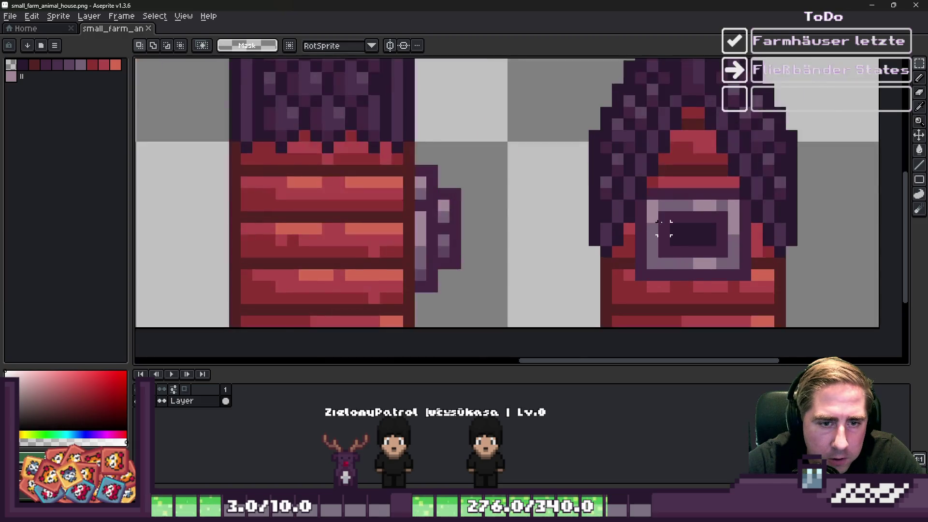
scroll(662, 225, up, 1)
drag(624, 191, 779, 298)
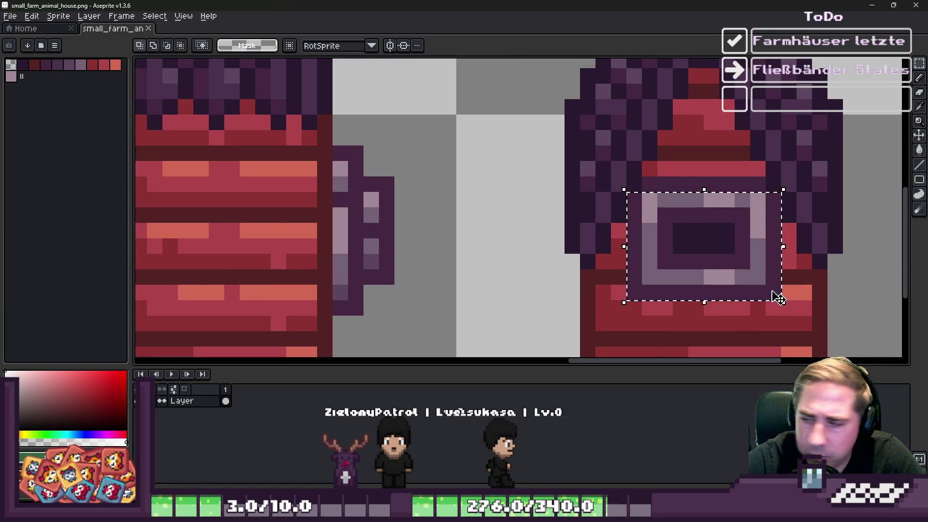
drag(703, 206, 760, 226)
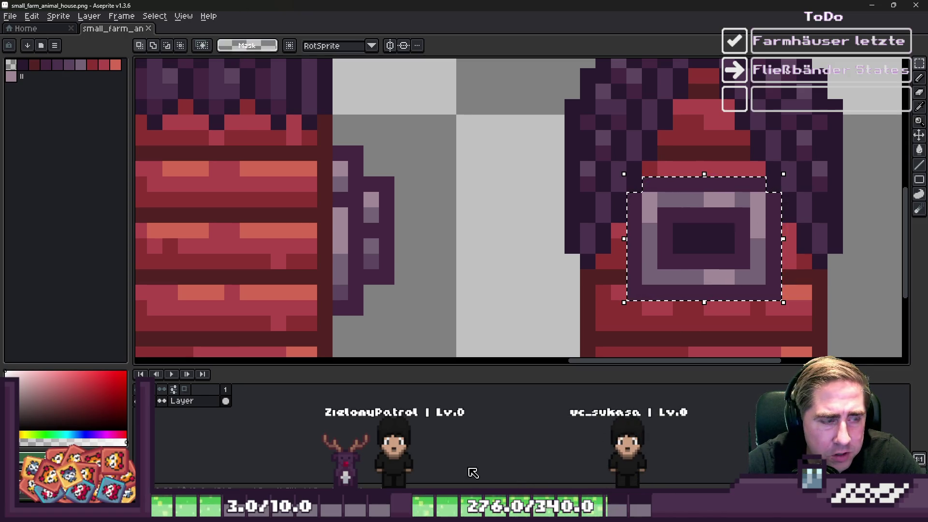
key(ctrl+c)
key(ctrl+Tab)
scroll(515, 212, down, 3)
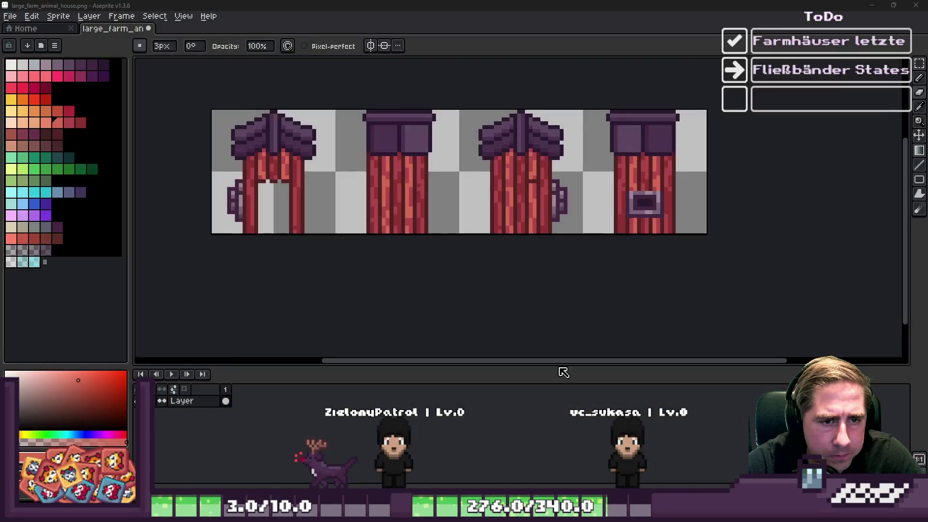
- Paste the copied window onto the fourth house frame and position it on the wall
key(ctrl+v)
scroll(601, 225, up, 3)
scroll(600, 225, up, 1)
mouse_move(604, 220)
mouse_down()
mouse_move(607, 188)
mouse_move(615, 232)
mouse_up()
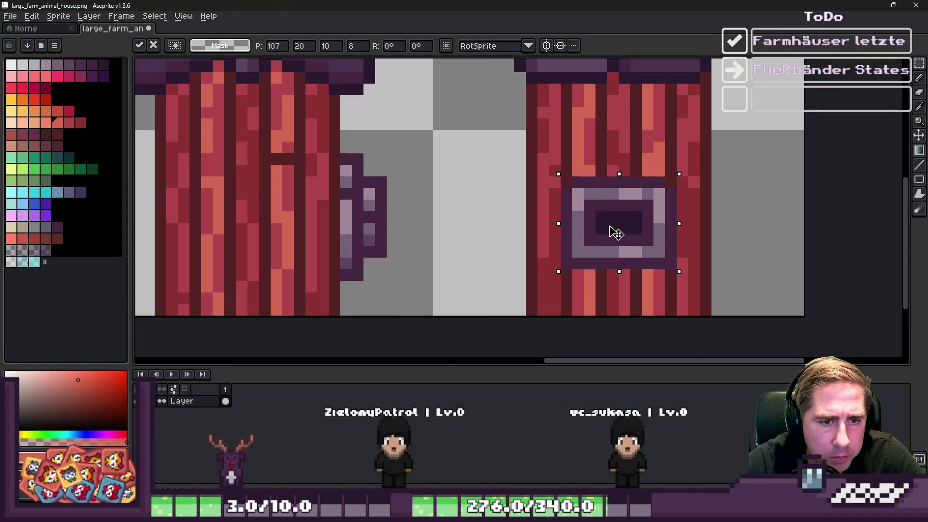
scroll(589, 146, up, 1)
- Paint a light lavender row above the window
key(b)
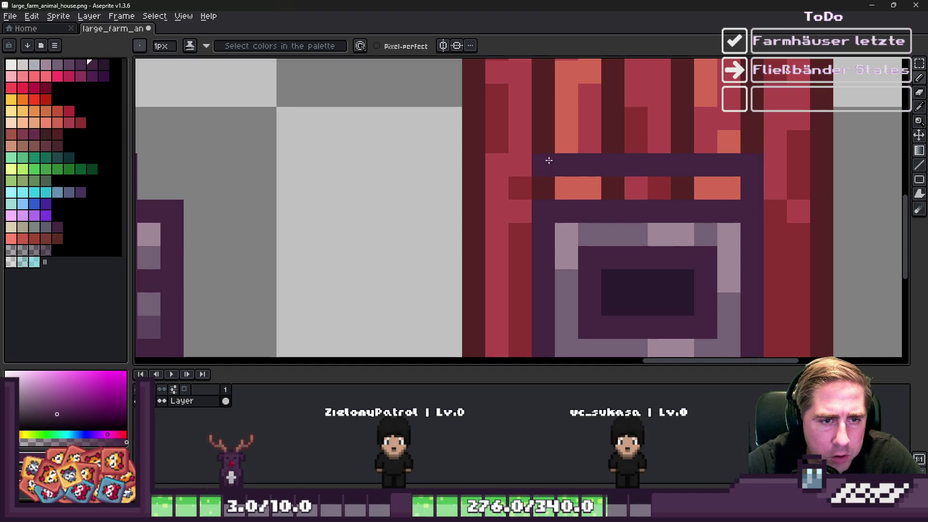
alt+click(565, 232)
mouse_move(681, 187)
mouse_down()
mouse_move(725, 187)
mouse_move(572, 185)
mouse_up()
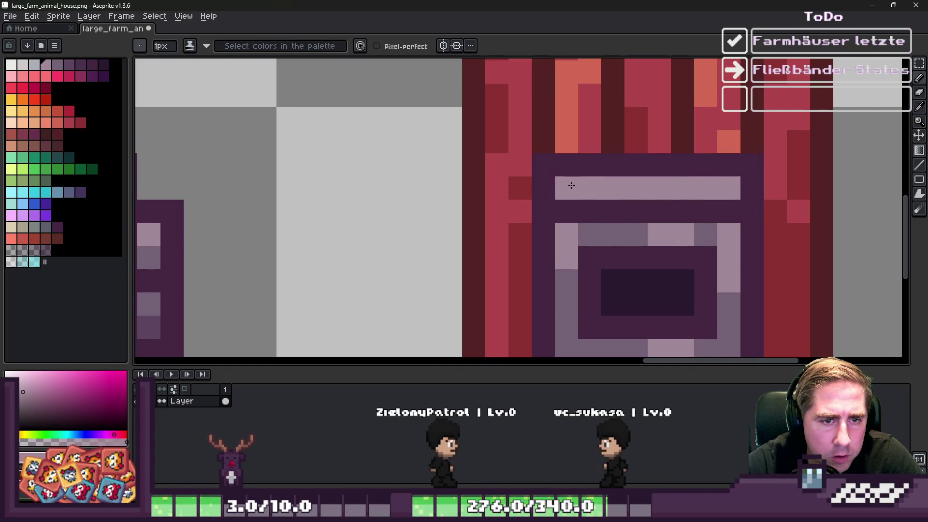
scroll(572, 186, down, 3)
scroll(517, 182, up, 1)
- Darken the left end of the lavender row, then save the large farm animal house file
alt+click(421, 182)
scroll(633, 186, up, 2)
click(633, 186)
drag(632, 186, 552, 175)
scroll(661, 193, down, 5)
key(ctrl+s)
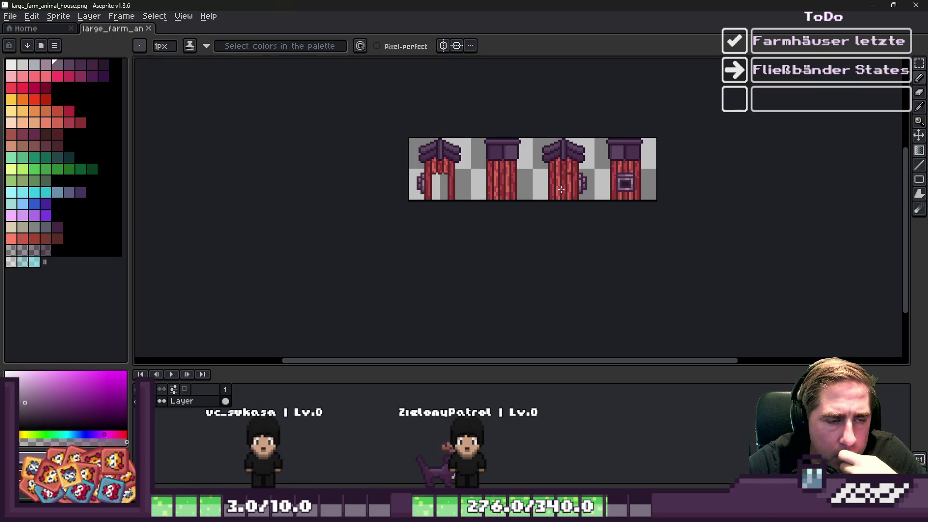
- Minimize Aseprite and run the game project from the Godot editor
click(871, 5)
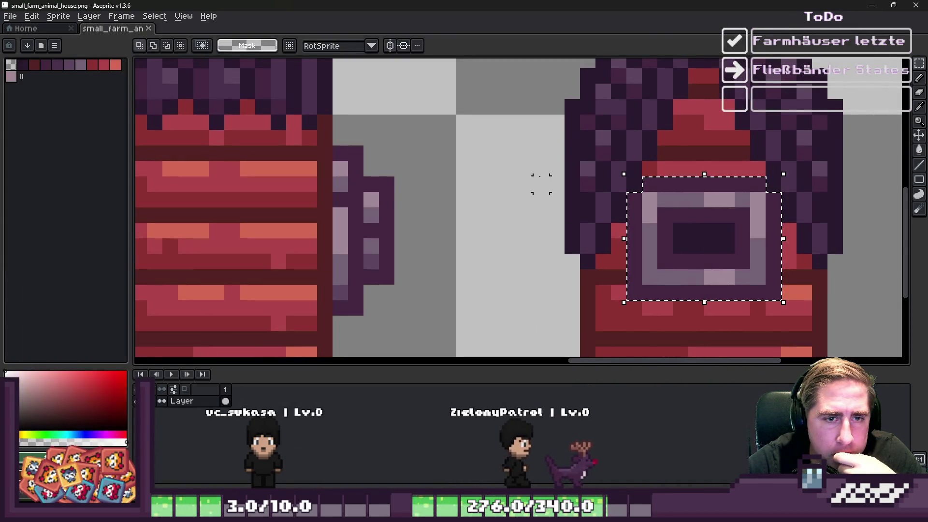
key(alt+Tab)
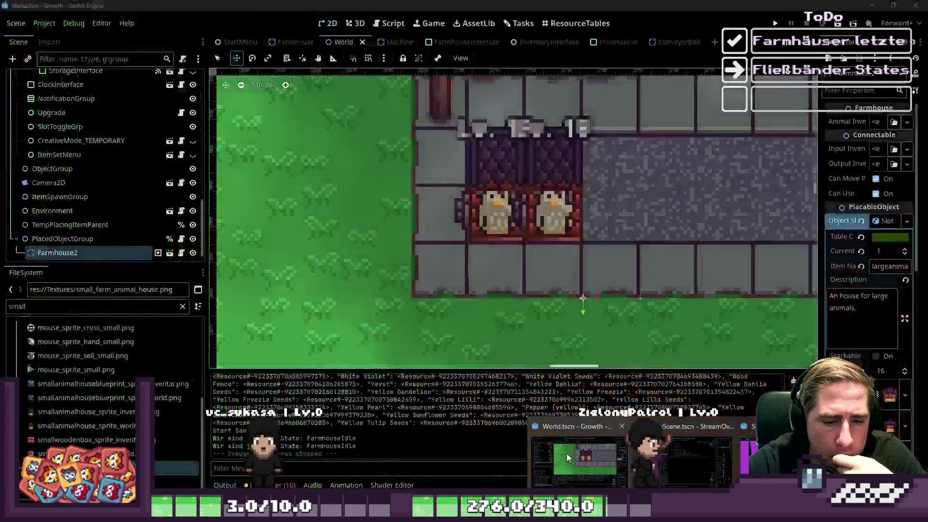
click(778, 23)
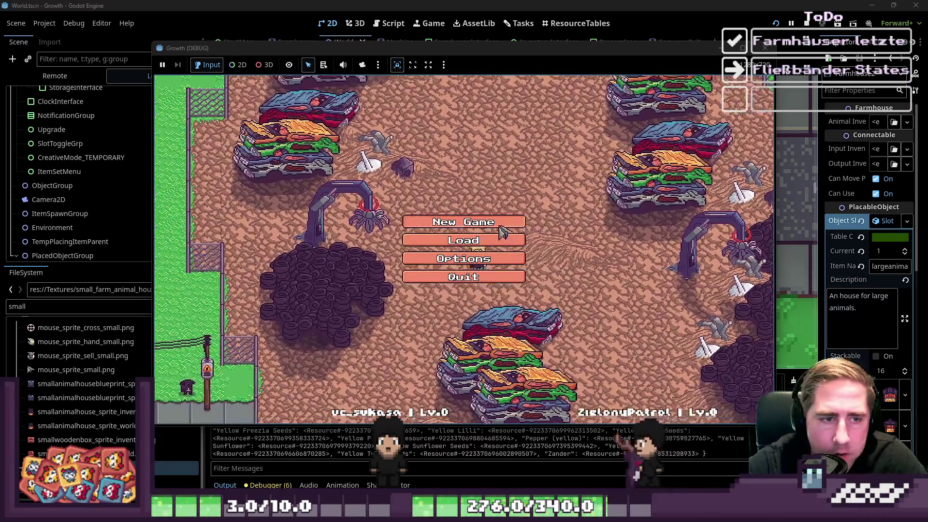
- Start a new game, entering a character name
click(452, 218)
click(494, 144)
text(dsv)
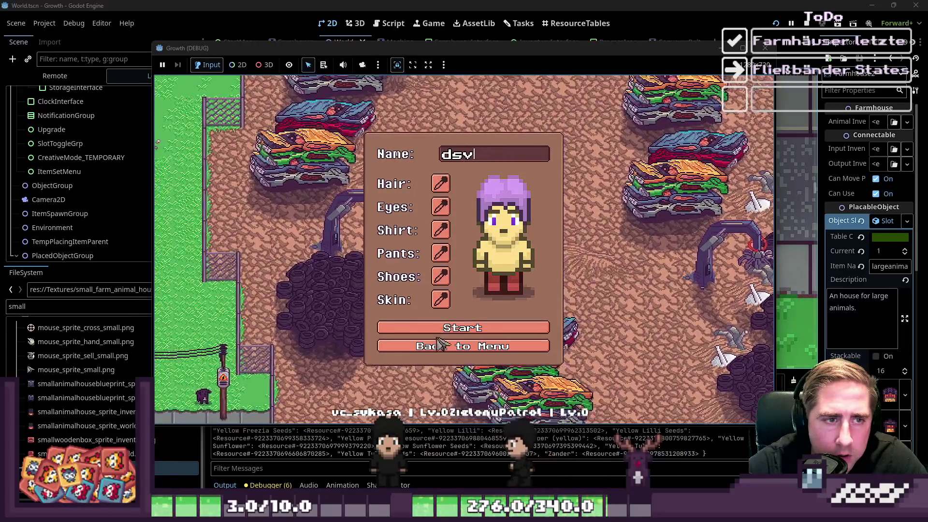
click(434, 331)
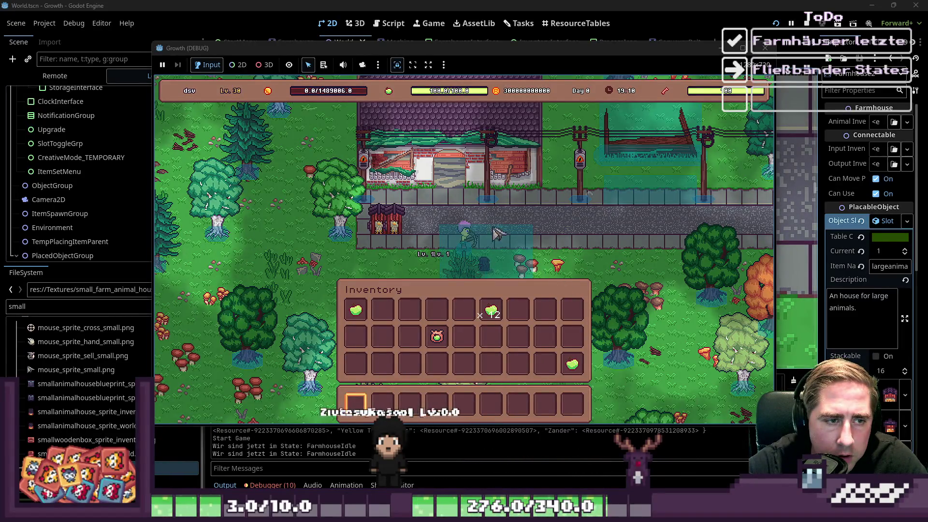
- Walk the player over to the large animal house and open its panel
key(a)
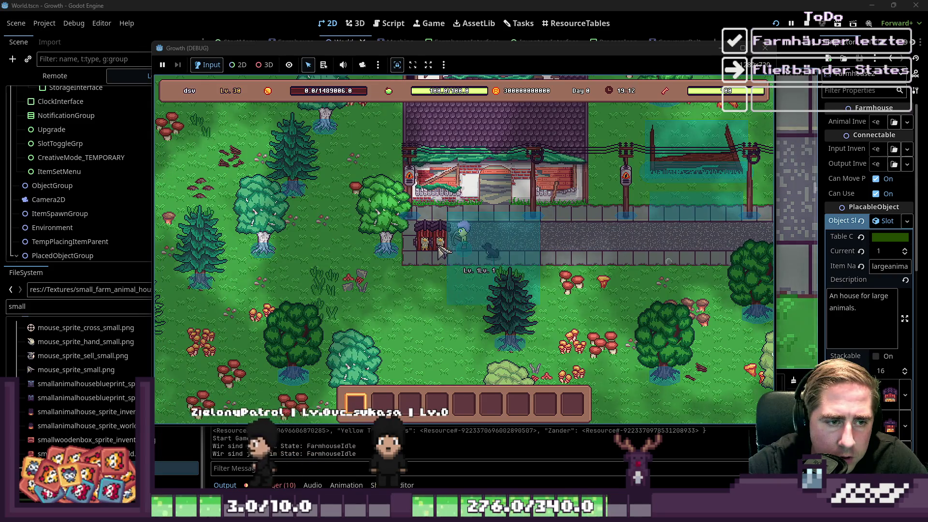
key(s)
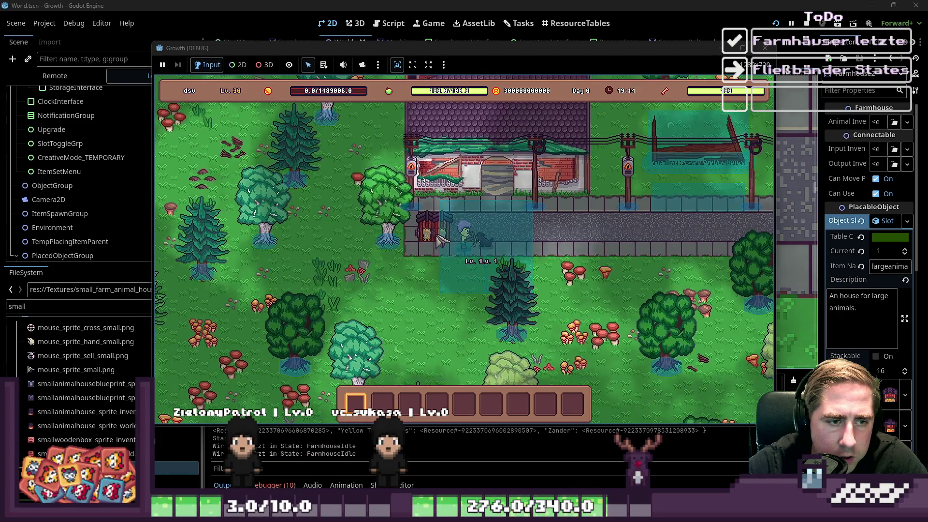
key(d)
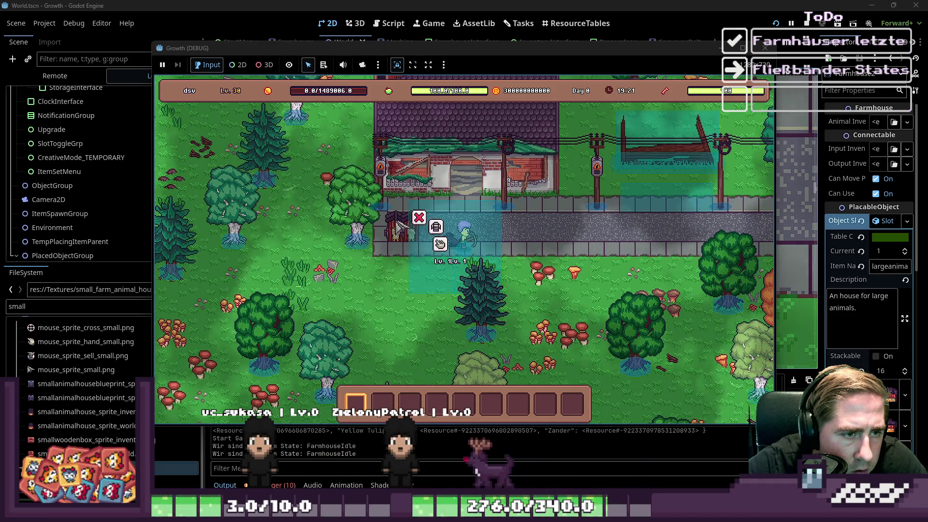
click(439, 244)
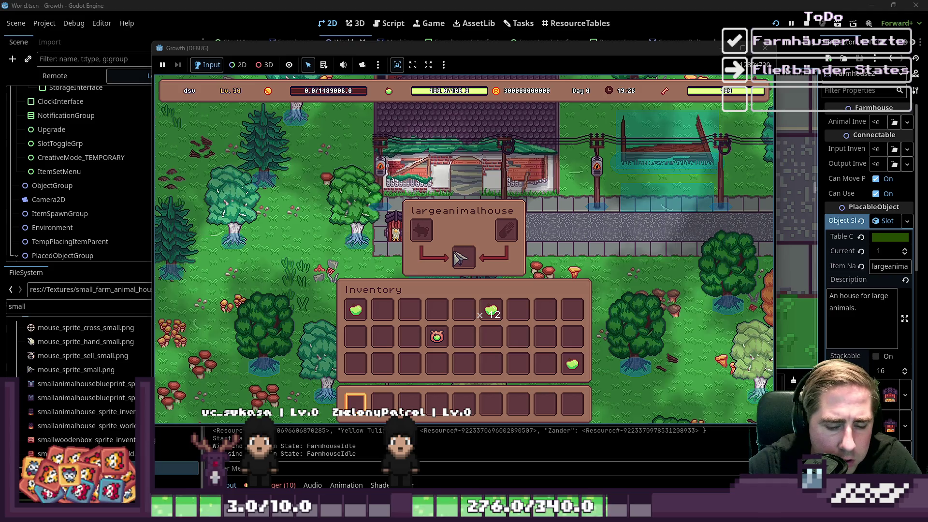
- Move a pig stack from the creative item grid into the house's input slot
key(c)
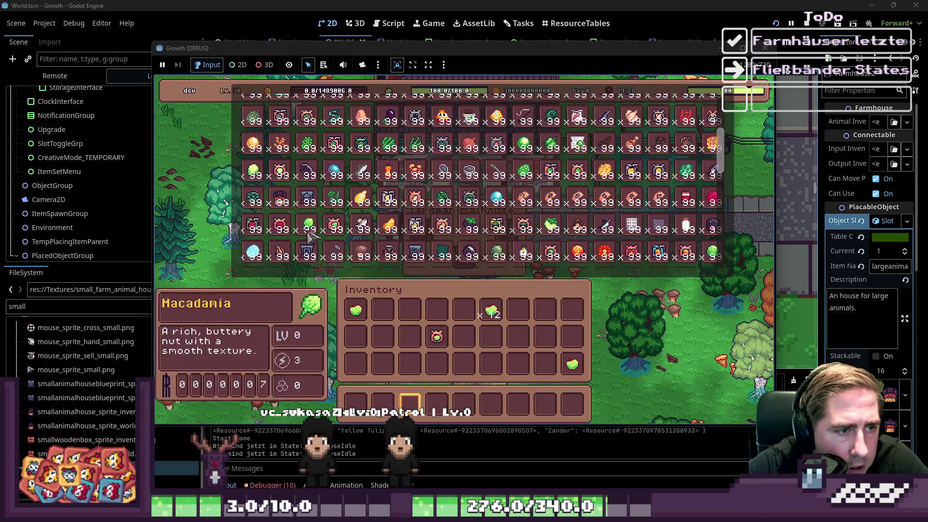
scroll(309, 208, down, 3)
click(311, 244)
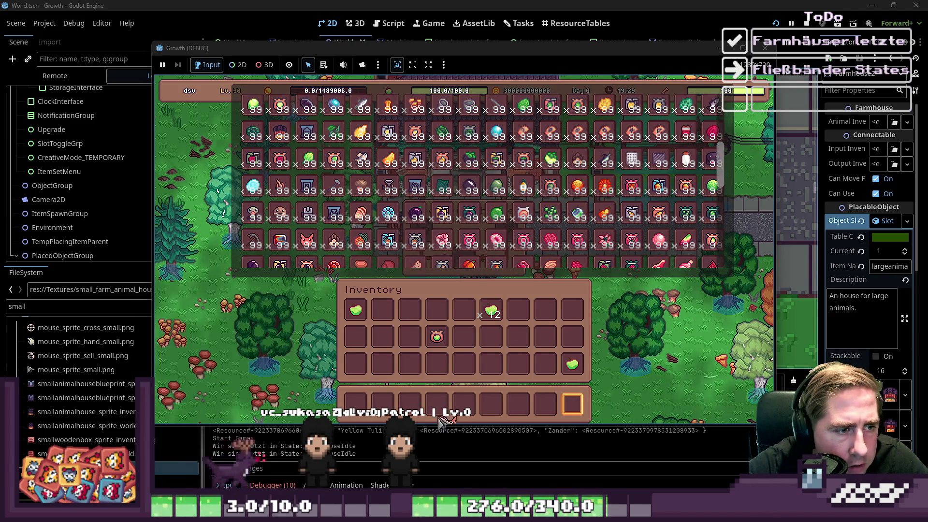
click(356, 403)
click(420, 336)
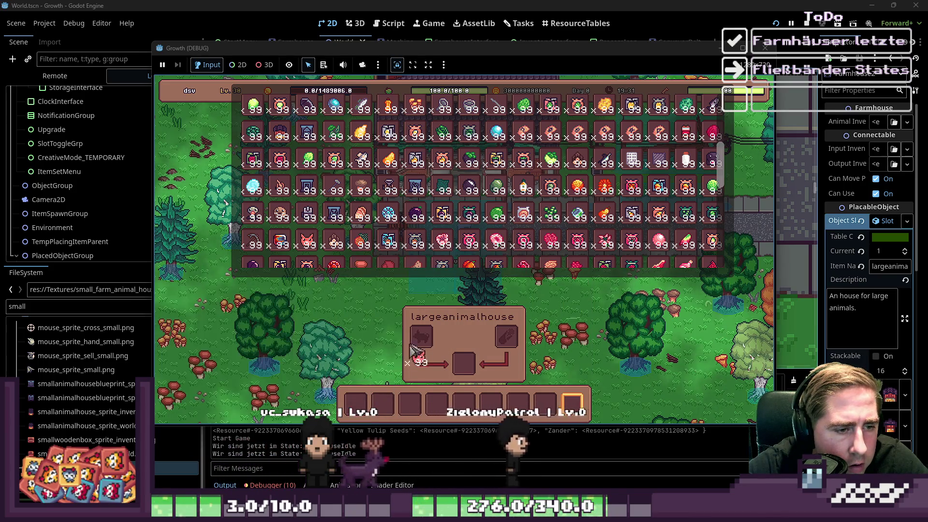
key(e)
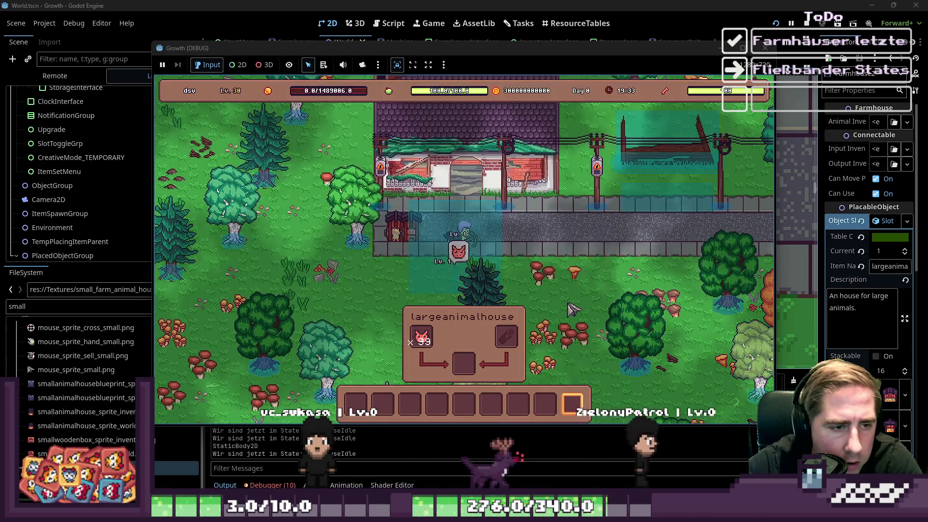
- Walk the player away down-left and minimize the running game window
key(a)
key(s)
key(a)
key(s)
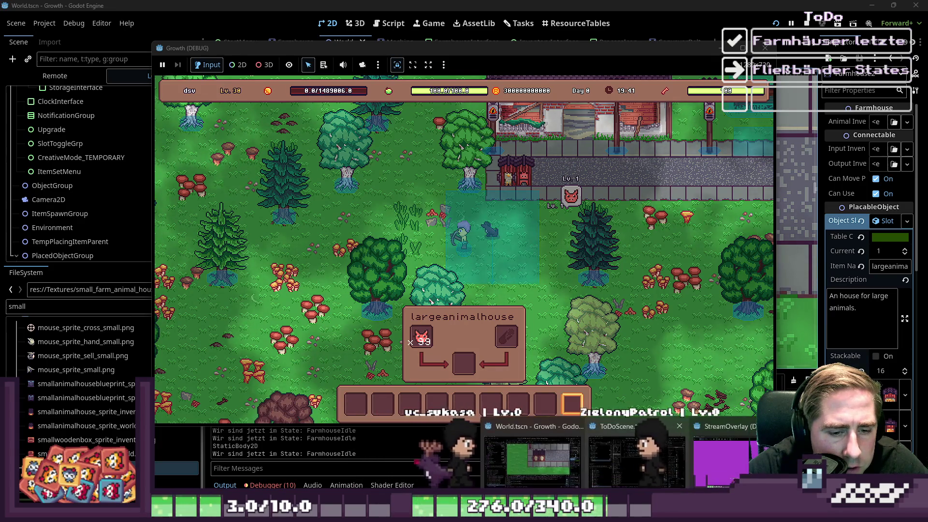
click(623, 514)
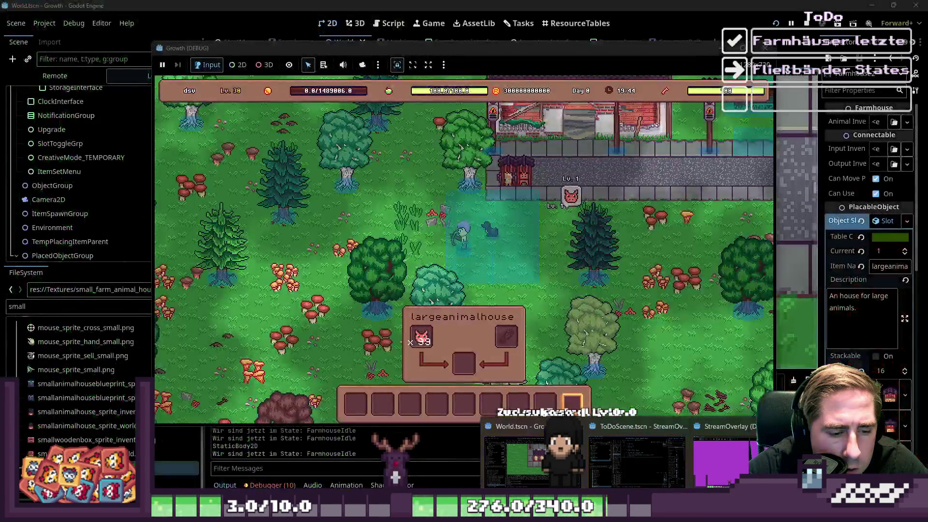
- Bring the large farm animal house sprite back in Aseprite and zoom in
mouse_move(466, 515)
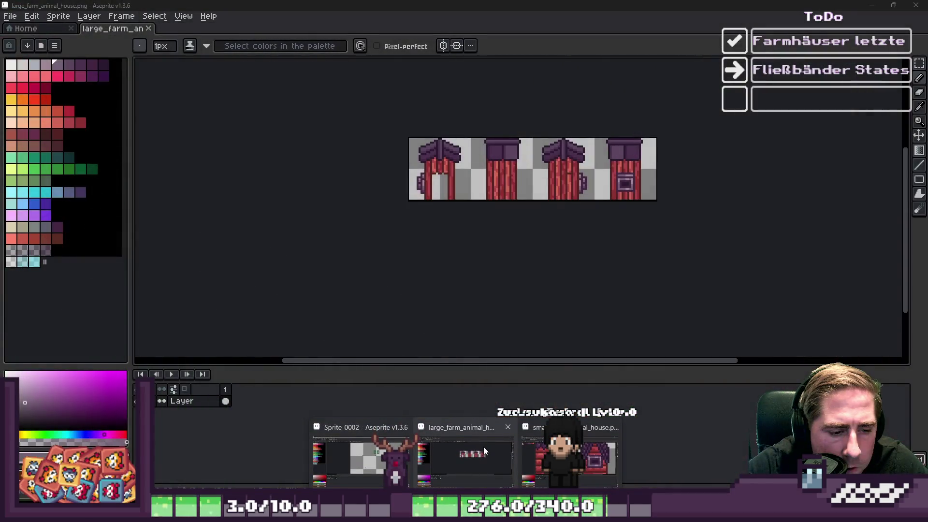
click(484, 445)
scroll(409, 143, up, 2)
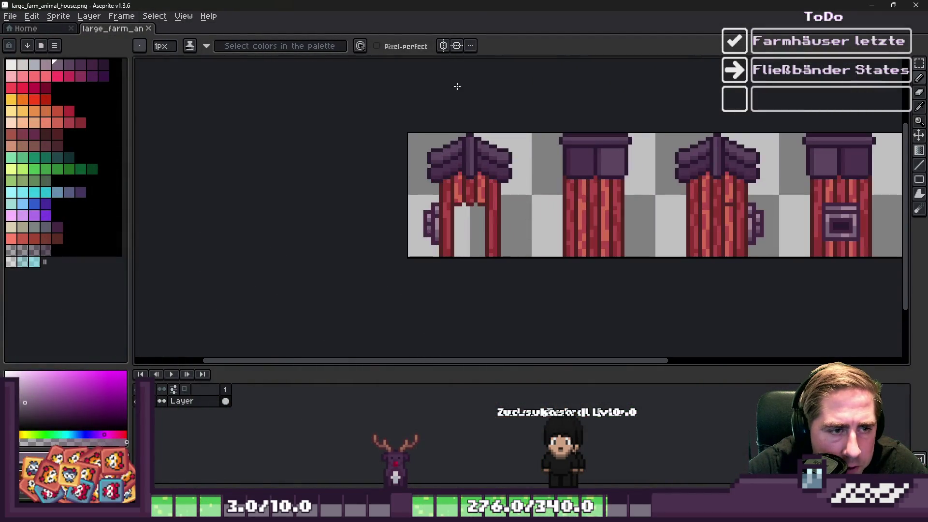
- Try painting and erasing a dark red plank column above the doorway, undoing both
key(m)
scroll(491, 201, up, 2)
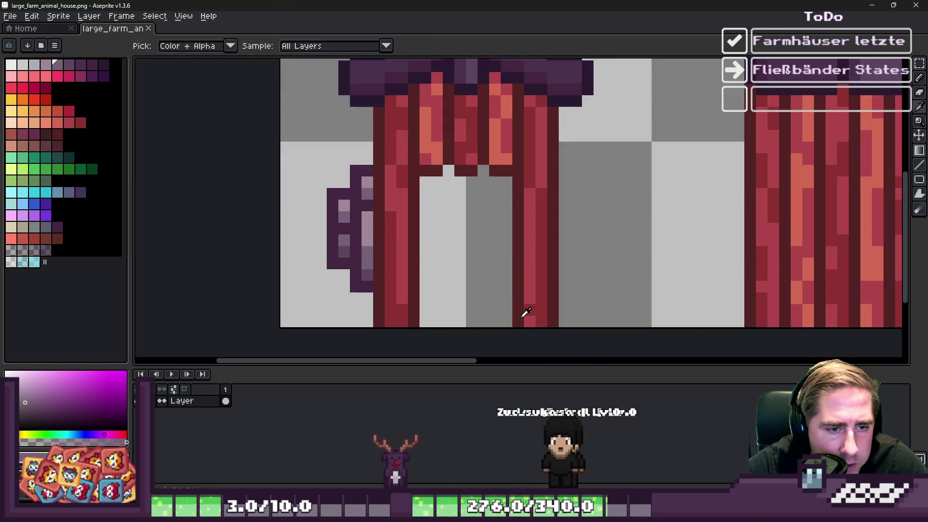
alt+click(525, 314)
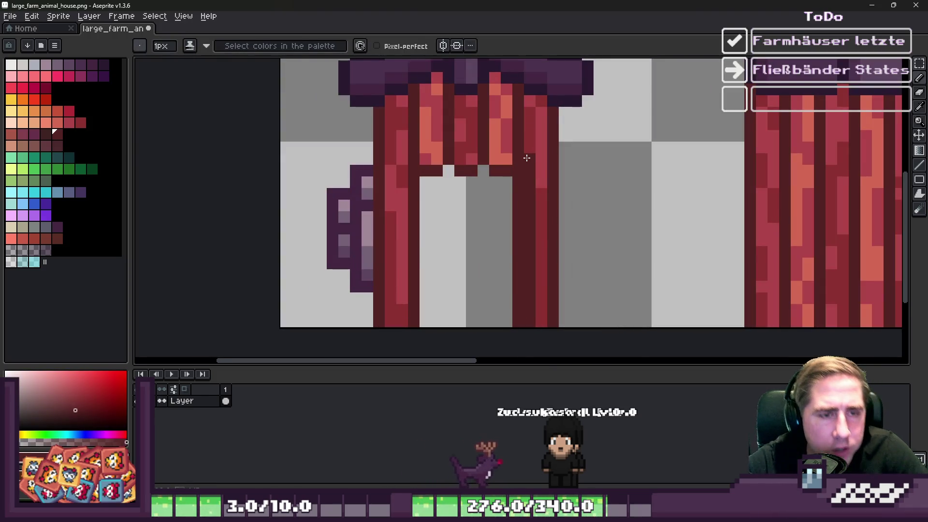
drag(526, 160, 526, 241)
key(ctrl+z)
key(e)
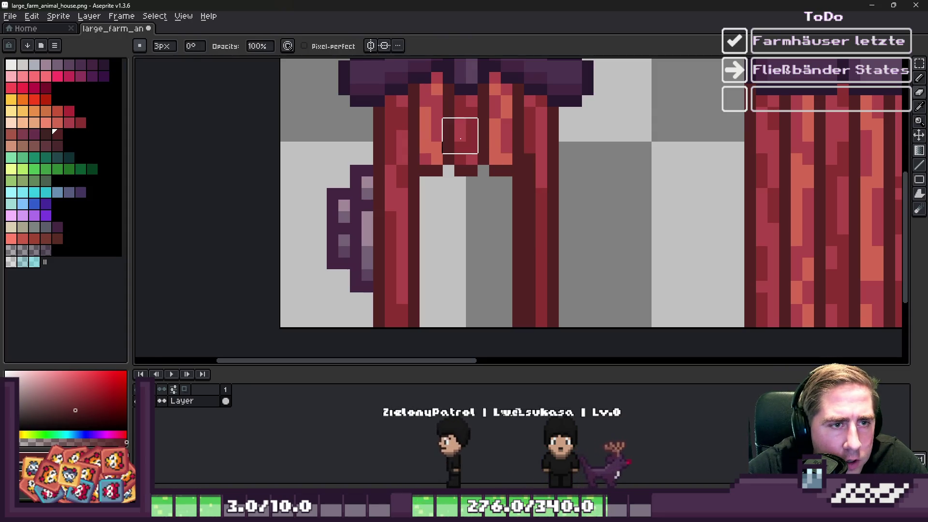
drag(494, 100, 495, 172)
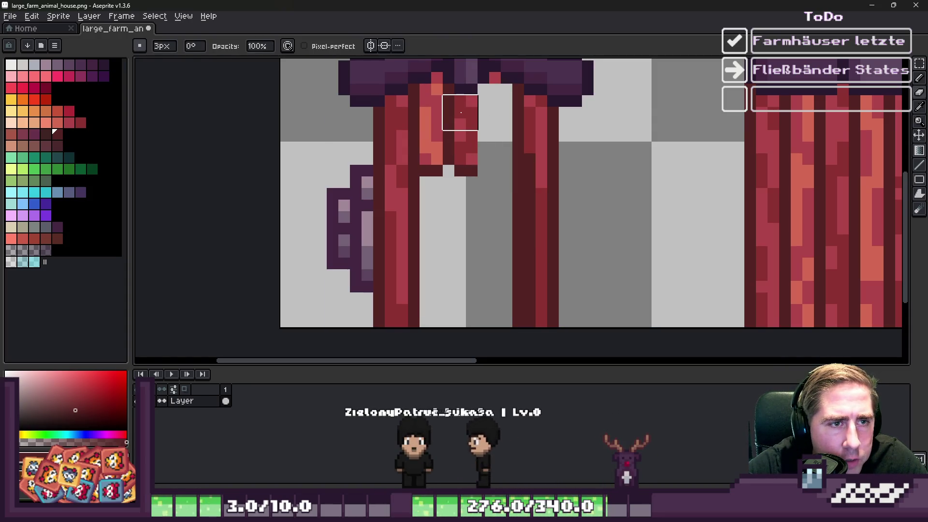
key(v)
key(ctrl+z)
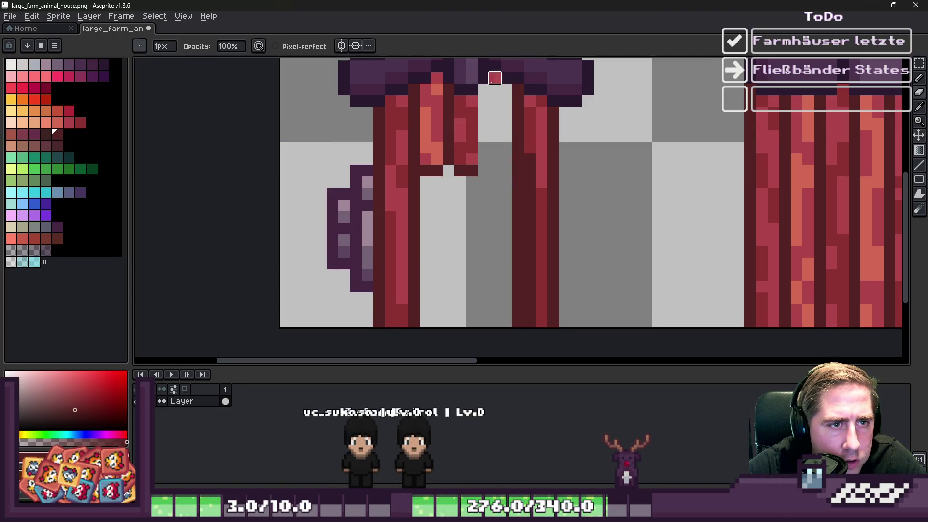
- Select the red plank block above the doorway, rotate it 90° and reposition it
key(m)
scroll(483, 170, down, 1)
mouse_move(457, 165)
mouse_down()
mouse_move(421, 77)
mouse_move(395, 71)
mouse_move(348, 186)
mouse_up()
mouse_move(439, 136)
mouse_down()
mouse_move(465, 114)
mouse_move(451, 110)
mouse_move(465, 113)
mouse_up()
- Commit the rotated planks and paint dark red pixels beside them and beneath the orange row
scroll(465, 114, down, 3)
scroll(517, 264, up, 5)
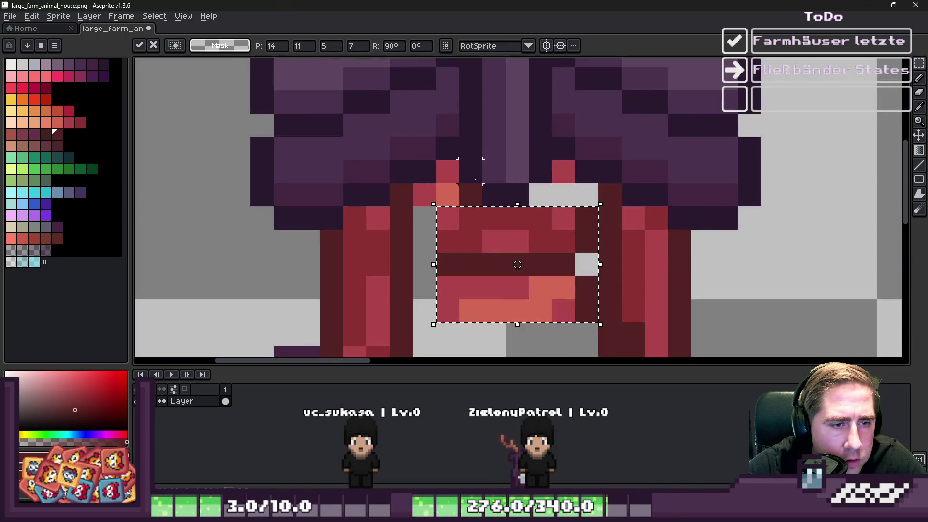
key(Return)
key(b)
drag(428, 268, 429, 236)
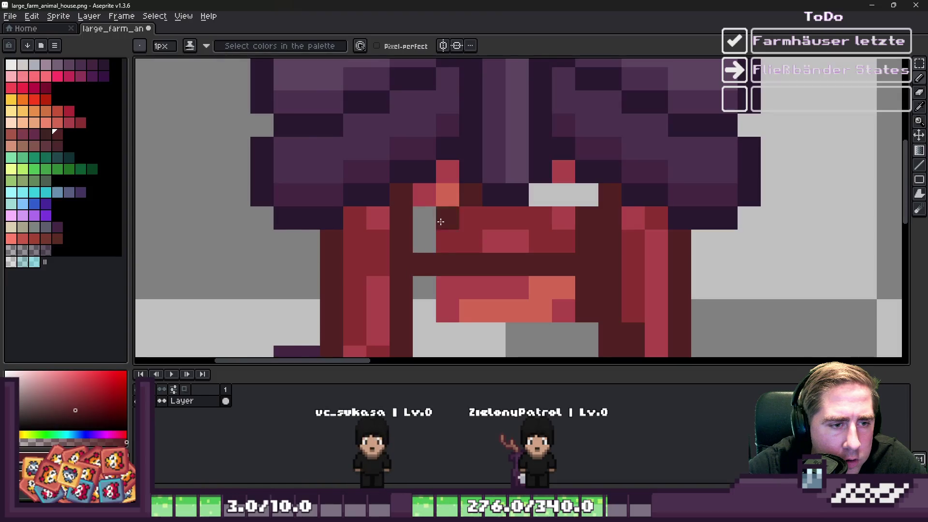
scroll(429, 235, down, 3)
drag(551, 205, 394, 205)
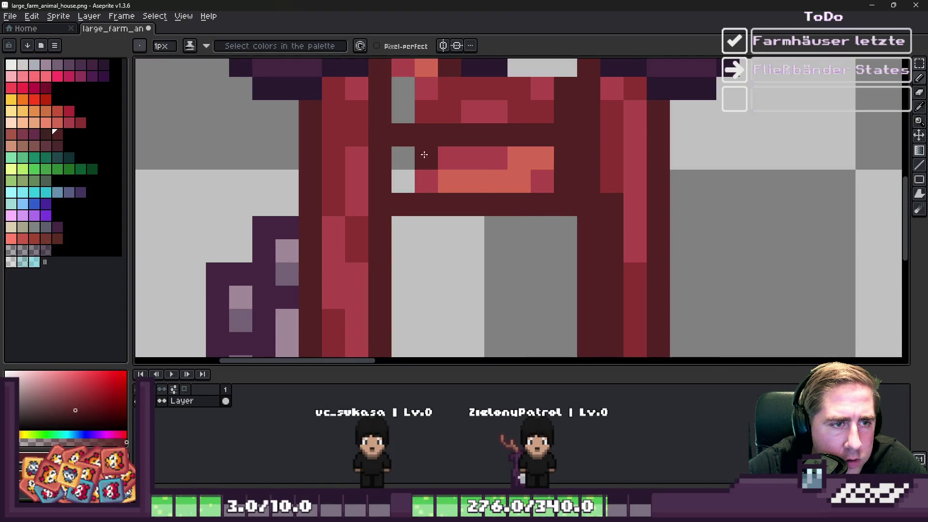
scroll(439, 150, down, 2)
scroll(436, 108, up, 2)
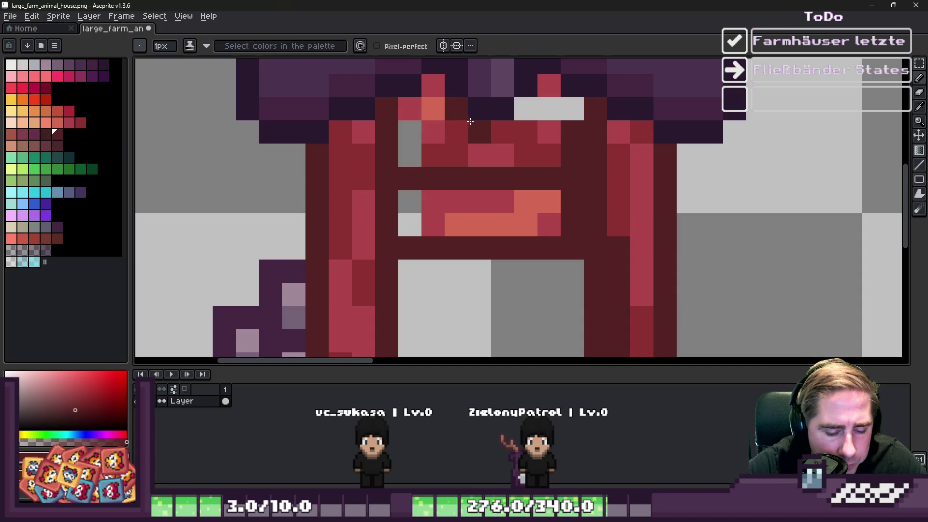
- Select and stretch the lintel area across the first doorway, committing the dark red outline
key(m)
drag(513, 119, 586, 262)
mouse_move(415, 133)
mouse_down()
mouse_move(508, 237)
mouse_move(536, 237)
mouse_up()
scroll(507, 193, down, 2)
scroll(487, 160, up, 2)
key(ctrl+d)
key(b)
- Paint doorway pixels dark maroon and touch up lintel pixels in red
alt+click(451, 190)
drag(456, 124, 490, 116)
scroll(555, 159, down, 2)
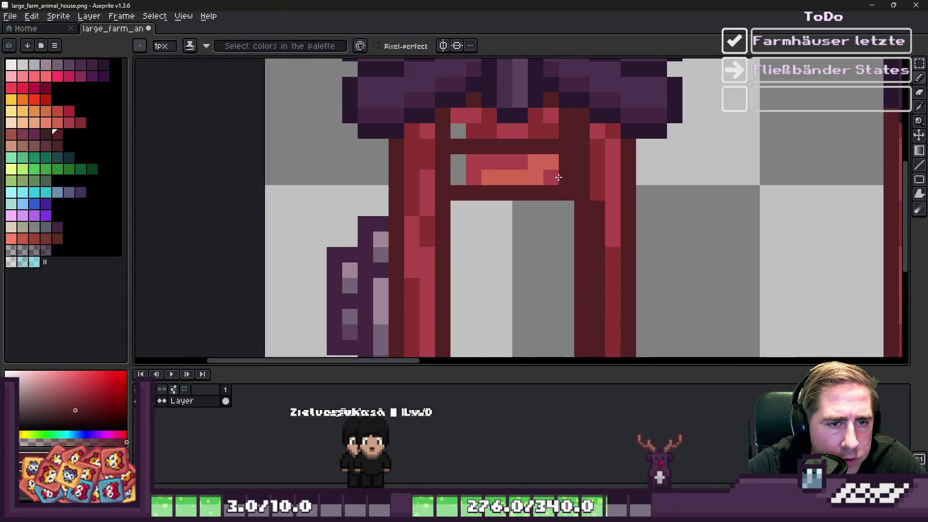
alt+click(553, 174)
click(564, 159)
scroll(531, 121, up, 2)
alt+click(551, 129)
- Recolour several lintel pixels orange and red to give a plank texture
click(603, 143)
alt+click(559, 197)
click(609, 203)
drag(423, 206, 405, 222)
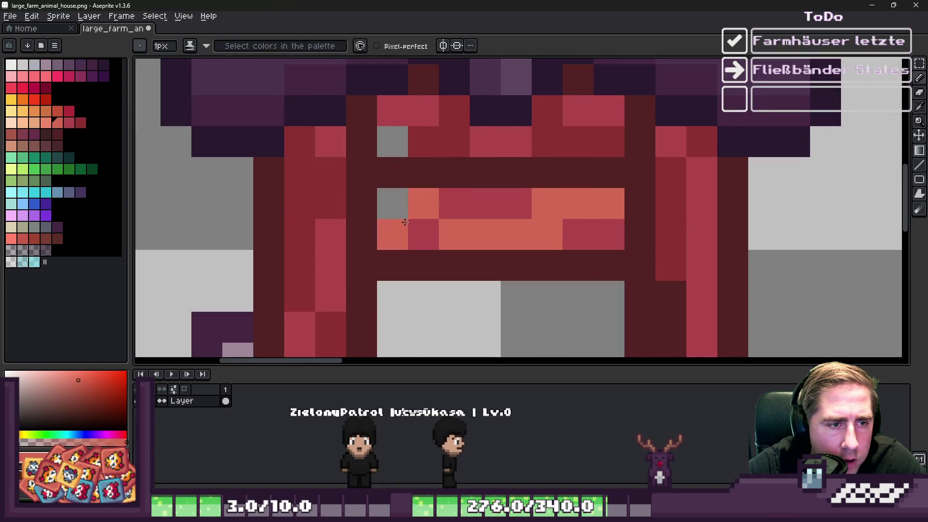
click(393, 234)
alt+click(423, 235)
click(392, 203)
click(578, 203)
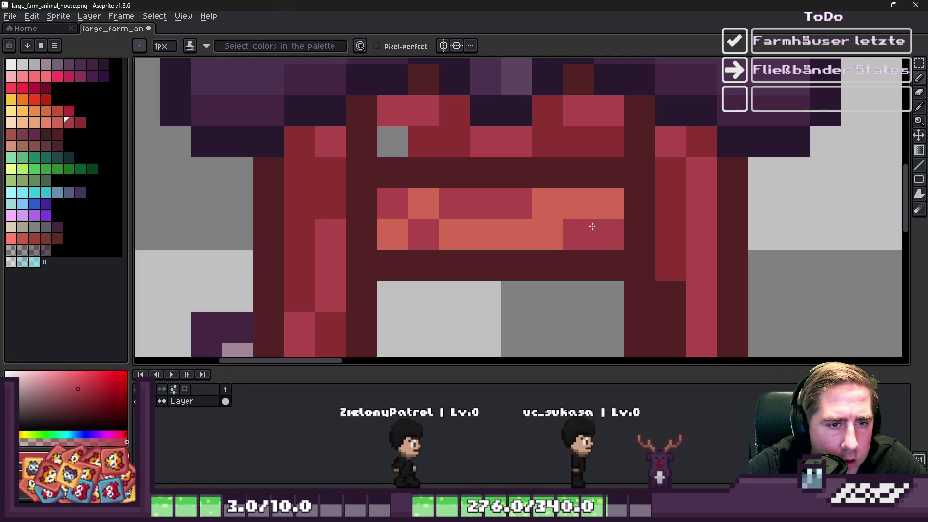
- Extend the orange strip by one pixel and add a red pixel near the lintel top
scroll(574, 221, down, 7)
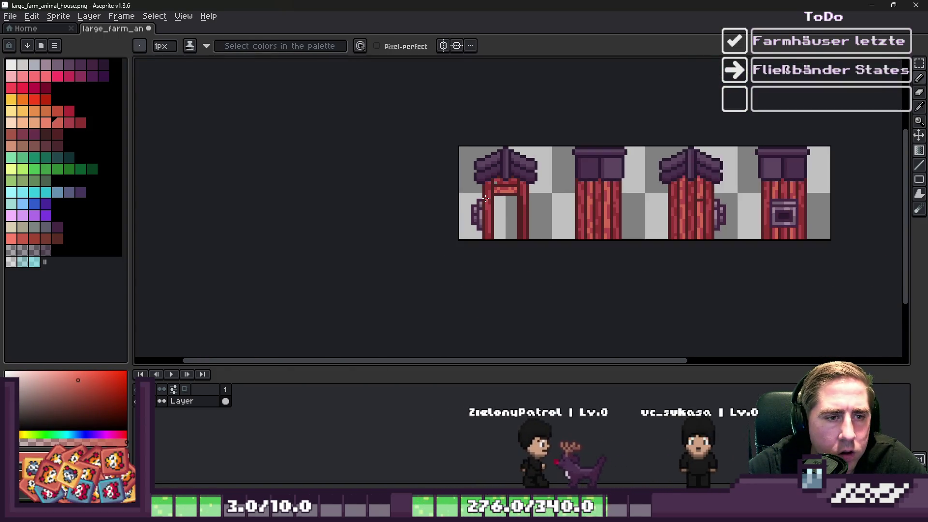
scroll(565, 195, up, 6)
scroll(565, 194, up, 1)
alt+click(587, 188)
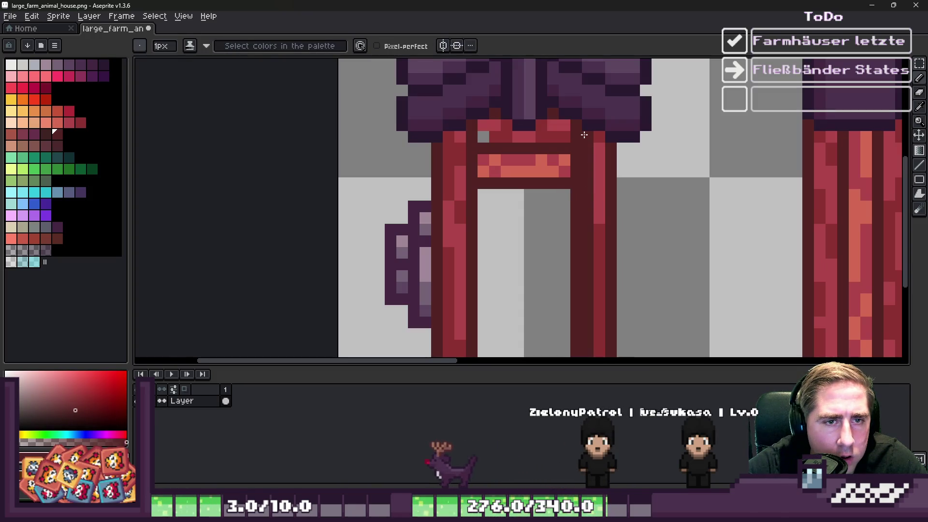
scroll(564, 169, up, 1)
alt+click(569, 149)
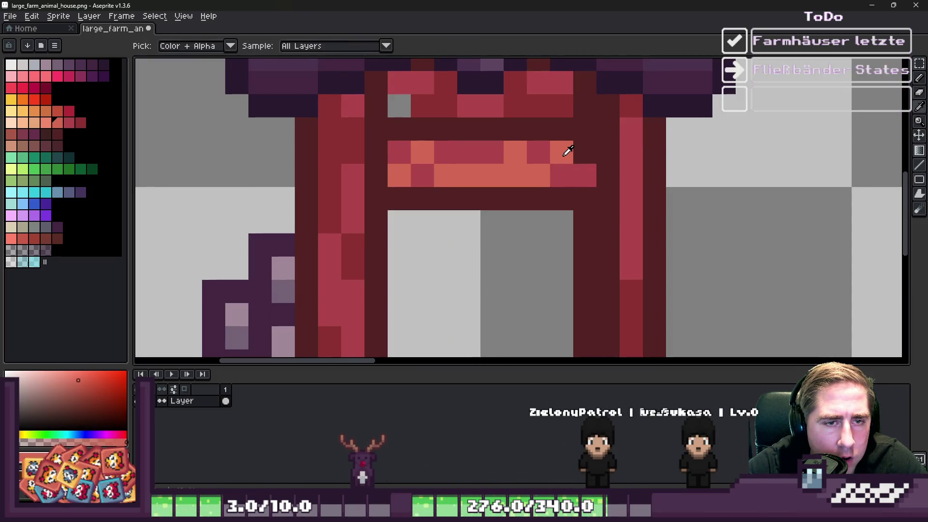
click(585, 152)
alt+click(563, 103)
click(580, 104)
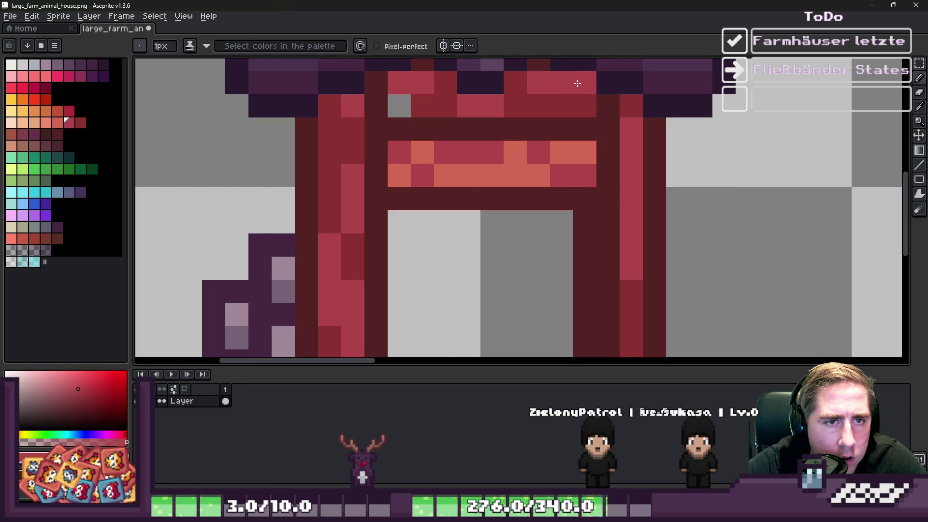
scroll(545, 145, down, 1)
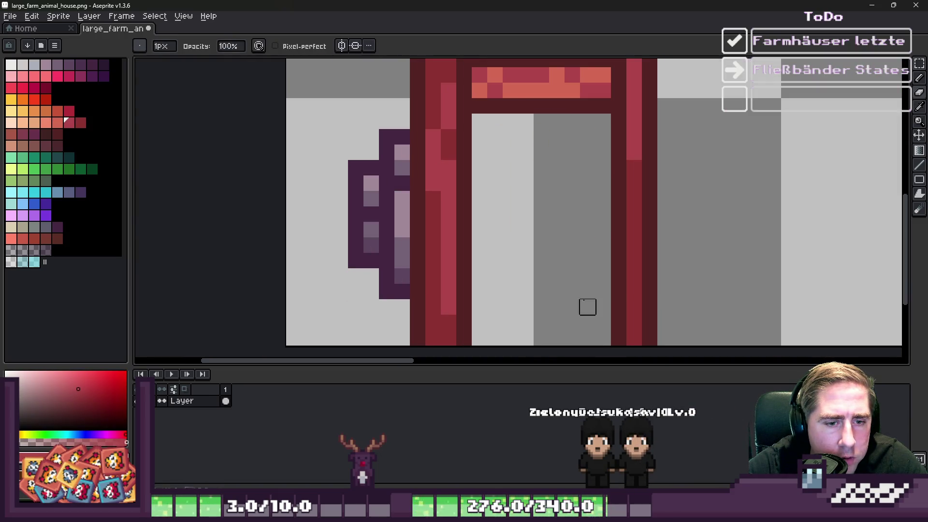
scroll(586, 338, down, 2)
scroll(621, 144, up, 1)
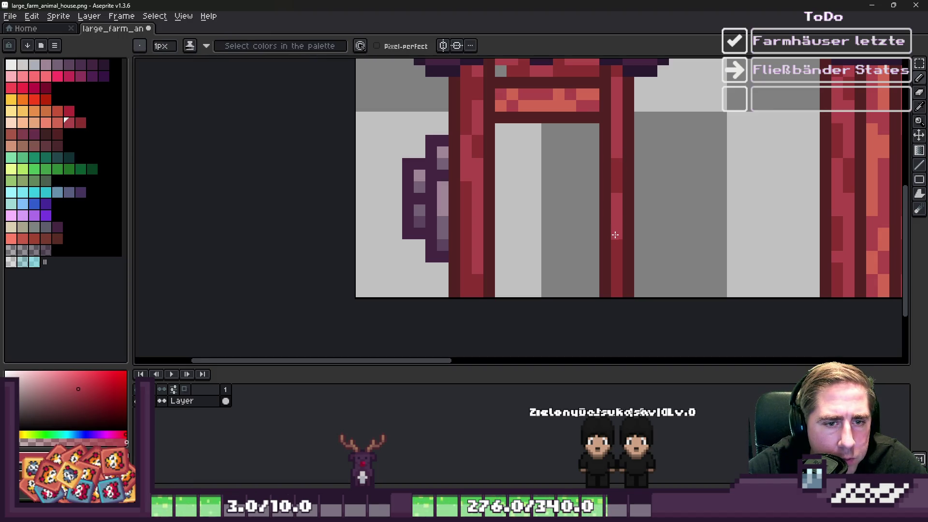
scroll(615, 270, down, 4)
scroll(537, 144, up, 5)
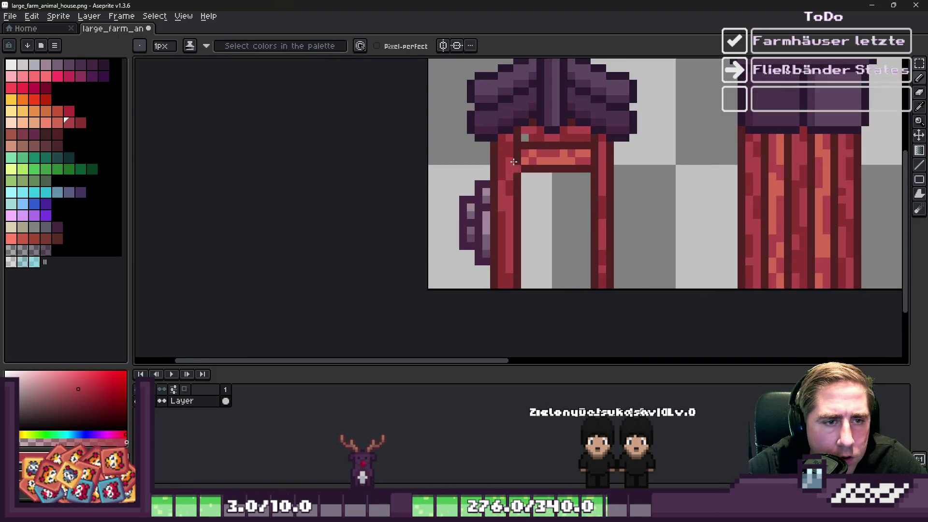
scroll(536, 145, down, 5)
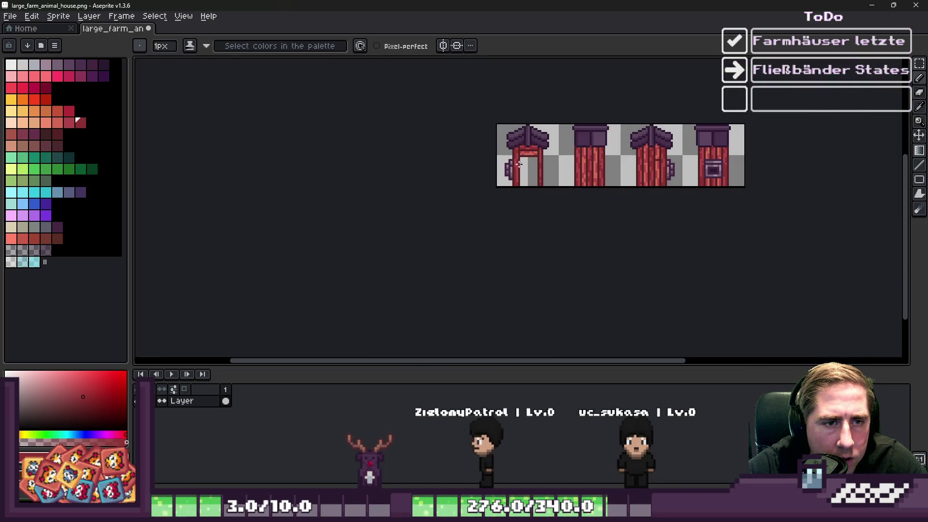
scroll(585, 165, up, 5)
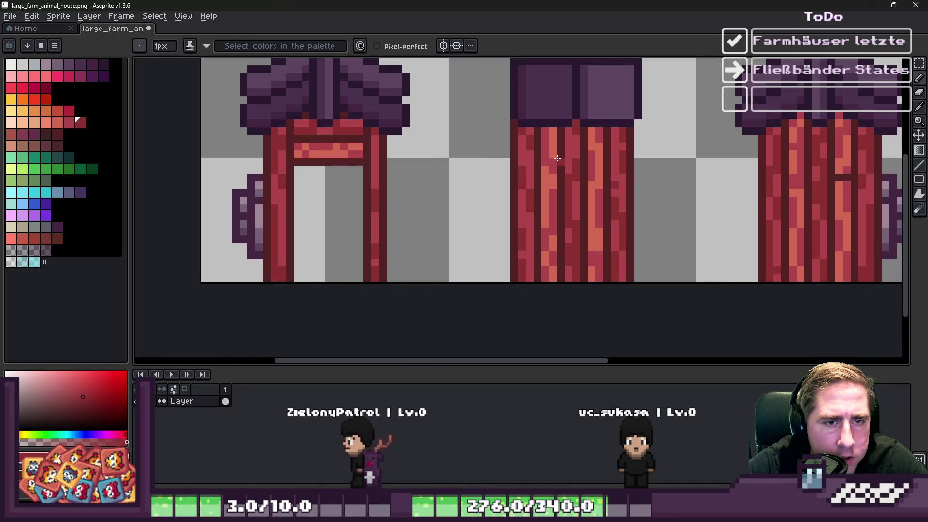
- Rotate the second house's upper wall section 90° so its planks run horizontally, nudged down one pixel
key(m)
scroll(560, 154, up, 1)
mouse_move(536, 124)
mouse_down()
mouse_move(607, 208)
mouse_move(612, 192)
mouse_move(618, 199)
mouse_up()
drag(536, 123, 623, 211)
mouse_move(516, 110)
mouse_down()
mouse_move(513, 199)
mouse_move(524, 232)
mouse_move(608, 276)
mouse_move(624, 304)
mouse_up()
click(536, 216)
mouse_move(518, 220)
mouse_down()
mouse_move(526, 213)
mouse_move(506, 321)
mouse_up()
drag(543, 262, 543, 273)
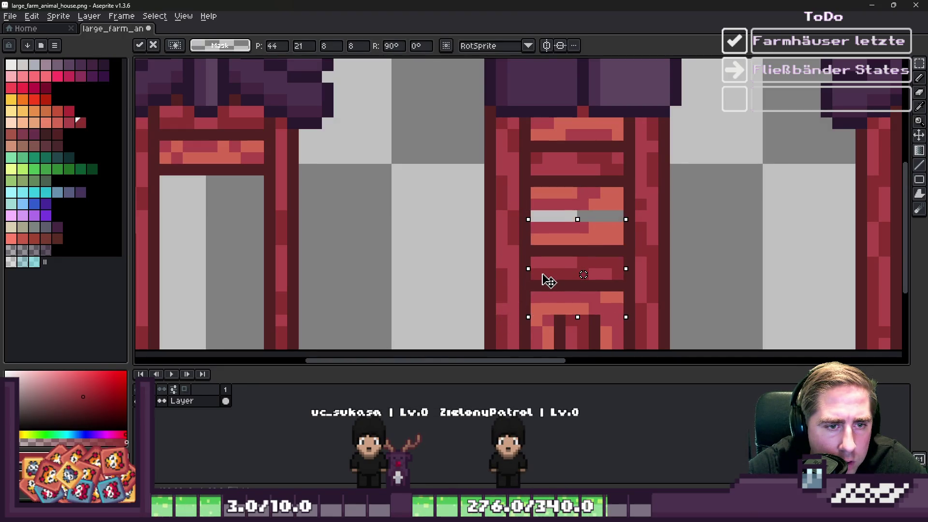
key(Return)
- Paint dark red over the light-grey gap and sample the plank reds from the wall
key(i)
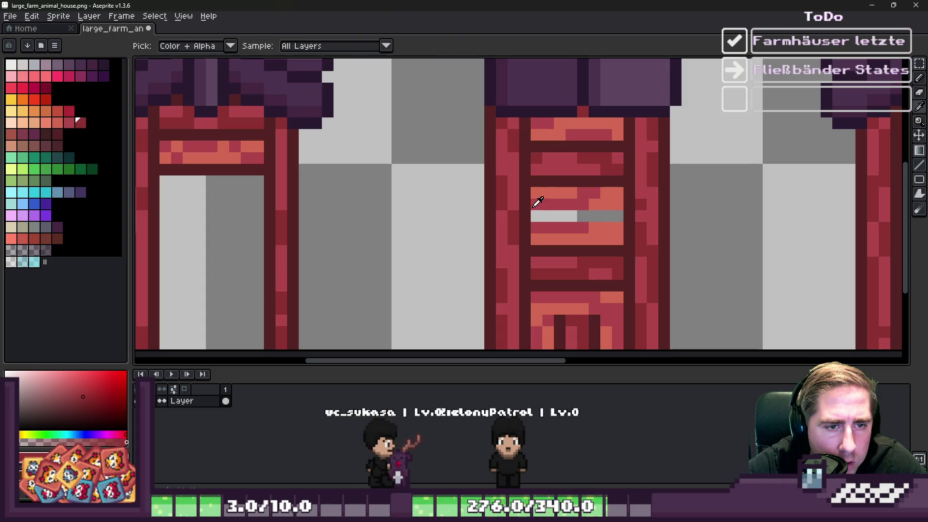
key(b)
drag(542, 216, 575, 224)
scroll(619, 218, down, 2)
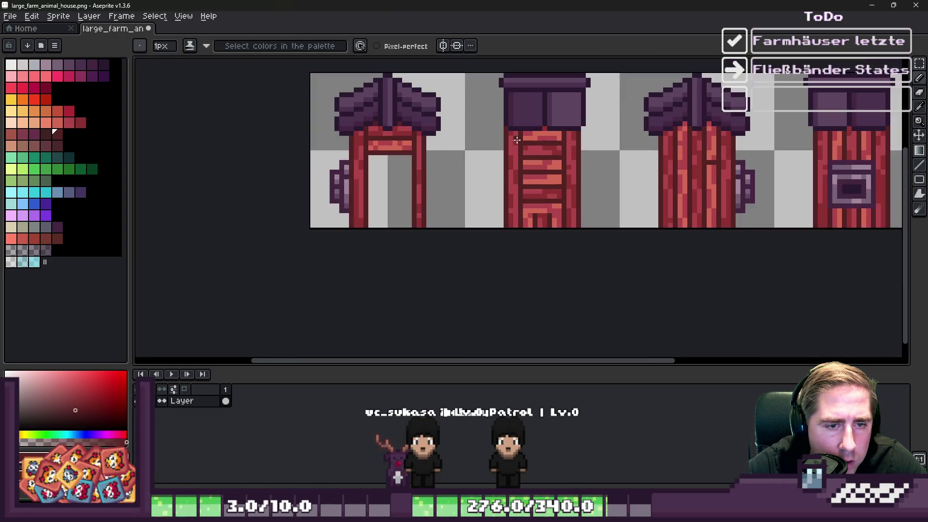
scroll(533, 216, up, 2)
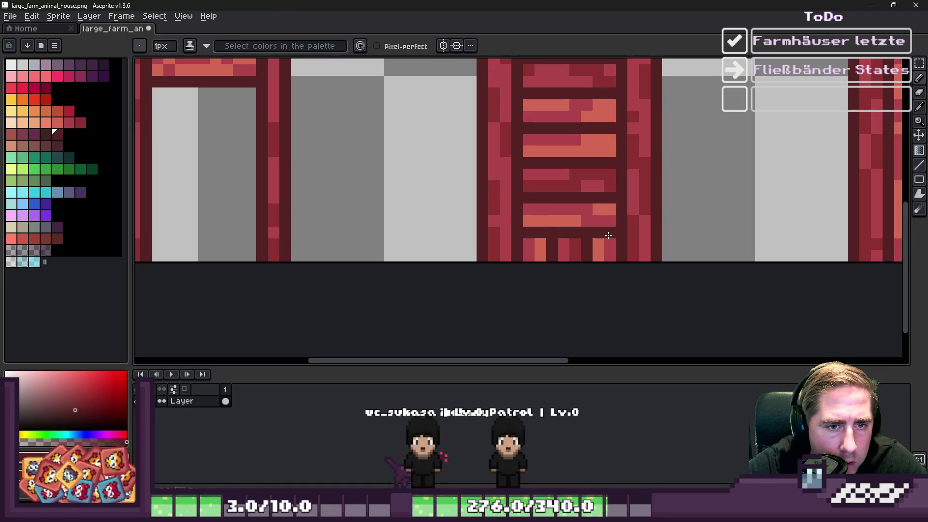
scroll(543, 256, down, 2)
scroll(528, 249, up, 2)
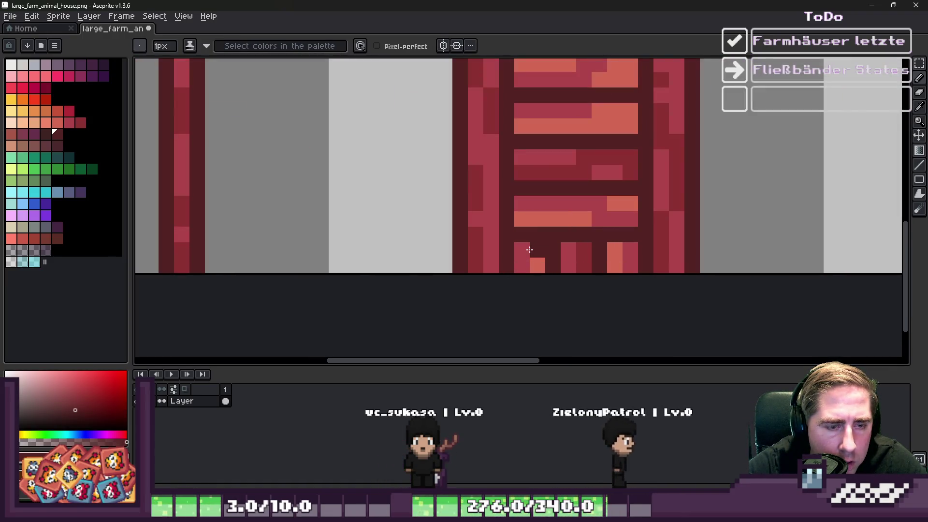
alt+click(523, 244)
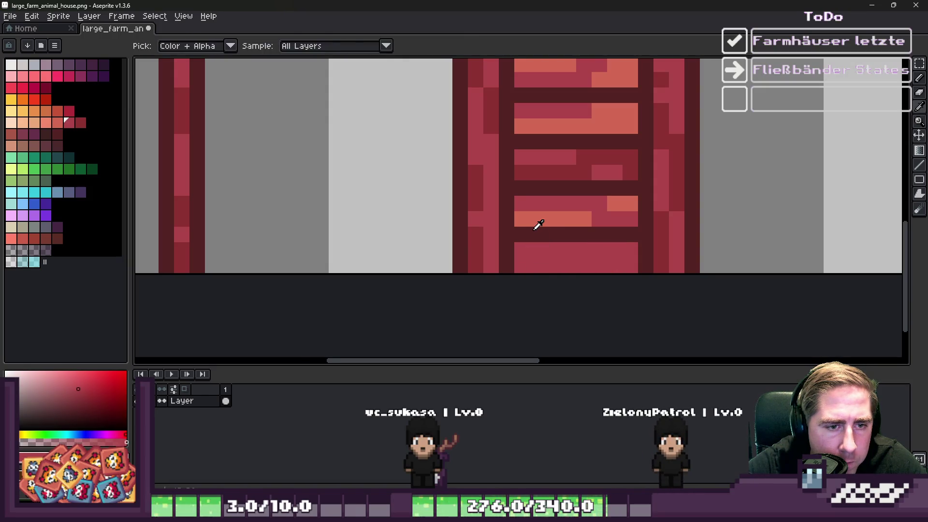
scroll(536, 222, down, 2)
scroll(532, 219, up, 2)
alt+click(534, 268)
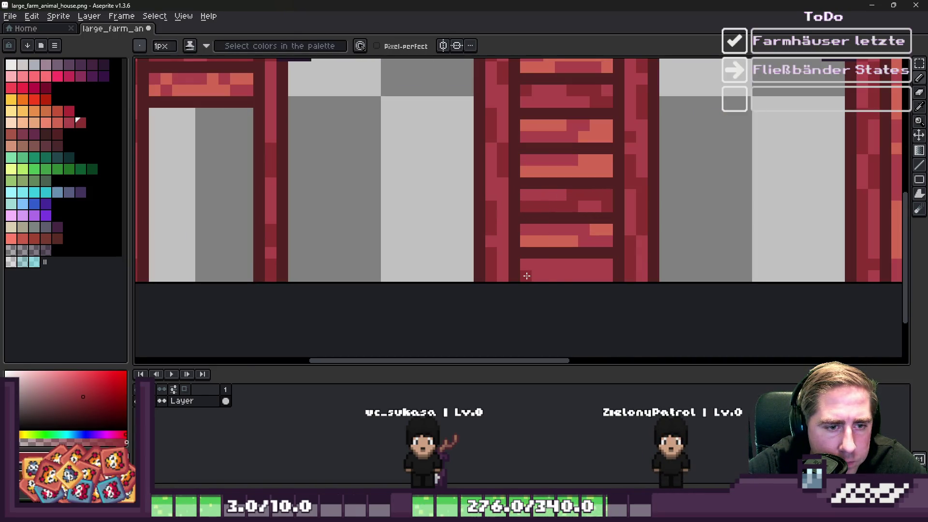
scroll(494, 245, up, 2)
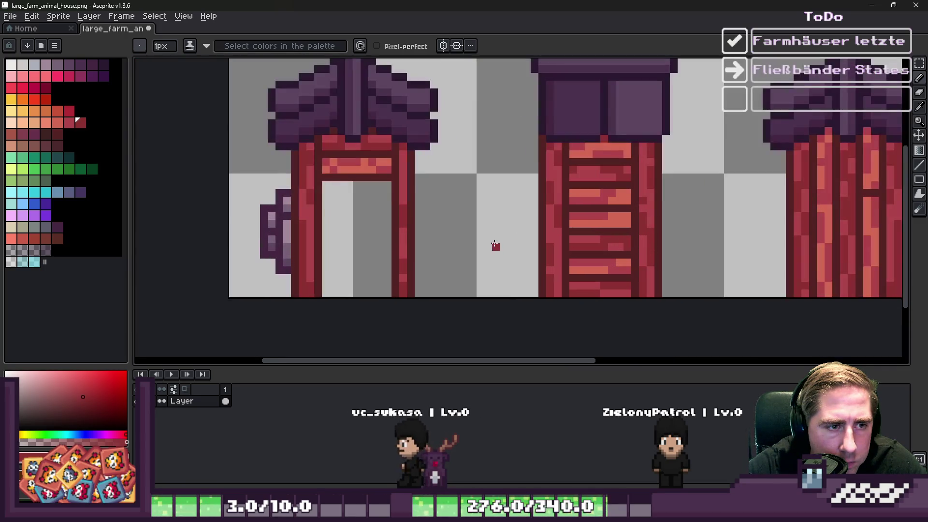
- Flip two selected plank rows on the second house vertically
key(m)
scroll(586, 175, up, 1)
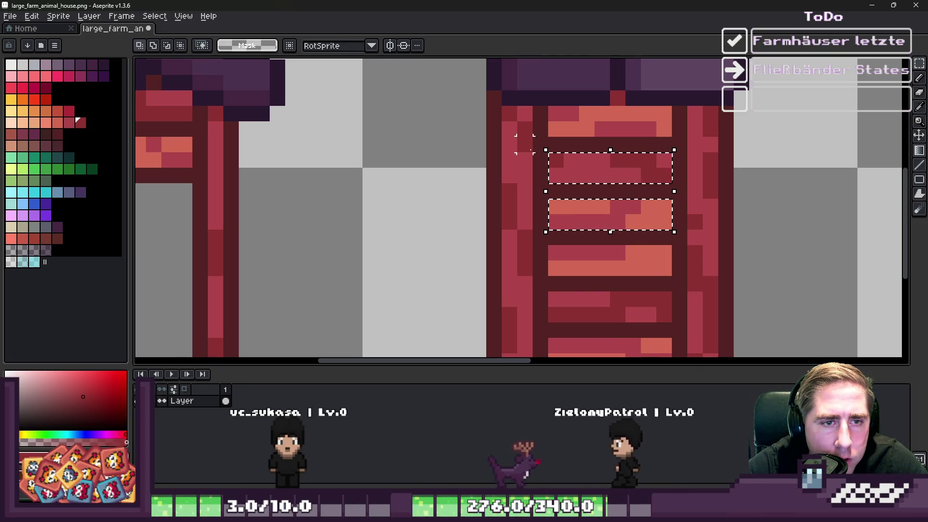
click(556, 159)
mouse_move(556, 159)
mouse_down()
mouse_move(658, 169)
mouse_move(671, 181)
mouse_up()
drag(669, 200, 555, 221)
key(shift+v)
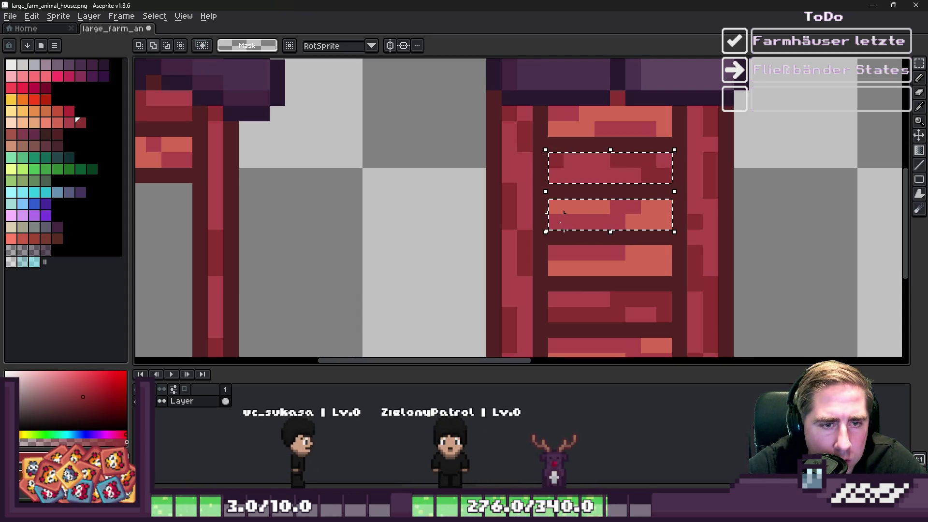
key(ctrl+d)
scroll(569, 215, down, 2)
scroll(569, 215, up, 2)
scroll(568, 215, down, 1)
scroll(555, 192, up, 3)
- Try a paint-bucket fill on a plank, undo it, and limit filling to contiguous pixels
key(b)
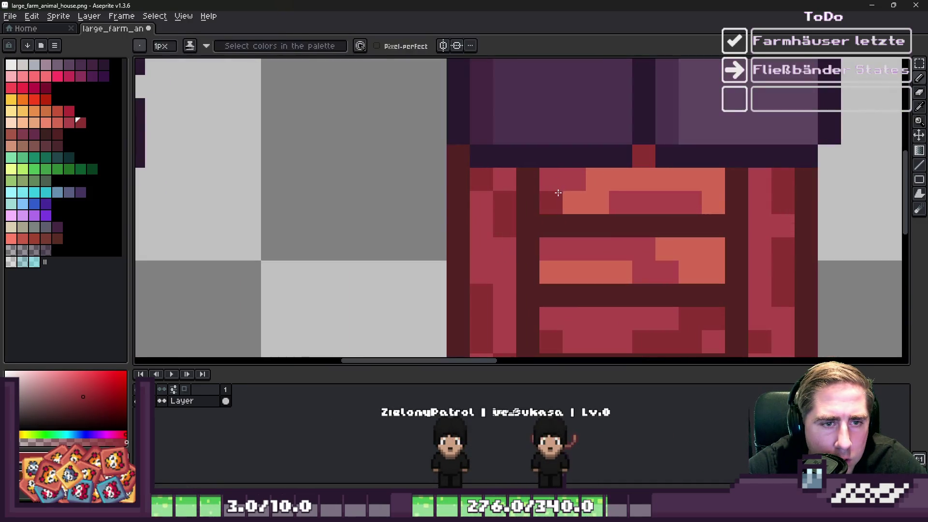
key(g)
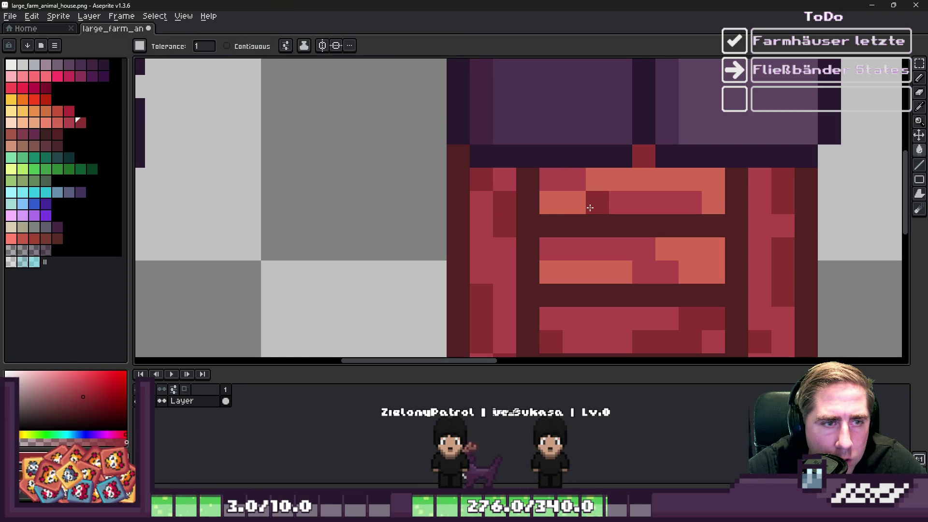
click(590, 207)
scroll(590, 207, down, 1)
key(ctrl+z)
click(227, 46)
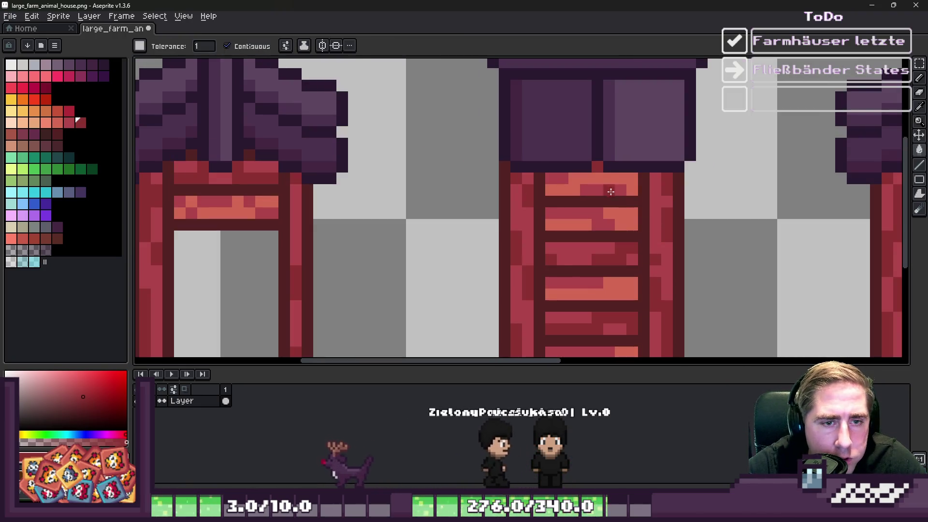
scroll(612, 194, down, 6)
scroll(507, 158, up, 3)
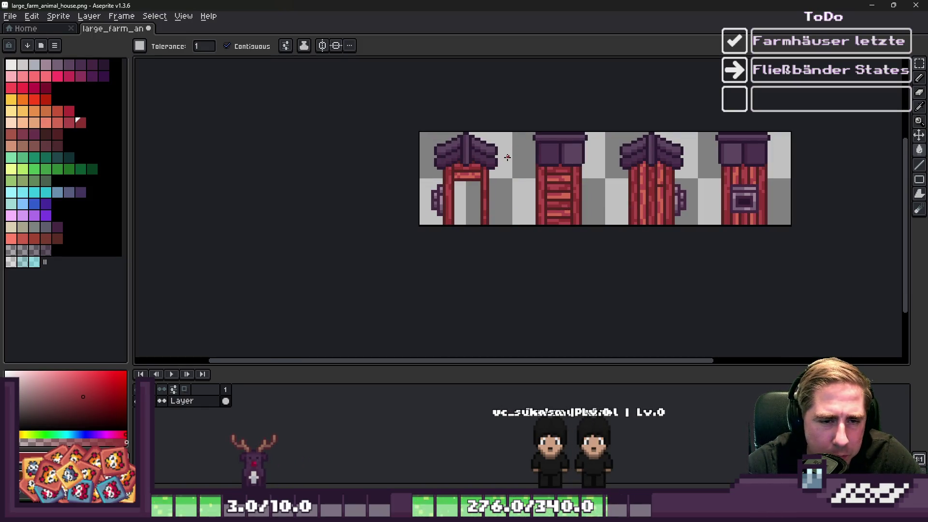
scroll(636, 40, up, 1)
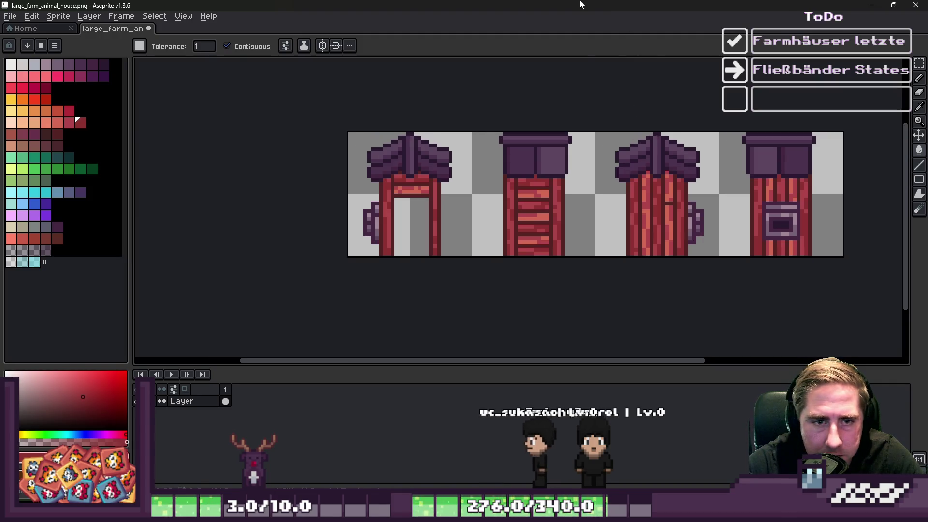
key(m)
scroll(602, 152, up, 2)
- Place the copied plank pattern onto the third house's wall
mouse_move(470, 128)
mouse_down()
mouse_move(530, 292)
mouse_move(572, 257)
mouse_move(754, 268)
mouse_up()
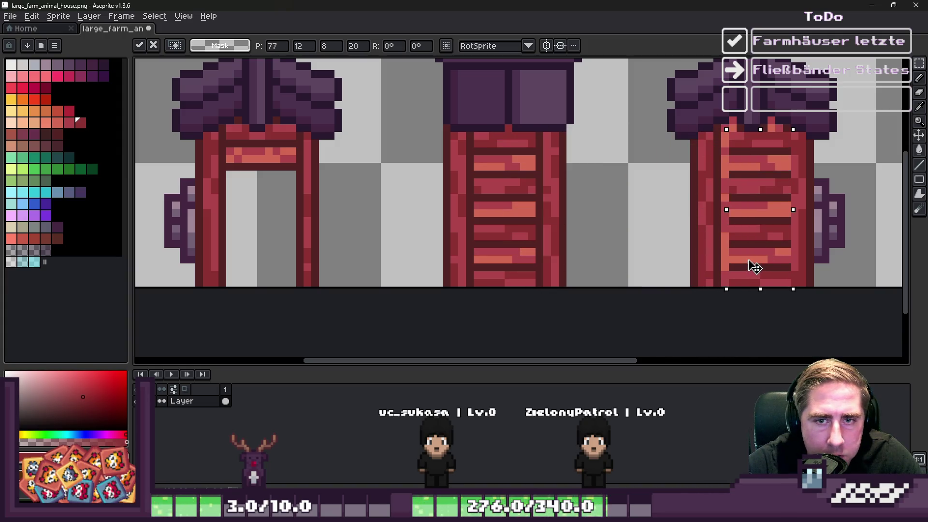
key(b)
scroll(524, 145, down, 2)
scroll(626, 144, up, 3)
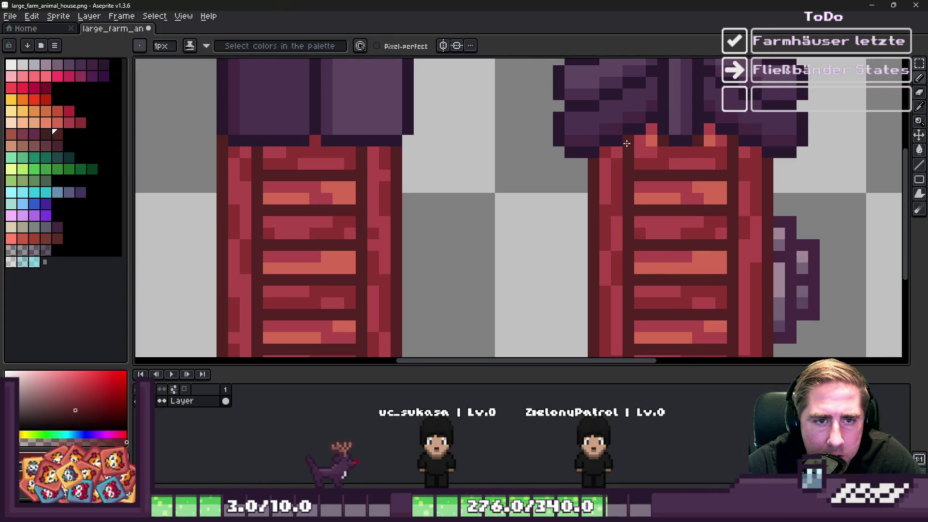
scroll(717, 142, down, 3)
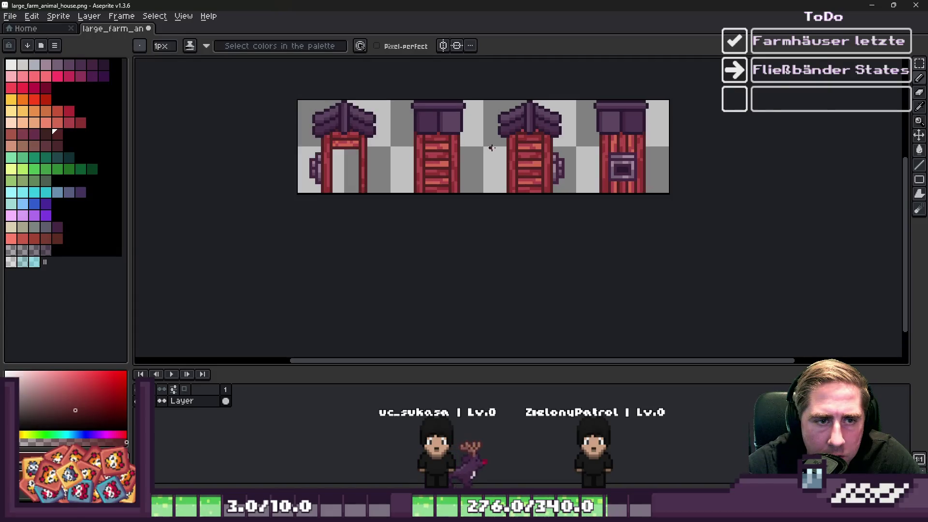
scroll(537, 129, up, 3)
key(m)
scroll(537, 130, up, 2)
key(b)
- Repaint the plank's dark top pixels and orange pixels with the wall red
alt+click(577, 172)
mouse_move(646, 172)
mouse_down()
mouse_move(561, 155)
mouse_move(510, 167)
mouse_up()
key(g)
click(607, 218)
click(556, 242)
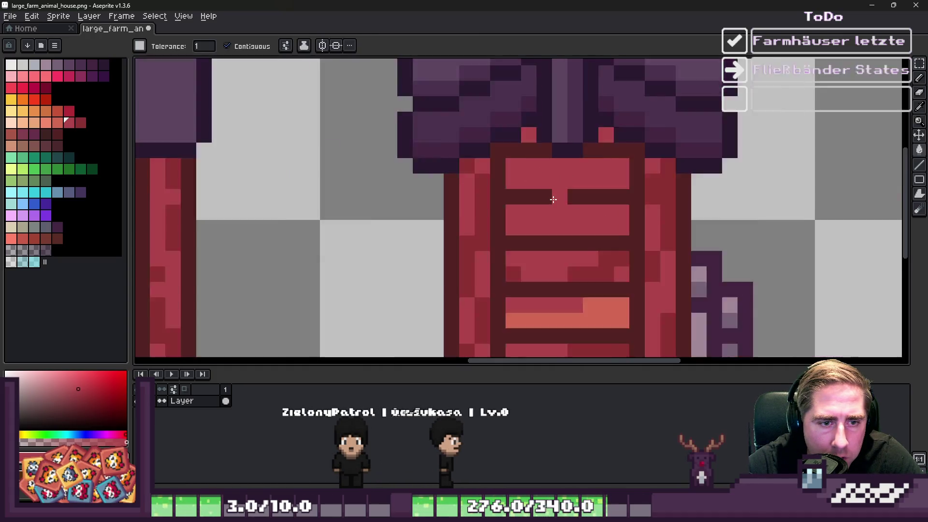
scroll(553, 196, down, 2)
click(579, 291)
scroll(579, 291, down, 2)
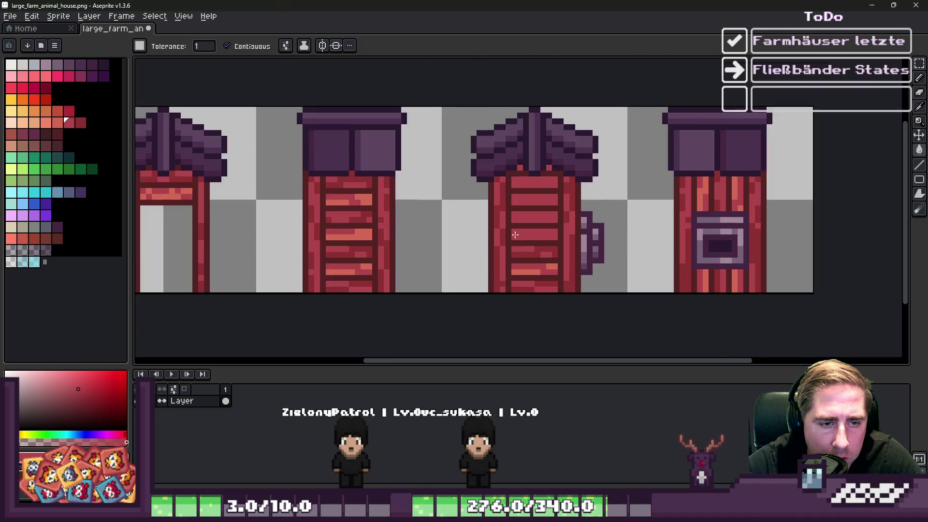
scroll(548, 269, up, 3)
click(549, 269)
scroll(553, 283, down, 1)
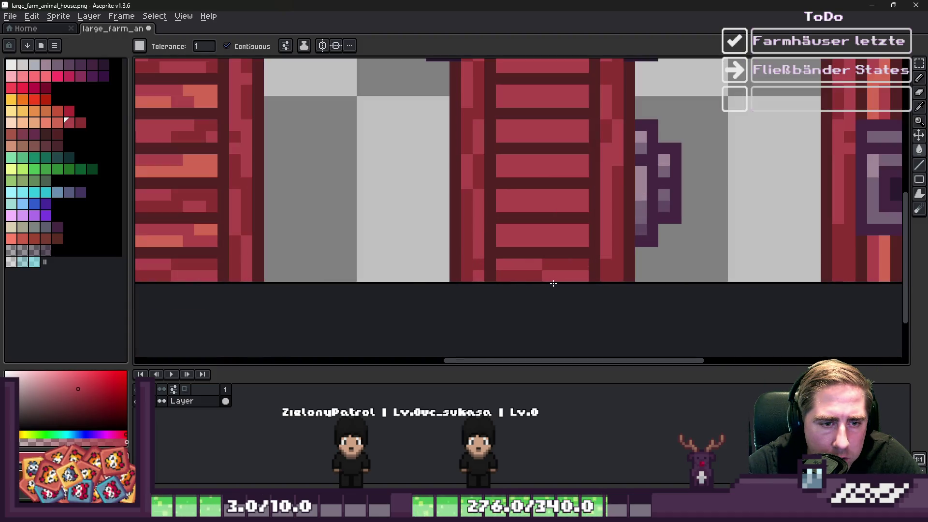
click(513, 275)
- Add dark red shading pixels to the planks
alt+click(472, 236)
key(b)
scroll(547, 253, up, 2)
click(546, 253)
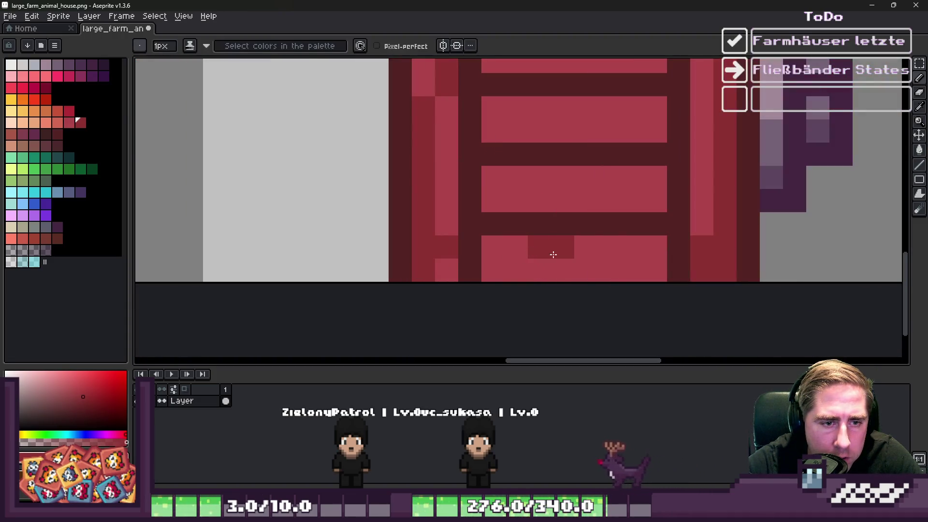
click(516, 201)
scroll(516, 200, down, 2)
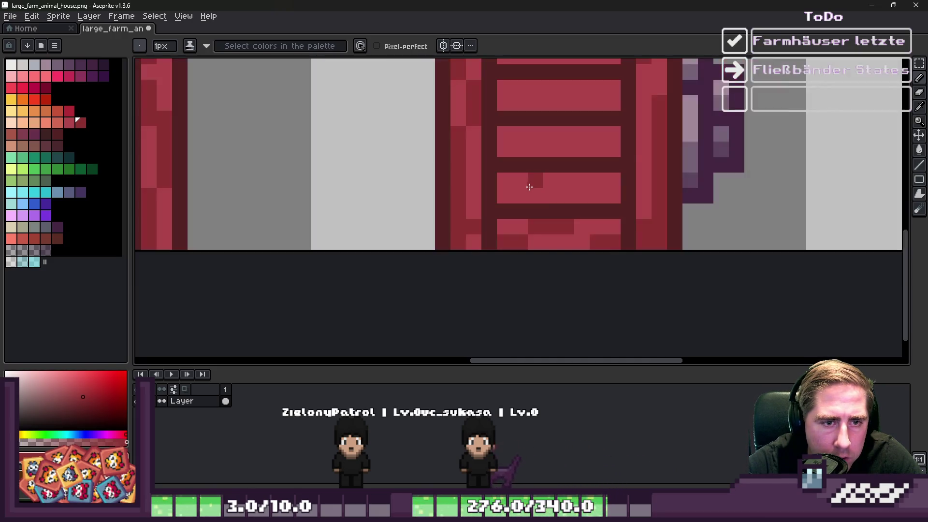
scroll(532, 193, up, 2)
scroll(551, 208, down, 2)
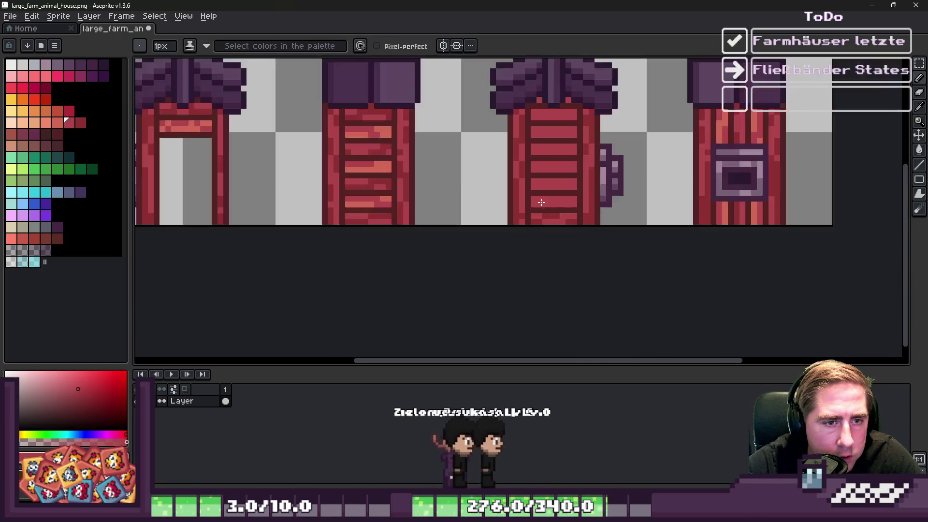
scroll(483, 203, up, 1)
- Add an orange pixel and a short orange run to the planks
alt+click(372, 198)
scroll(703, 202, up, 1)
click(702, 202)
scroll(703, 201, up, 1)
drag(766, 202, 807, 204)
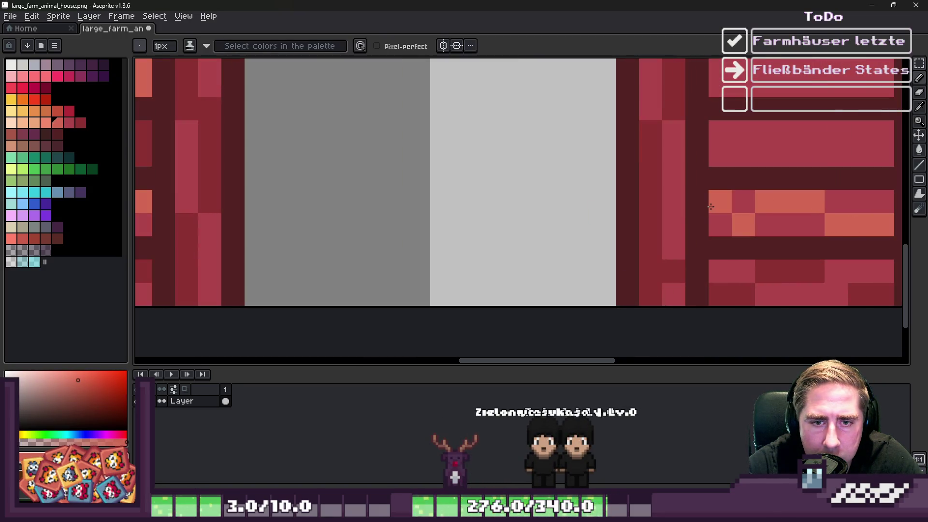
scroll(532, 213, down, 2)
- Redo the dark red plank shading: a five-pixel run, a short run, and single pixels
alt+click(358, 193)
scroll(628, 212, up, 2)
click(628, 211)
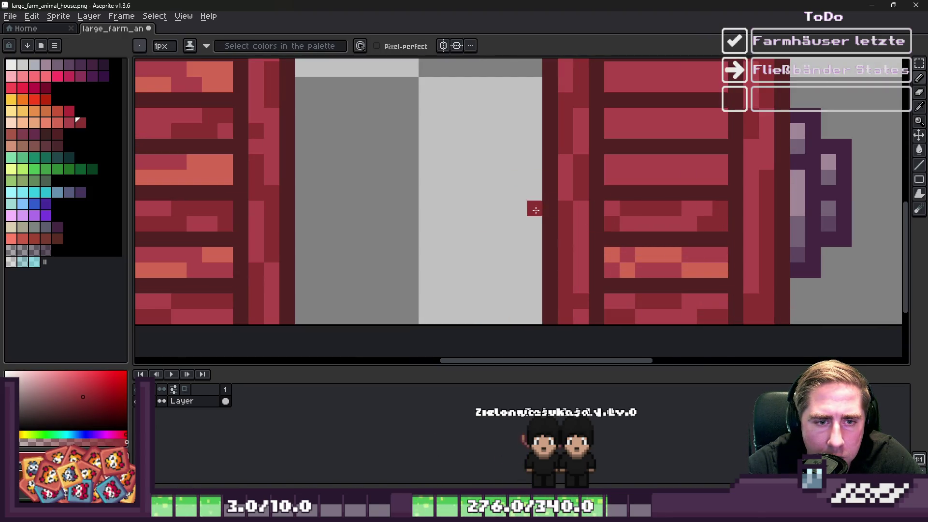
scroll(541, 212, down, 1)
scroll(572, 197, up, 1)
key(ctrl+z)
drag(601, 159, 662, 159)
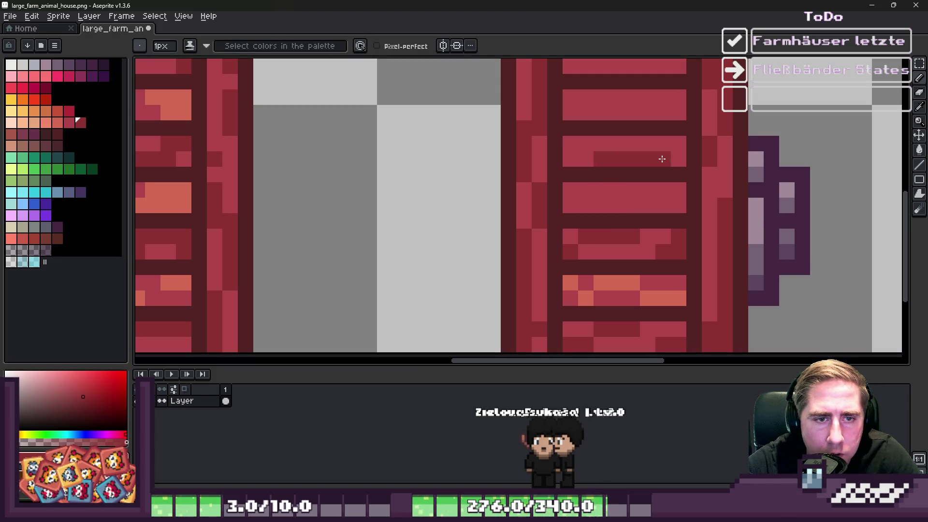
scroll(568, 145, down, 2)
scroll(628, 213, up, 3)
drag(591, 215, 637, 214)
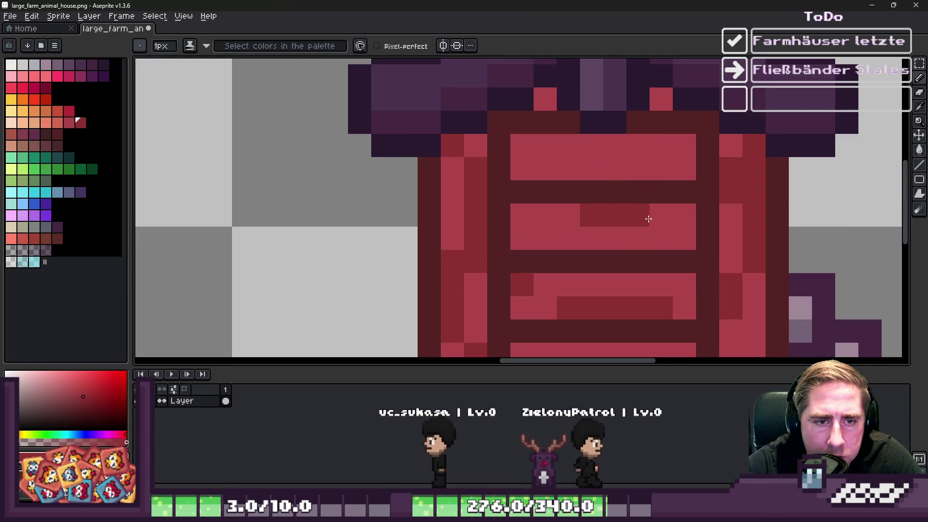
click(692, 242)
click(568, 237)
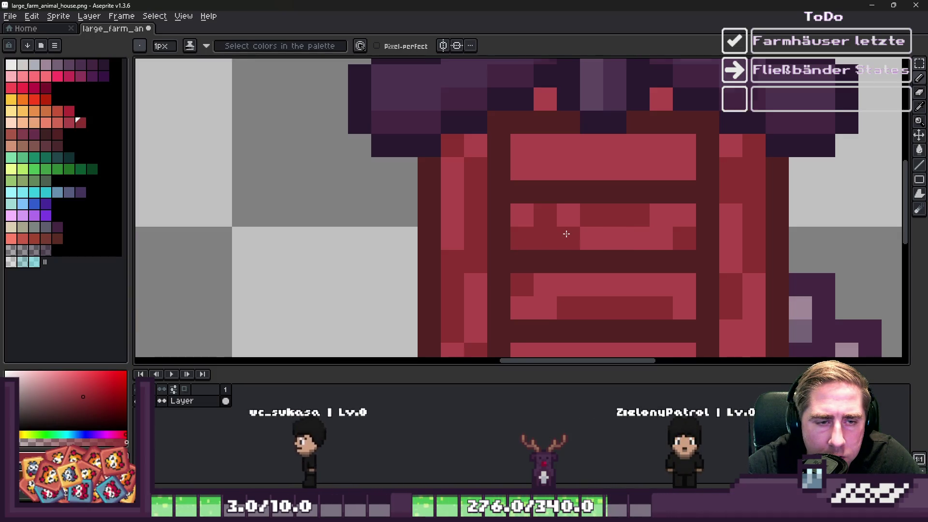
scroll(560, 241, down, 1)
scroll(558, 244, down, 1)
- Move one plank on the wall up onto the plank above it
key(m)
scroll(554, 220, up, 2)
mouse_move(522, 198)
mouse_down()
mouse_move(534, 210)
mouse_move(707, 245)
mouse_up()
drag(610, 234, 613, 163)
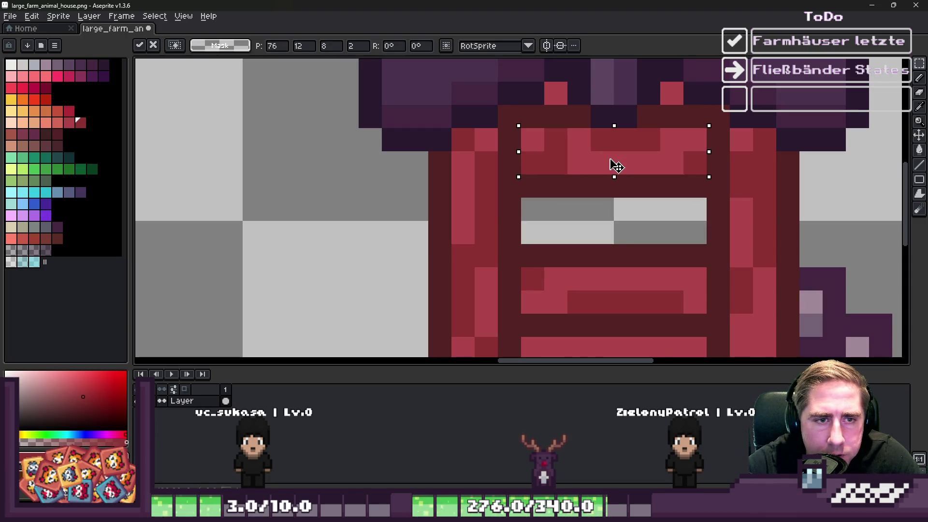
key(ctrl+d)
scroll(580, 180, down, 2)
- Paint a light orange pixel in a plank and fill a wall gap red
key(i)
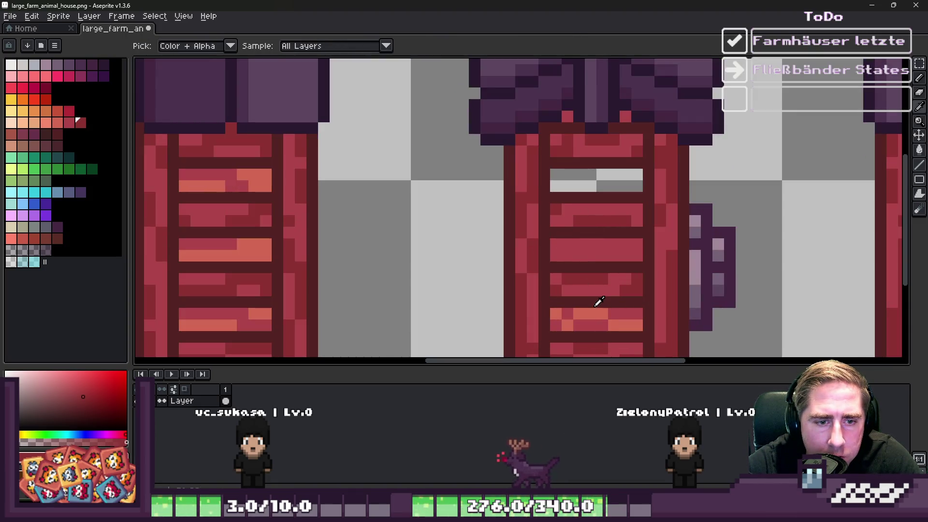
click(598, 306)
key(b)
scroll(586, 247, up, 1)
click(585, 247)
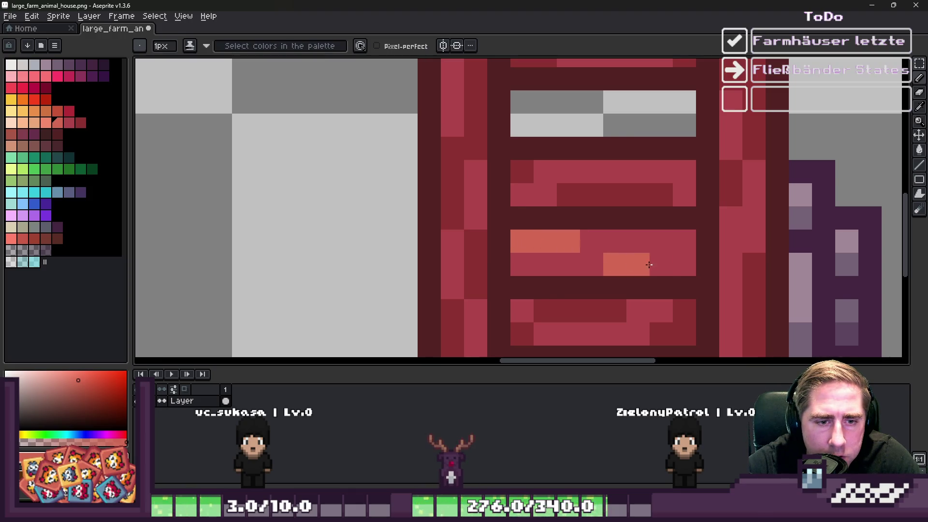
scroll(600, 230, down, 1)
scroll(590, 203, up, 2)
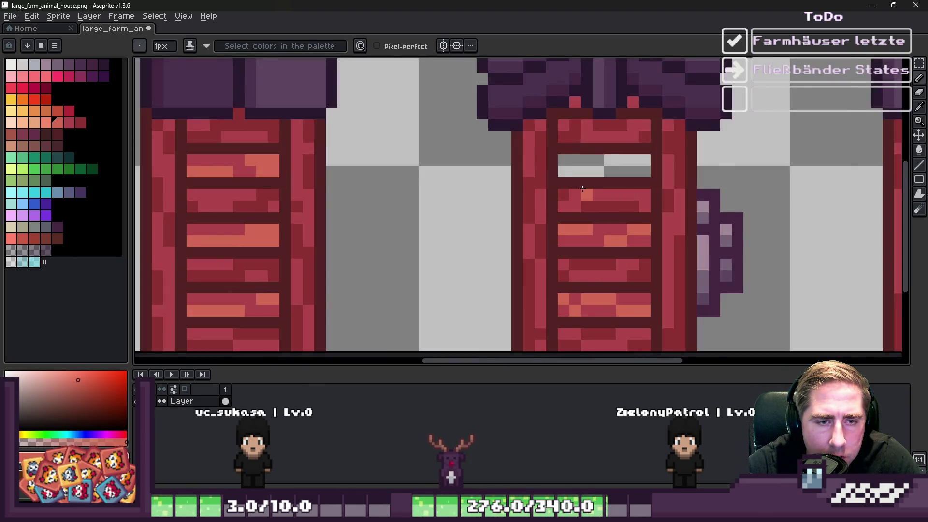
key(i)
click(590, 190)
key(g)
click(587, 166)
click(587, 166)
- Add orange highlight pixels along the plank rows, replacing an undone orange fill
key(i)
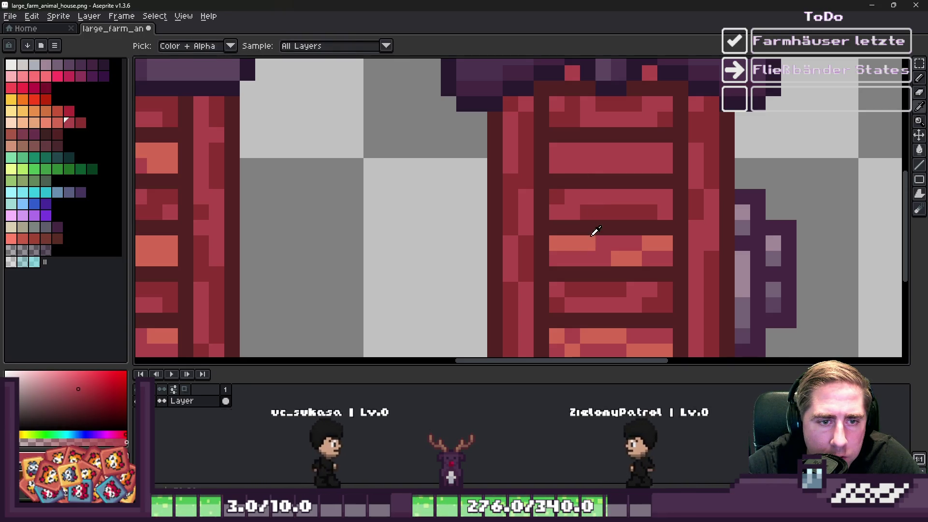
click(579, 244)
key(g)
scroll(575, 145, up, 1)
click(600, 171)
key(ctrl+z)
key(b)
click(574, 162)
click(604, 161)
click(636, 191)
click(667, 191)
click(728, 192)
click(760, 161)
click(729, 161)
scroll(729, 161, down, 3)
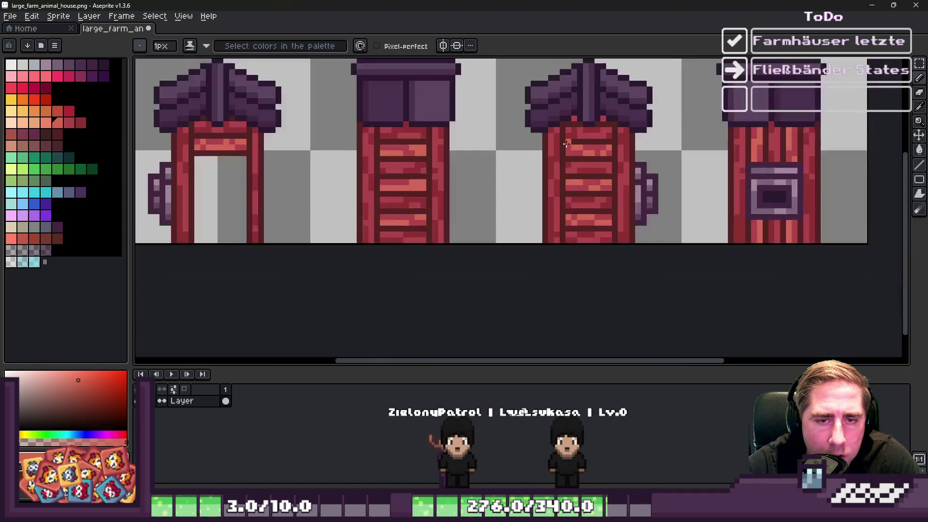
scroll(570, 157, up, 2)
scroll(530, 144, down, 3)
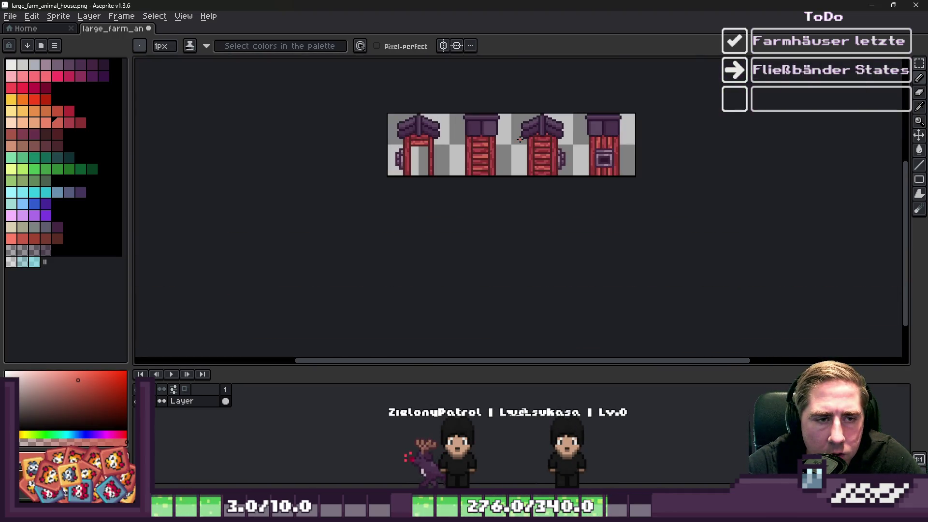
scroll(540, 115, up, 2)
scroll(658, 173, up, 1)
- Select a block of planks on the third house
key(m)
scroll(611, 176, down, 1)
scroll(367, 156, up, 1)
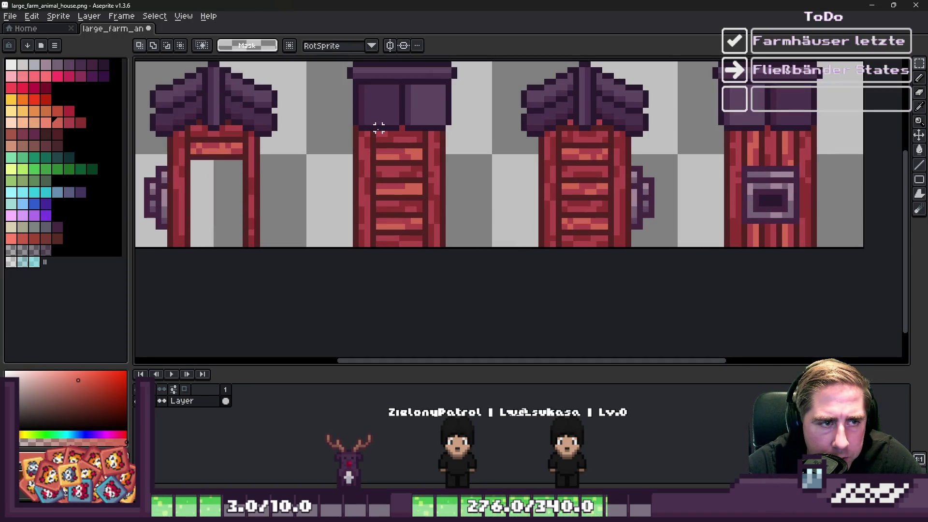
drag(407, 150, 425, 168)
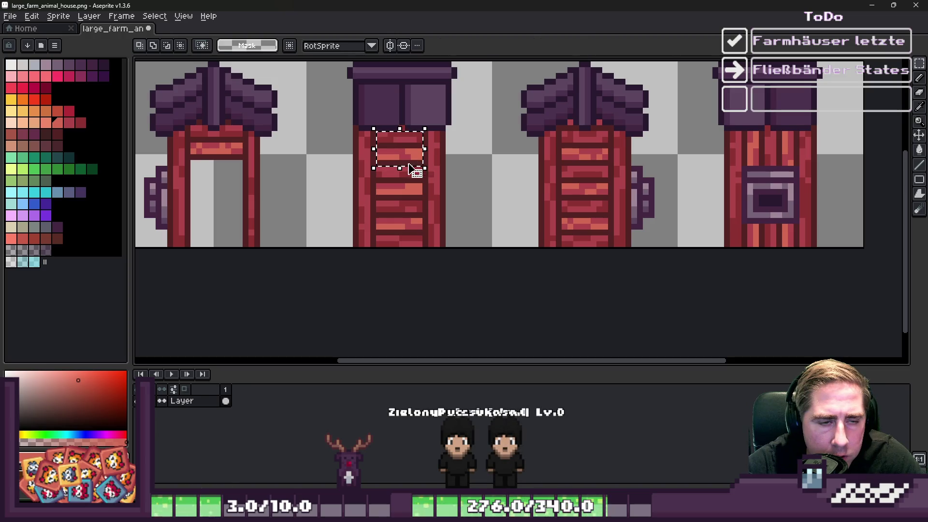
click(413, 188)
drag(378, 244, 426, 208)
key(ctrl+d)
mouse_move(564, 157)
mouse_down()
mouse_move(592, 134)
mouse_move(615, 191)
mouse_up()
- Paint the bottom plank row orange and darken alternating pixels in the red bar
key(i)
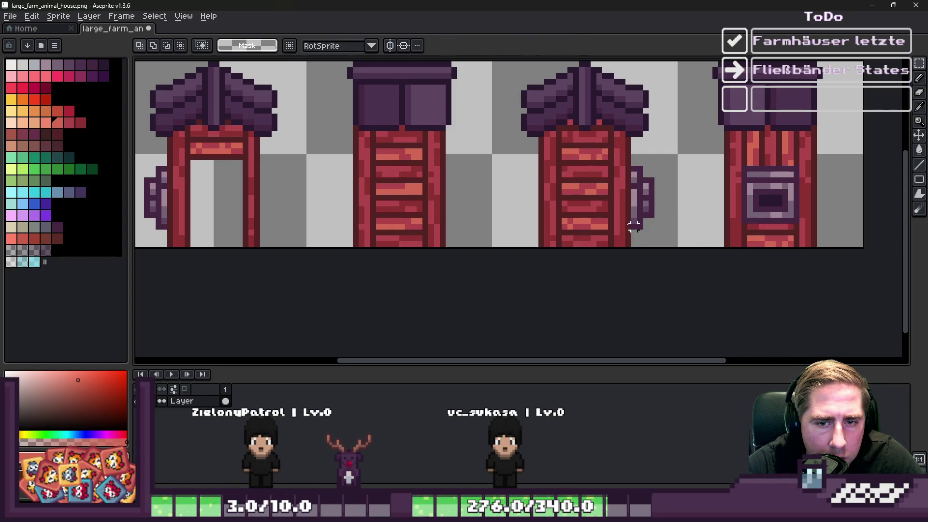
scroll(768, 245, down, 1)
scroll(734, 244, up, 4)
key(b)
mouse_move(657, 247)
mouse_down()
mouse_move(676, 247)
mouse_move(677, 235)
mouse_up()
alt+click(646, 248)
alt+click(692, 234)
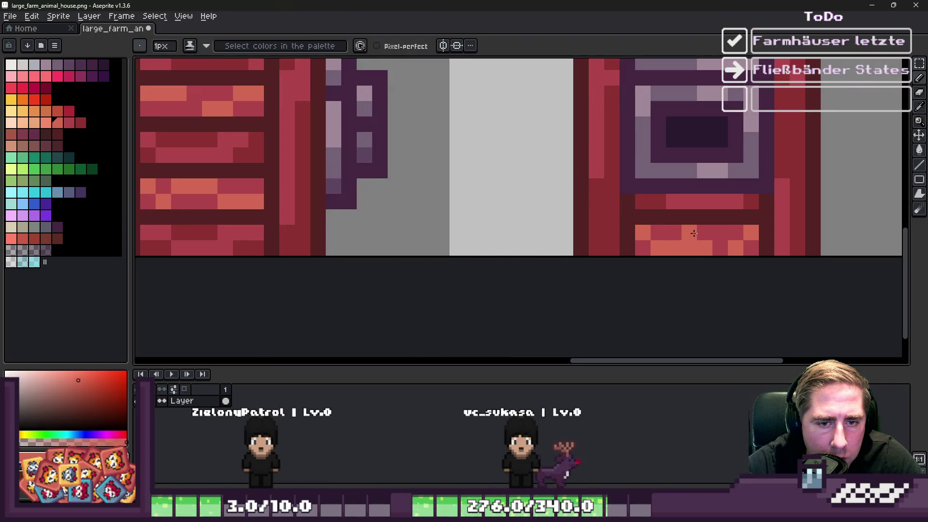
alt+click(725, 233)
click(689, 201)
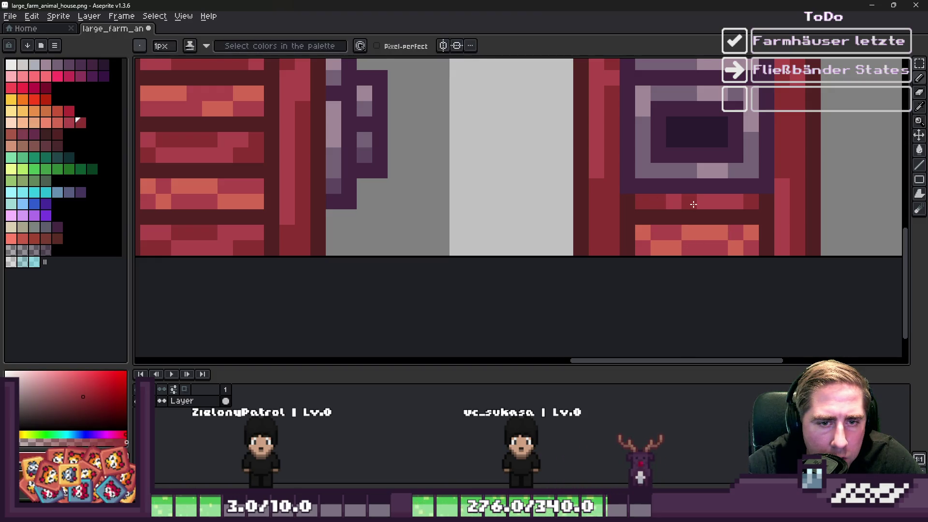
click(720, 201)
alt+click(719, 205)
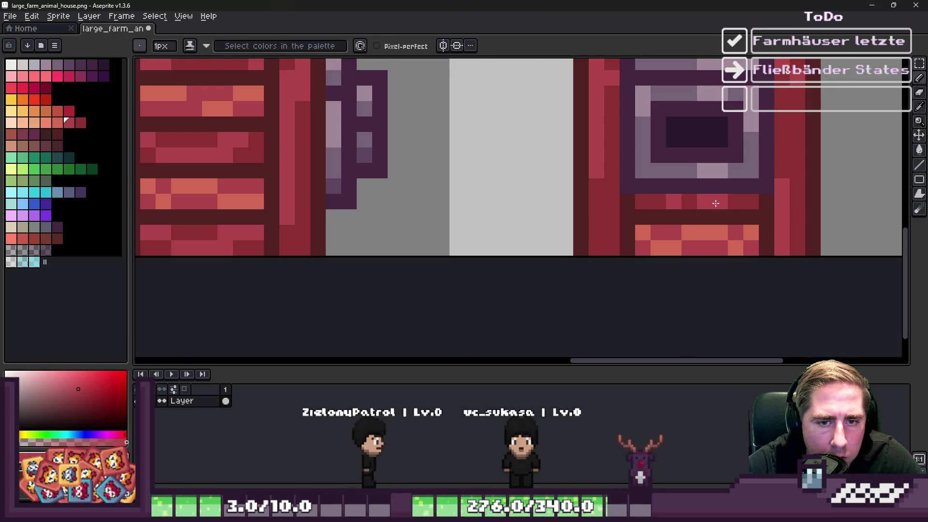
scroll(712, 201, down, 3)
scroll(587, 183, up, 1)
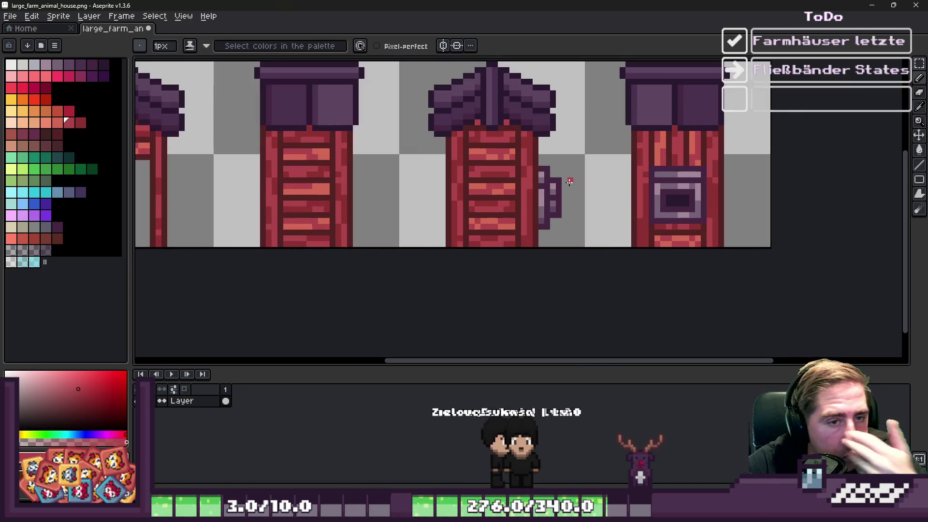
- Move a block of red planks onto the window tower above its window
key(m)
scroll(478, 203, up, 1)
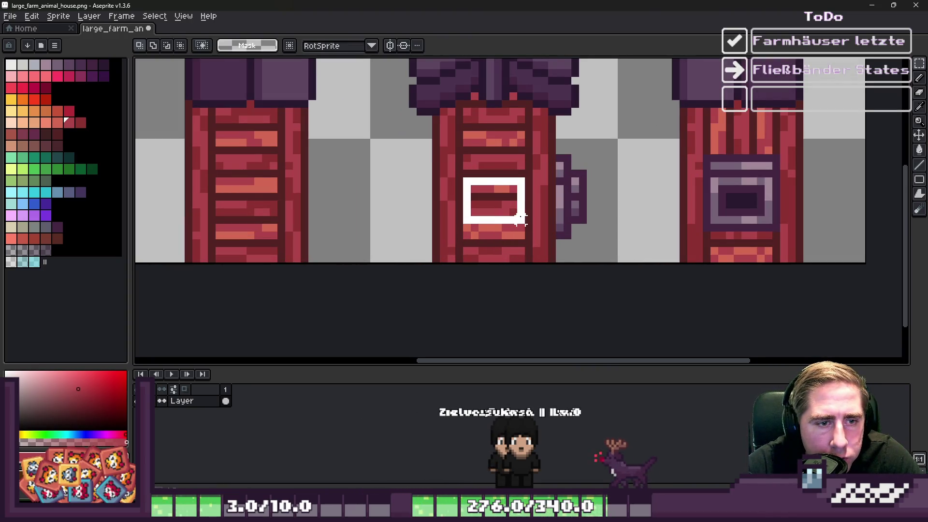
drag(520, 260, 464, 116)
mouse_move(489, 182)
mouse_down()
mouse_move(712, 199)
mouse_move(675, 205)
mouse_move(634, 188)
mouse_move(633, 198)
mouse_up()
key(Return)
key(ctrl+z)
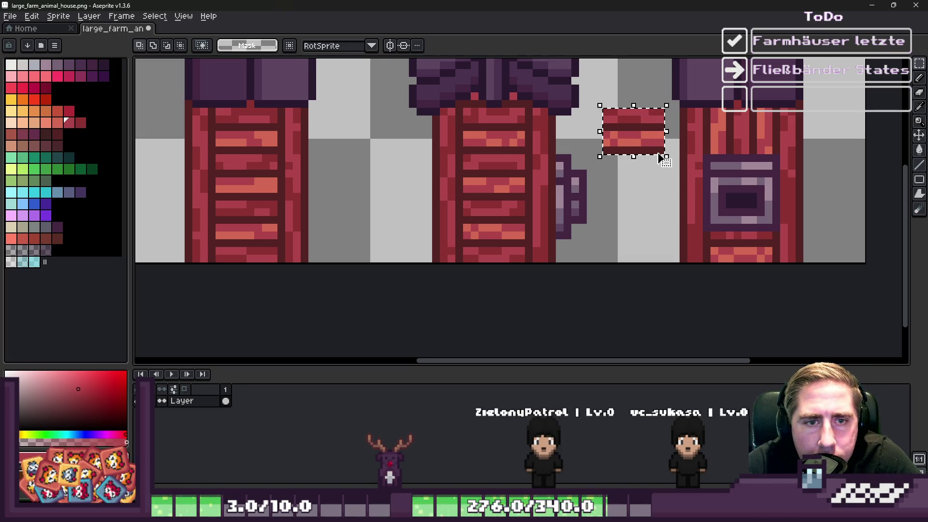
drag(658, 153, 752, 148)
key(Return)
key(b)
scroll(701, 145, down, 2)
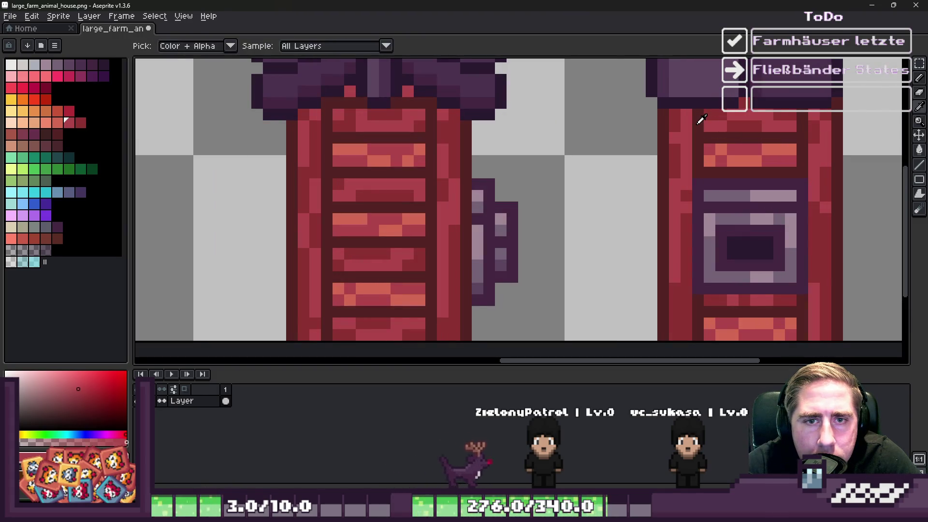
scroll(674, 151, down, 2)
scroll(674, 151, down, 1)
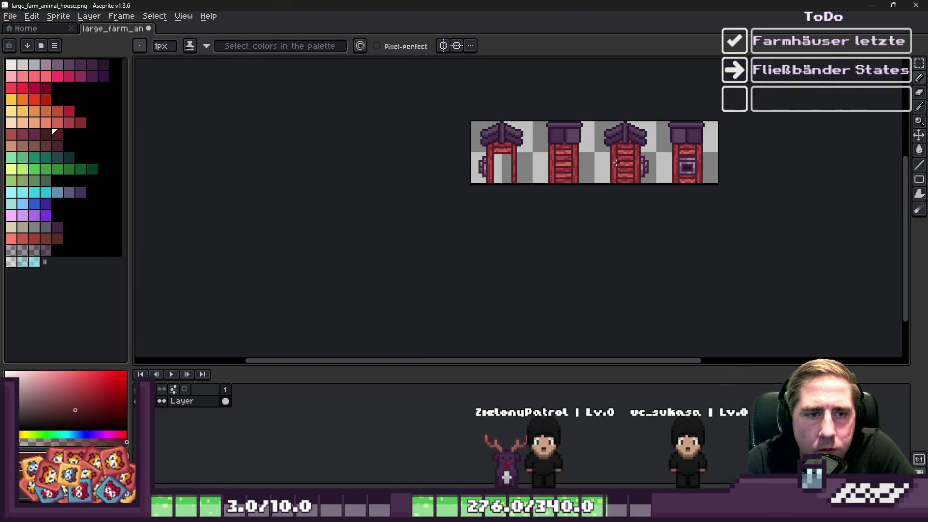
- Select a plank column on the right house and stretch it wider
scroll(630, 161, up, 4)
scroll(473, 173, up, 2)
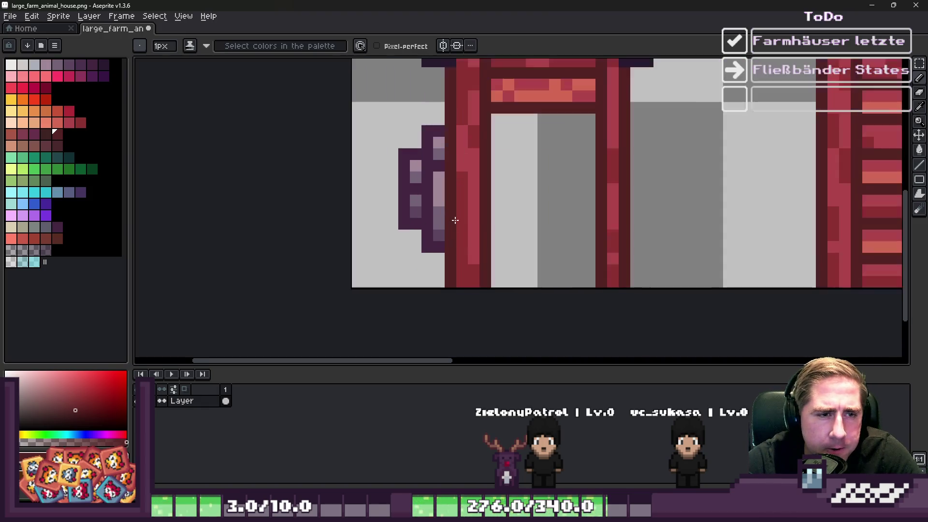
scroll(474, 282, down, 2)
scroll(519, 202, up, 1)
scroll(518, 203, down, 2)
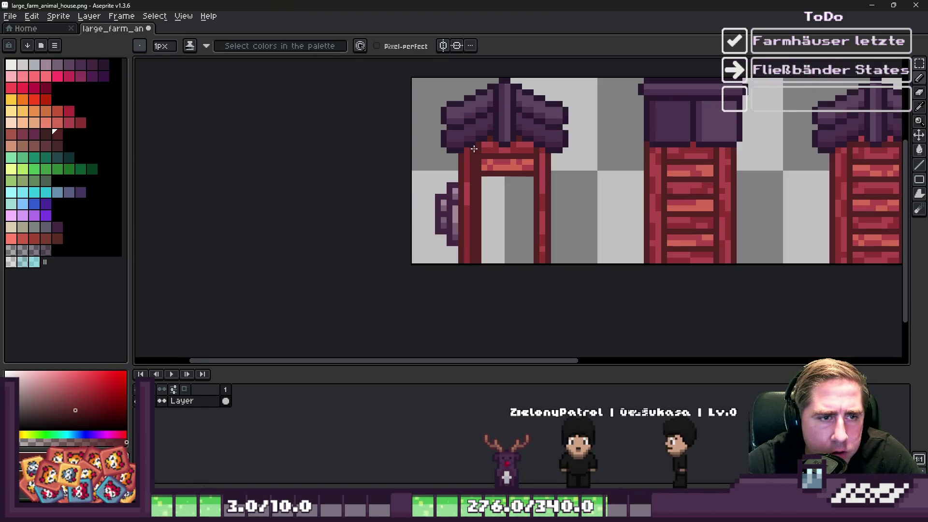
scroll(519, 202, up, 2)
scroll(580, 164, down, 2)
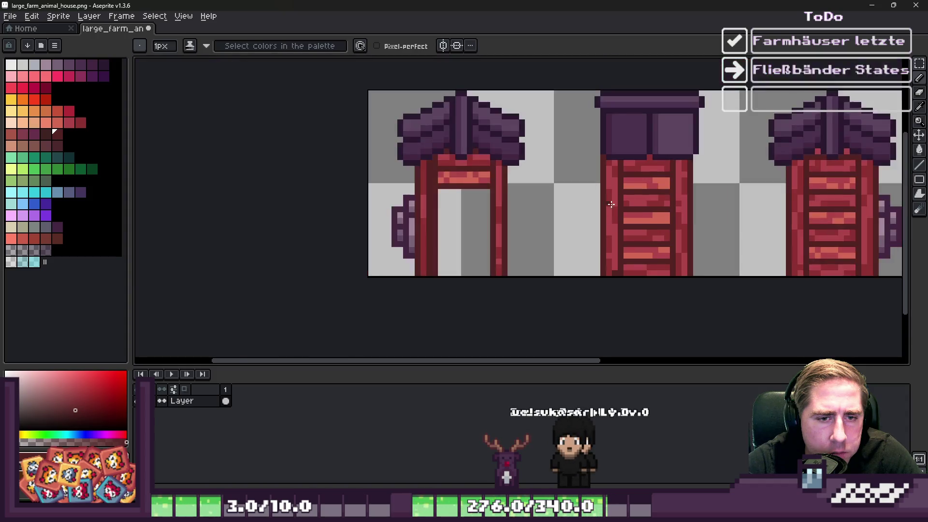
scroll(607, 152, up, 2)
scroll(700, 269, down, 1)
scroll(725, 265, up, 2)
scroll(688, 253, down, 2)
scroll(688, 253, up, 2)
scroll(688, 254, down, 2)
key(m)
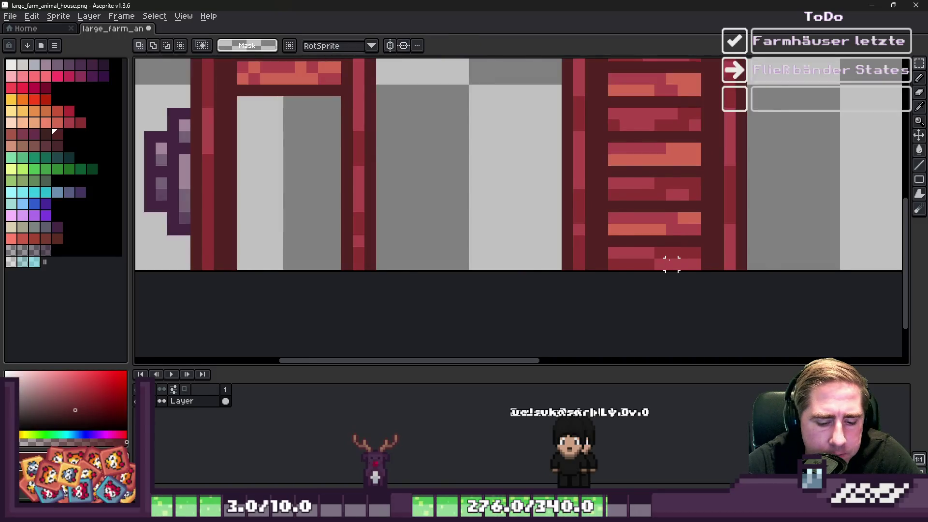
scroll(671, 261, up, 1)
drag(681, 249, 691, 270)
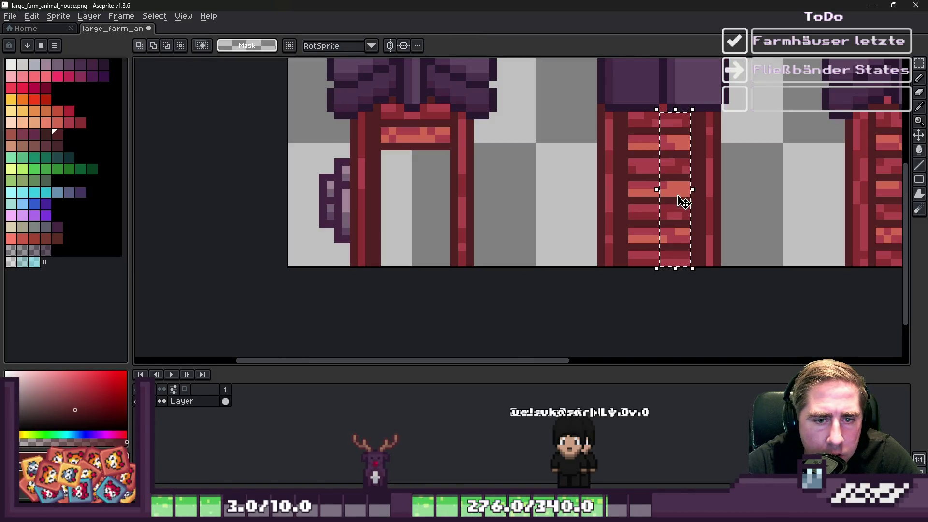
drag(689, 188, 704, 192)
click(663, 154)
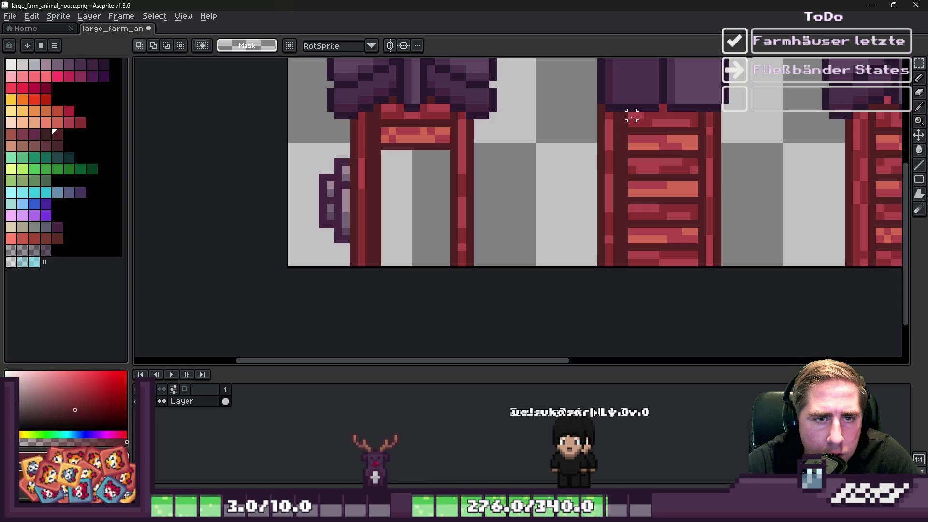
- Select another narrow plank column and paint orange into the plank row
drag(662, 238, 670, 265)
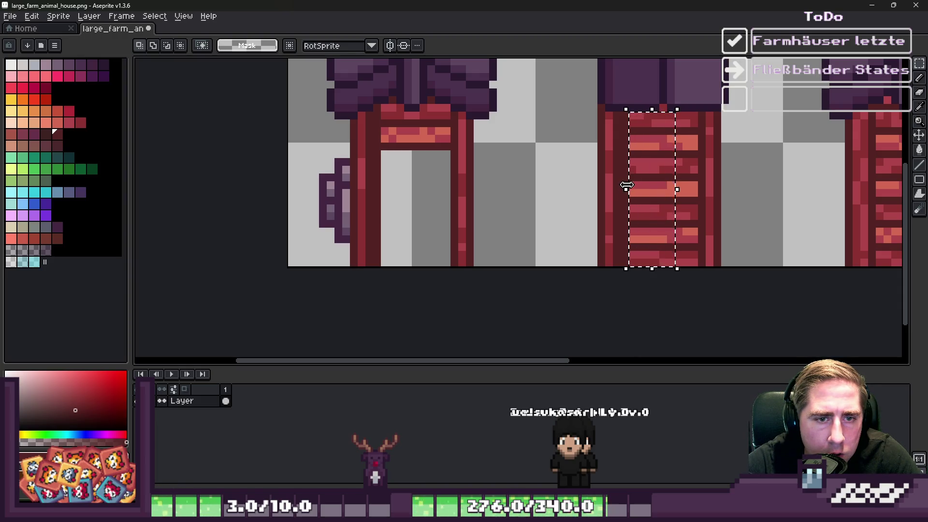
scroll(617, 190, up, 3)
key(i)
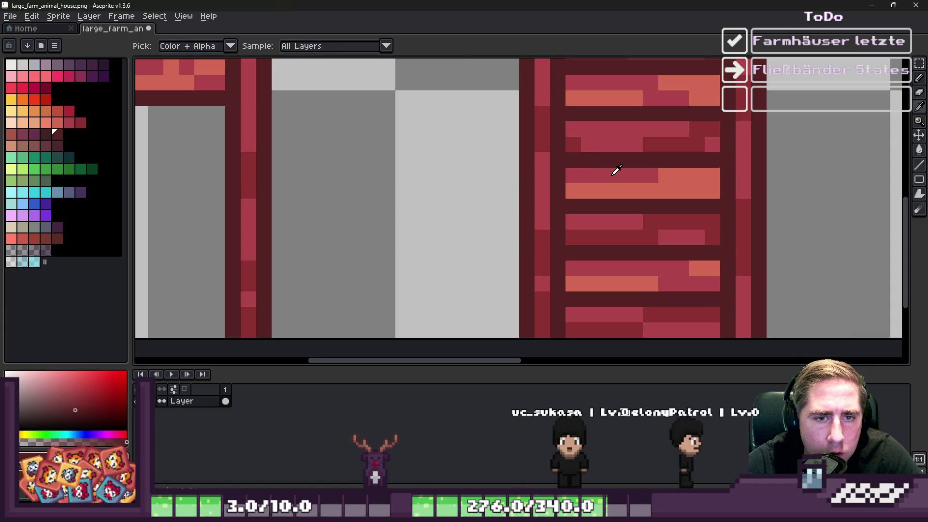
alt+click(614, 169)
key(ctrl+z)
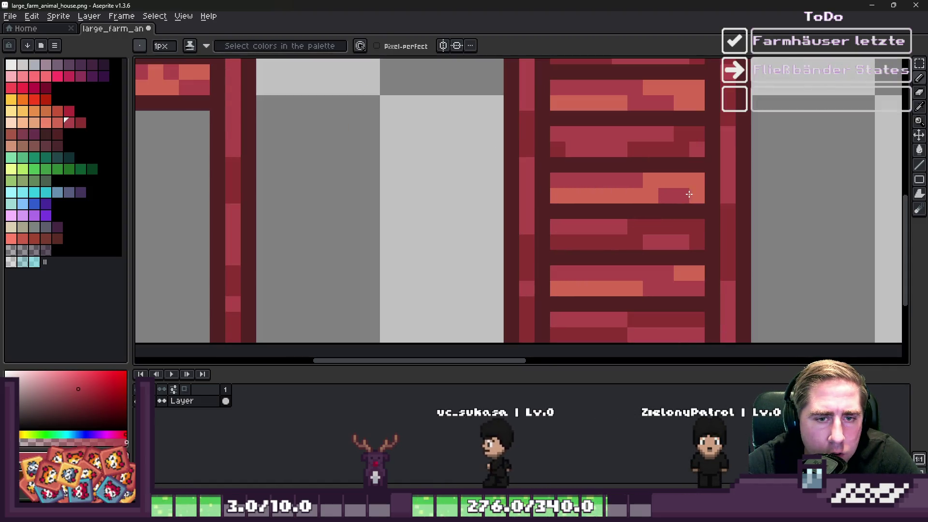
alt+click(621, 191)
click(587, 180)
- Repaint the wall column and the light red stripe in the wall's dark red
scroll(587, 179, down, 5)
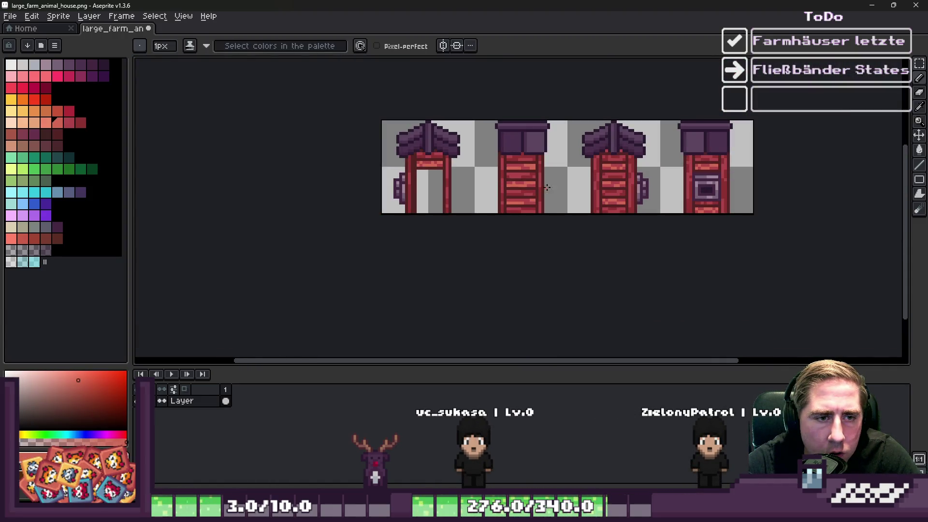
scroll(454, 184, up, 2)
scroll(454, 184, up, 1)
key(m)
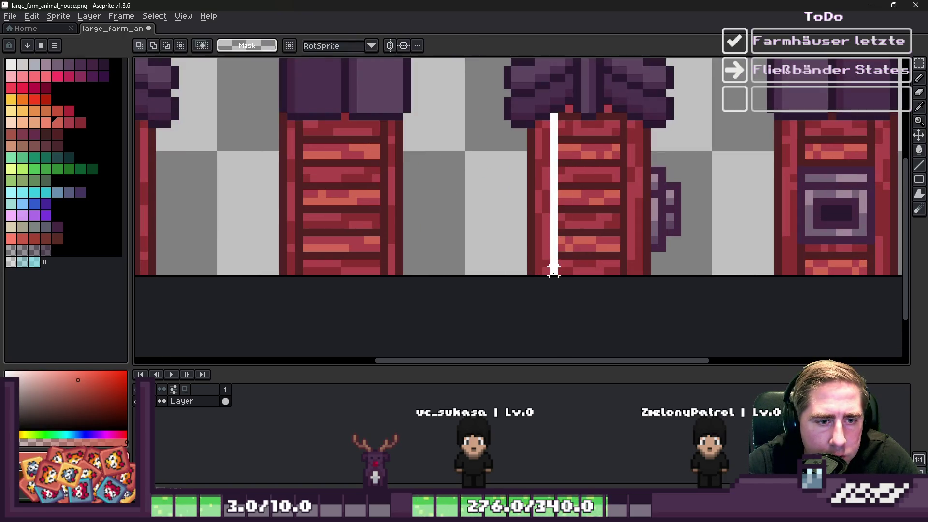
key(ctrl+d)
scroll(553, 217, up, 1)
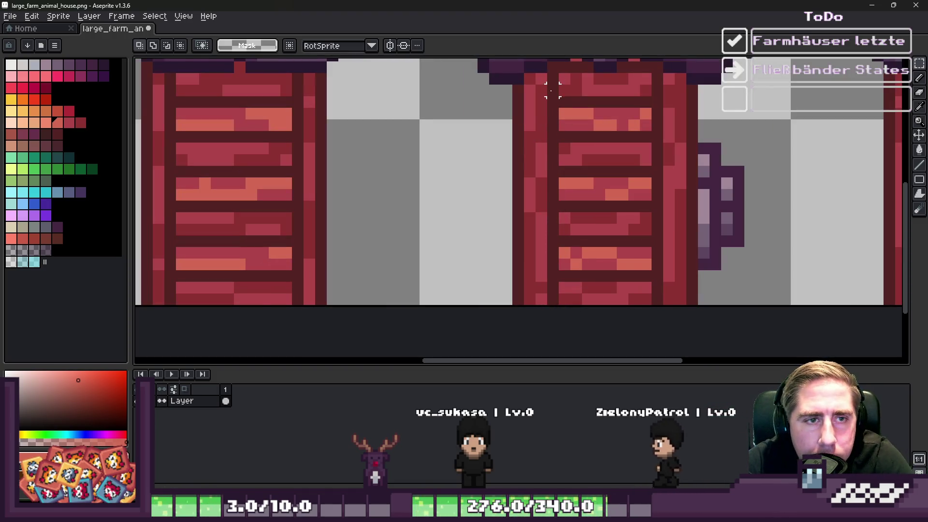
alt+click(547, 89)
key(b)
mouse_move(543, 82)
mouse_down()
mouse_move(532, 327)
mouse_move(614, 302)
mouse_up()
drag(676, 93, 669, 73)
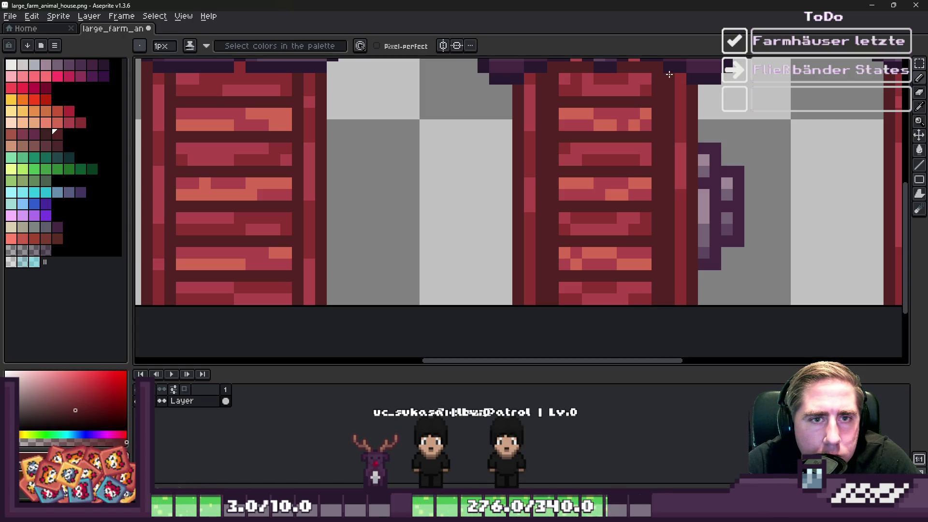
- Shift a tall plank column right and stretch the planks left over the gap
key(m)
drag(603, 73, 653, 307)
drag(651, 187, 673, 193)
key(Return)
mouse_move(561, 76)
mouse_down()
mouse_move(601, 276)
mouse_move(576, 300)
mouse_up()
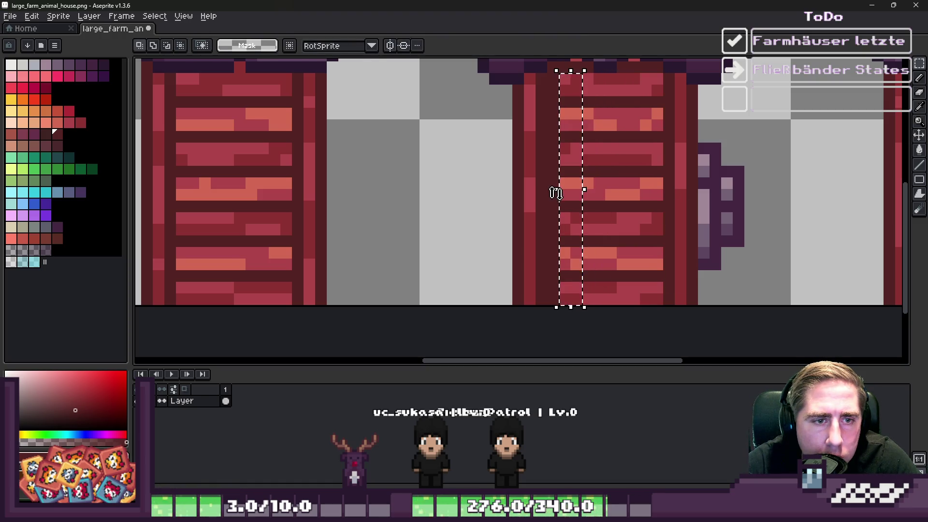
mouse_move(560, 194)
mouse_down()
mouse_move(536, 193)
mouse_move(546, 193)
mouse_up()
click(471, 205)
scroll(471, 205, down, 5)
scroll(498, 201, up, 3)
scroll(638, 169, up, 2)
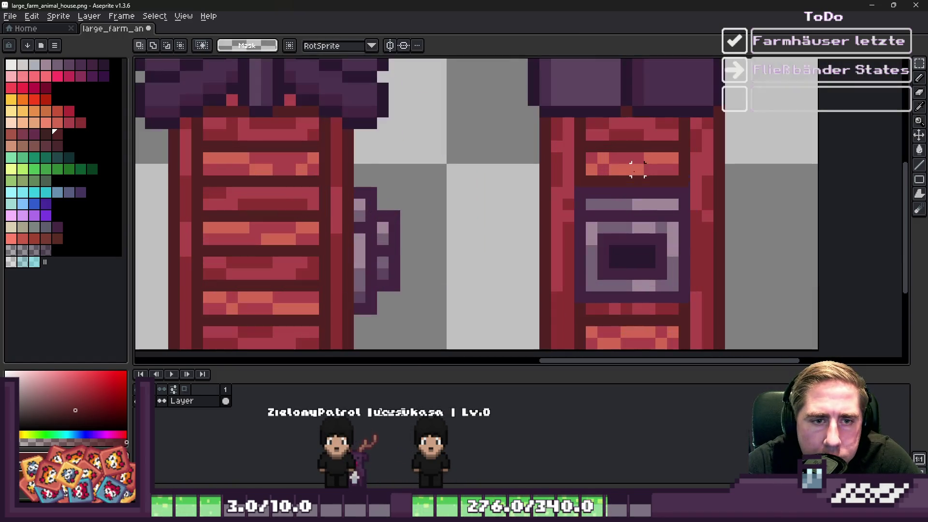
key(b)
- Fill the beam gap with red planks and extend the strip above the window leftward
scroll(561, 243, down, 1)
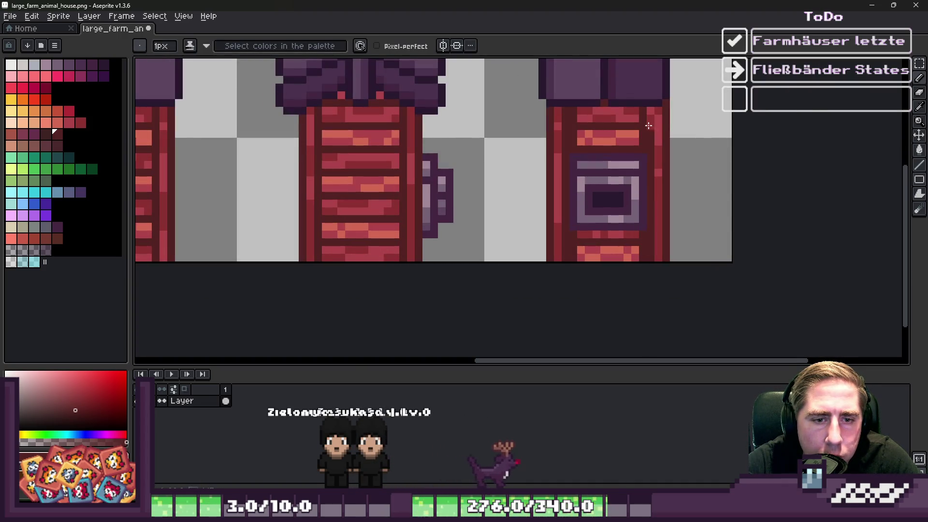
scroll(649, 111, up, 2)
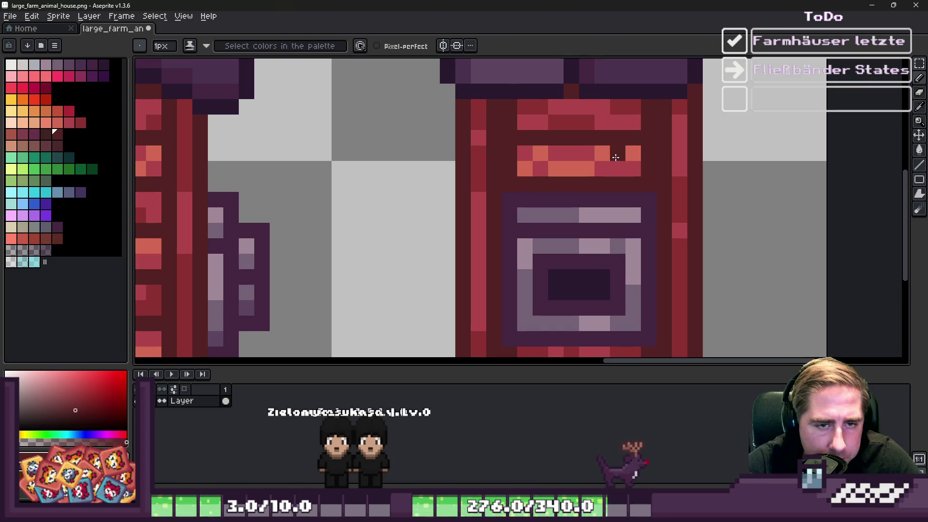
key(m)
drag(632, 166, 658, 145)
click(540, 121)
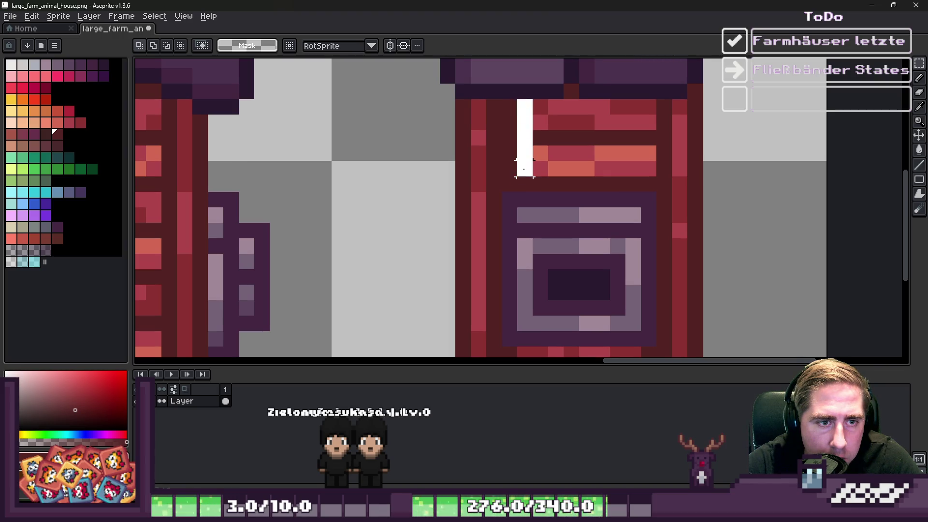
click(520, 144)
mouse_move(548, 98)
mouse_down()
mouse_move(502, 162)
mouse_move(517, 178)
mouse_up()
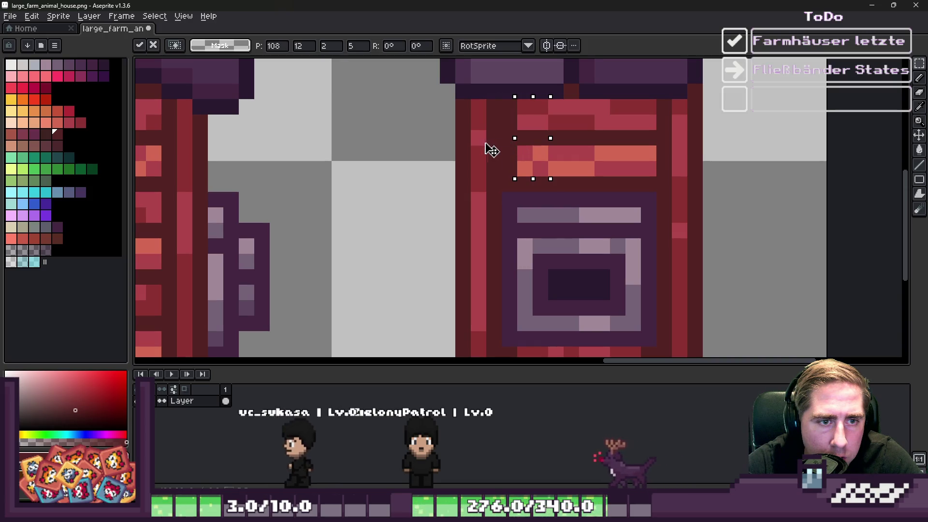
drag(491, 146, 478, 137)
scroll(478, 137, down, 5)
scroll(502, 232, up, 2)
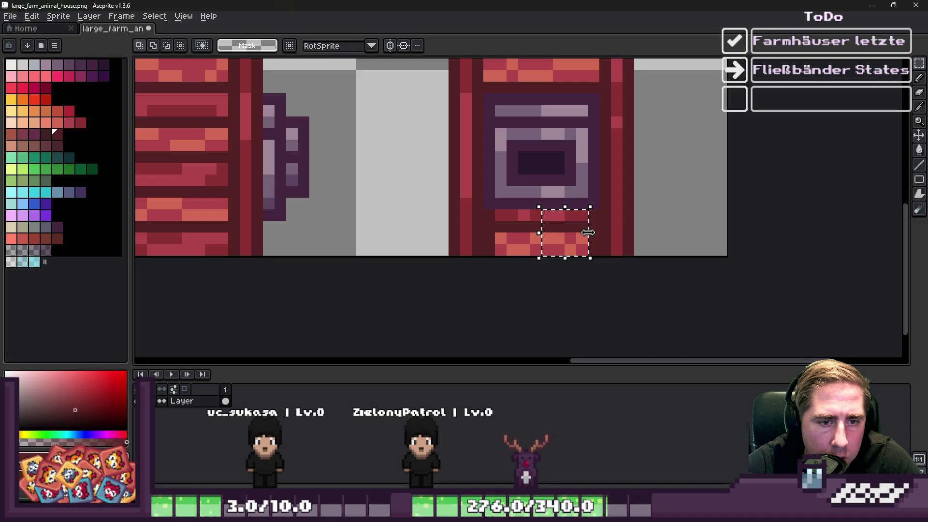
- Widen and even out the brick block below the window
drag(587, 232, 606, 240)
click(524, 214)
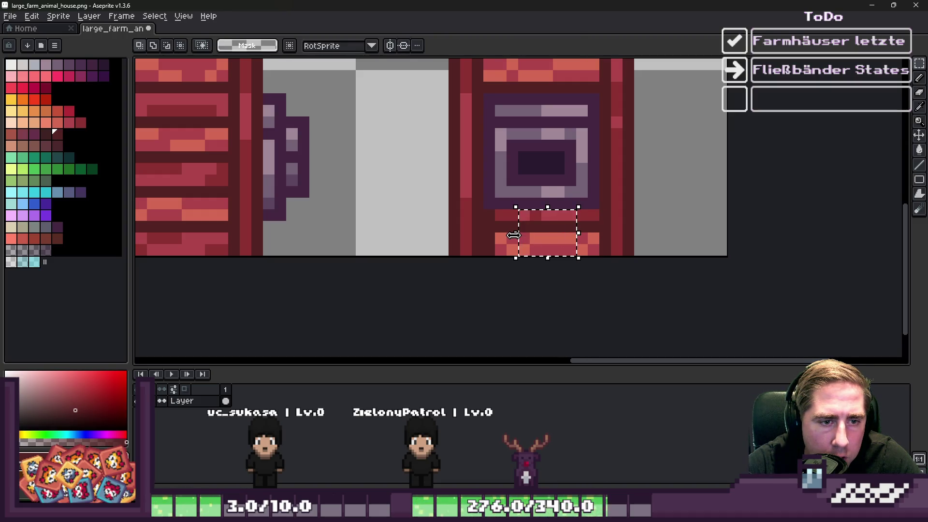
click(513, 235)
drag(493, 209, 569, 260)
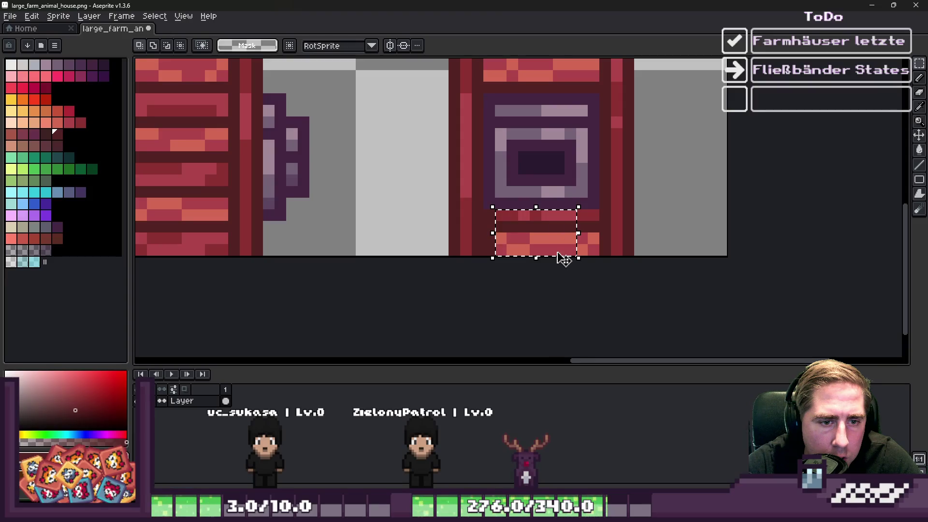
click(496, 236)
key(Return)
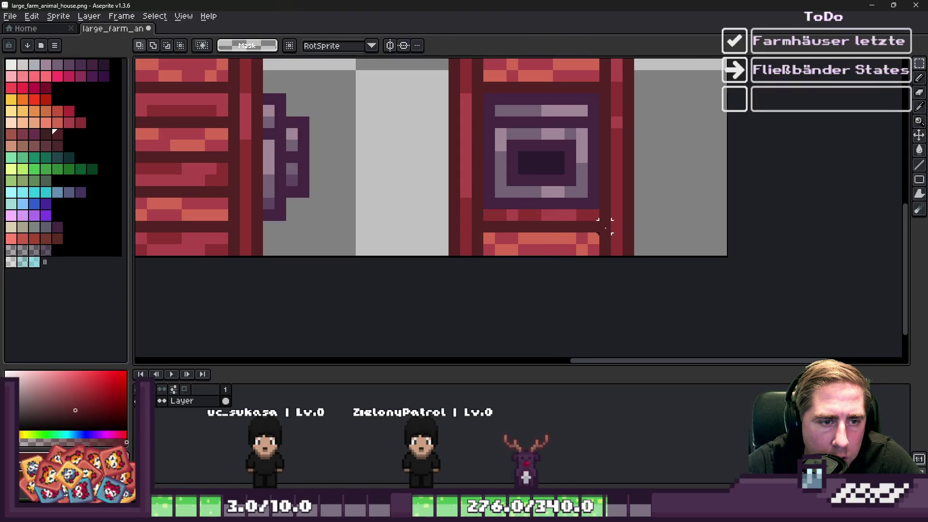
scroll(692, 233, down, 5)
scroll(476, 216, up, 1)
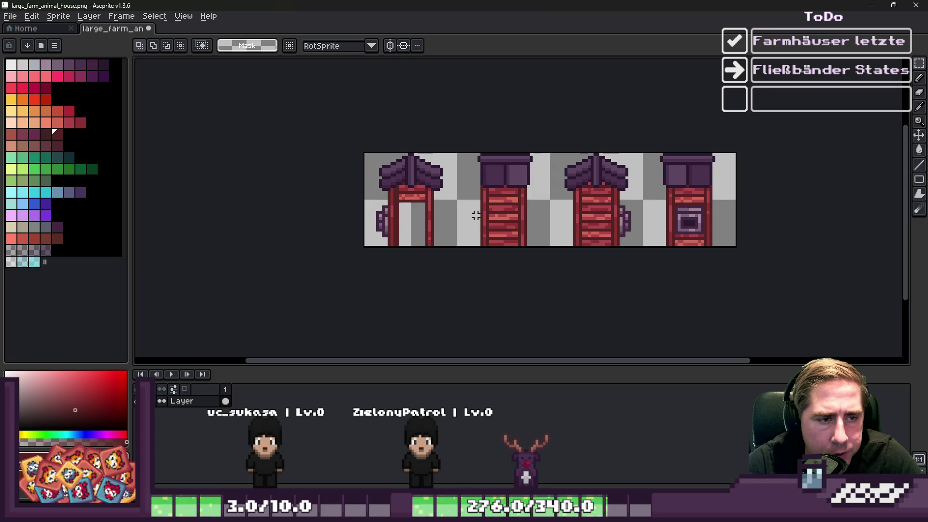
- Repaint the lower door pillar of the left house
scroll(476, 216, up, 3)
key(b)
drag(410, 158, 402, 276)
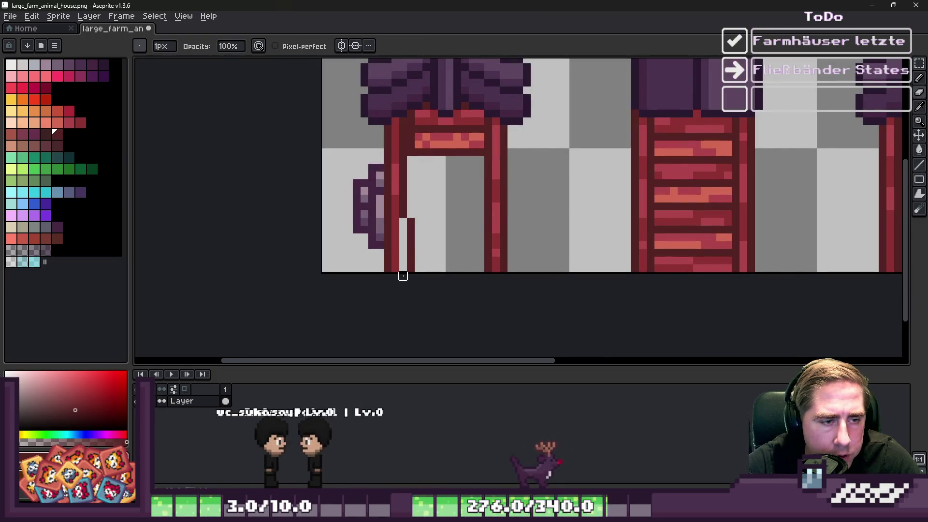
scroll(408, 271, down, 3)
scroll(461, 245, up, 5)
- Touch up the doorway beam with coral and red pixels
key(i)
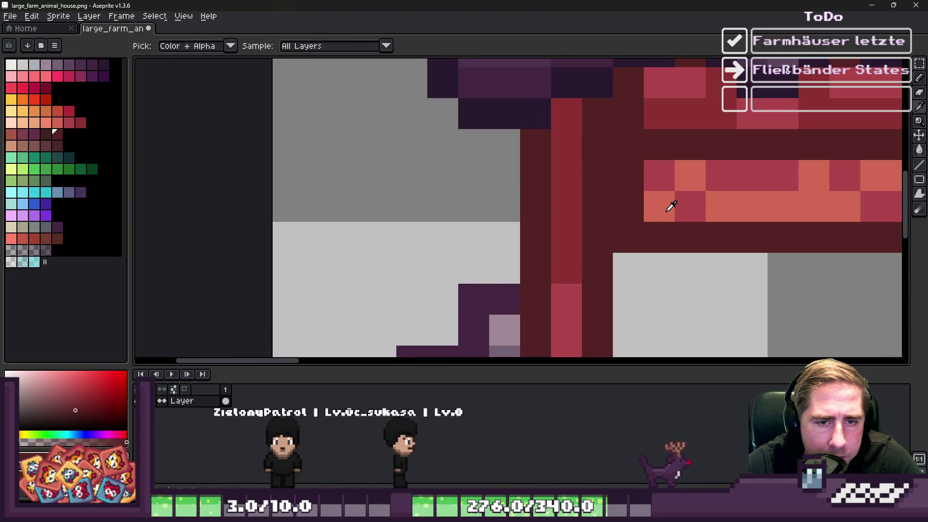
alt+click(674, 206)
click(627, 206)
alt+click(657, 175)
click(629, 176)
alt+click(652, 107)
drag(628, 114, 601, 118)
key(ctrl+z)
key(alt)
click(630, 84)
scroll(619, 144, down, 4)
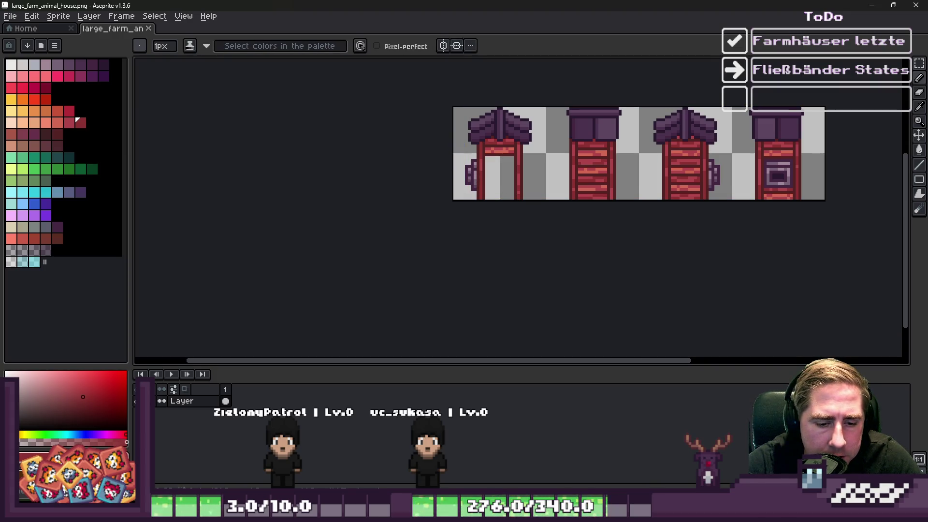
- Close the running game window and rerun the game from Godot with F5
click(532, 462)
click(765, 48)
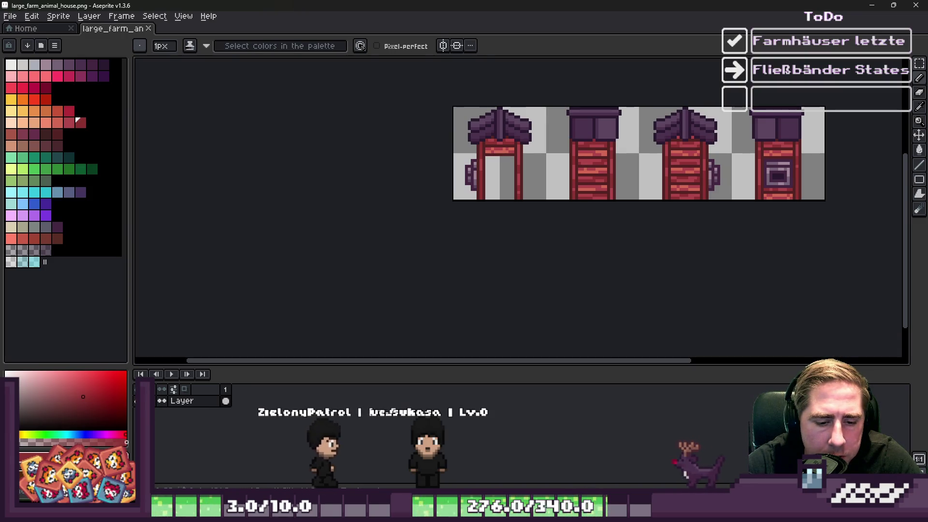
click(542, 455)
key(F5)
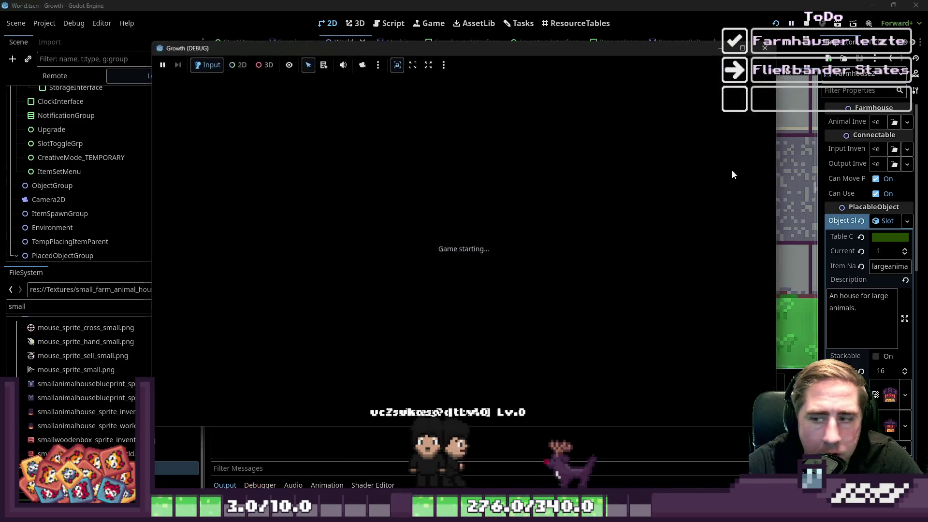
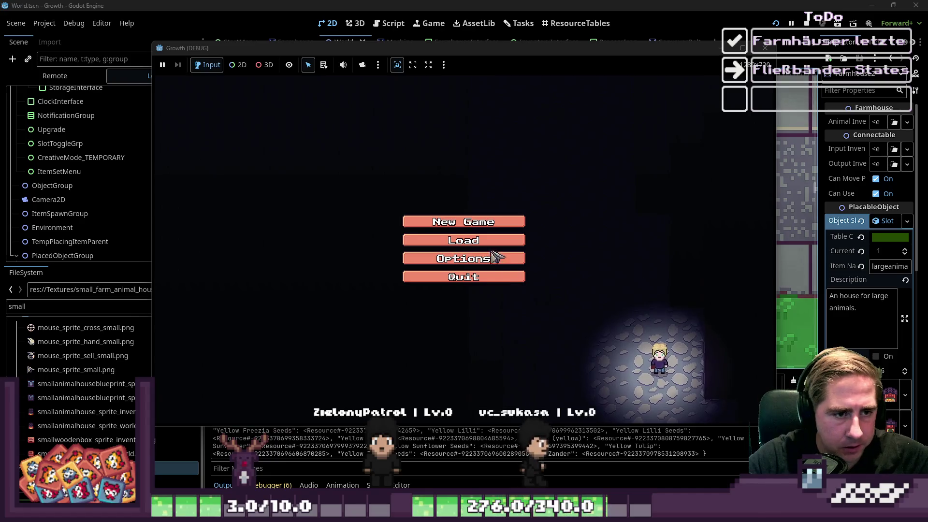
- Delete both saved characters from the load menu and return to the main menu
click(490, 226)
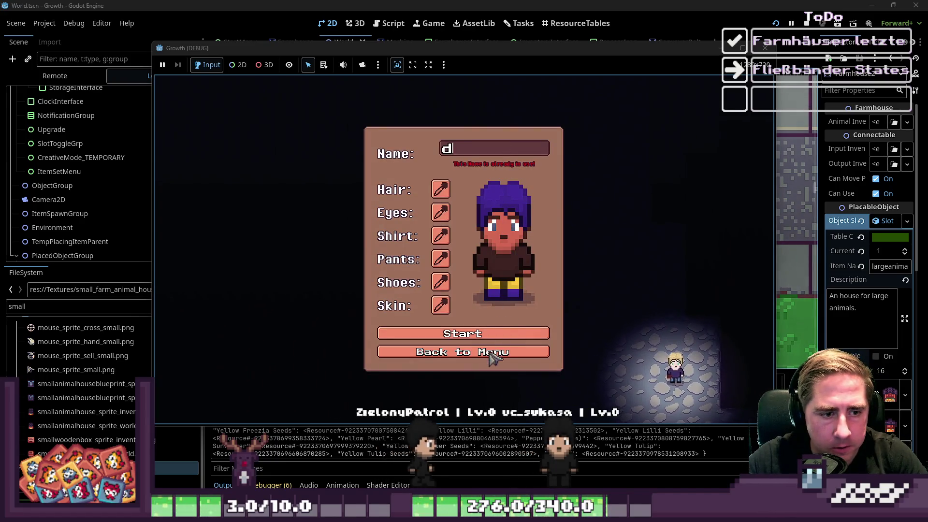
click(496, 352)
click(492, 257)
click(498, 198)
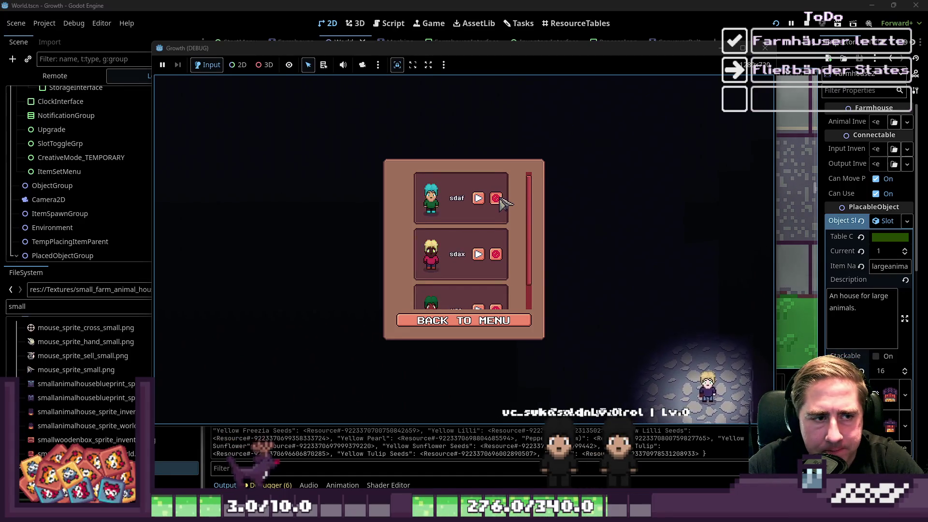
click(497, 198)
click(455, 328)
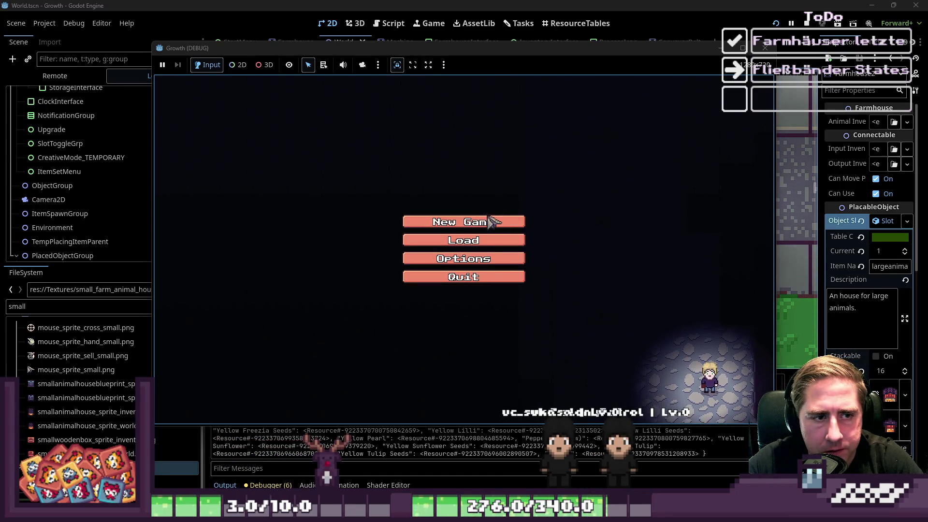
- Start a new game with a new character name and walk toward the farmhouse
click(490, 218)
text(ddsal)
click(488, 328)
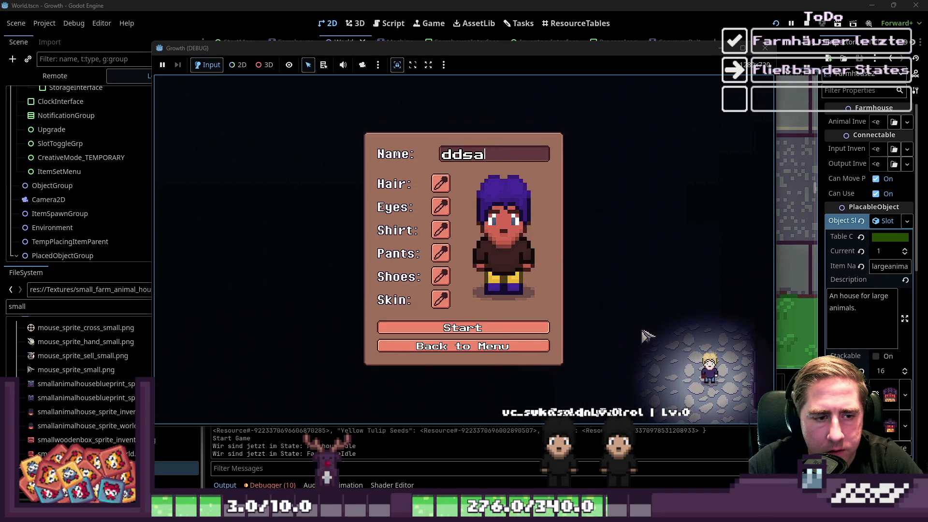
key(e)
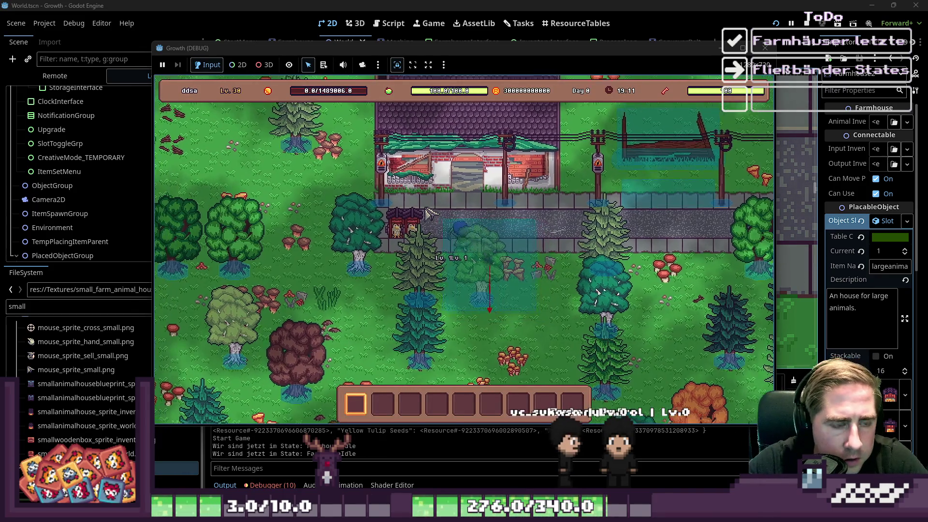
key(a)
key(w)
- Move the Pig stack into the second hotbar slot and open the large animal house panel
key(e)
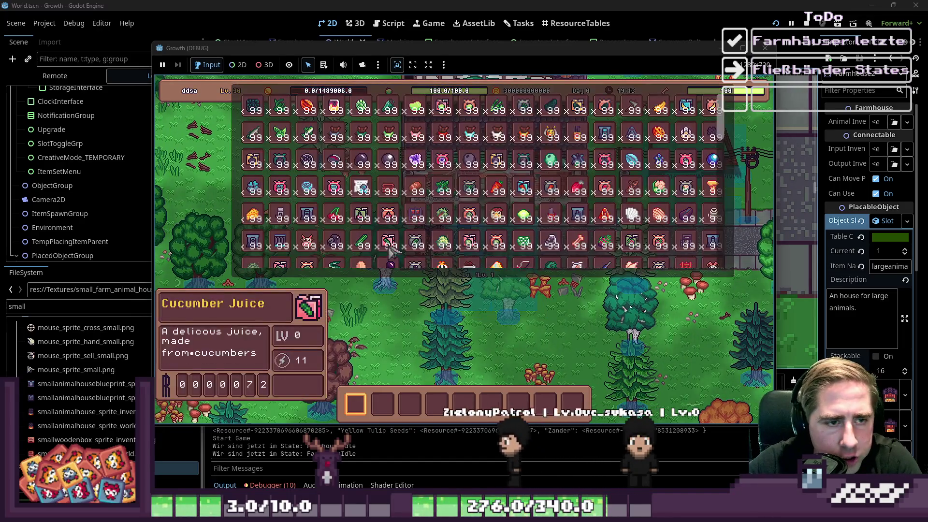
click(307, 239)
click(383, 404)
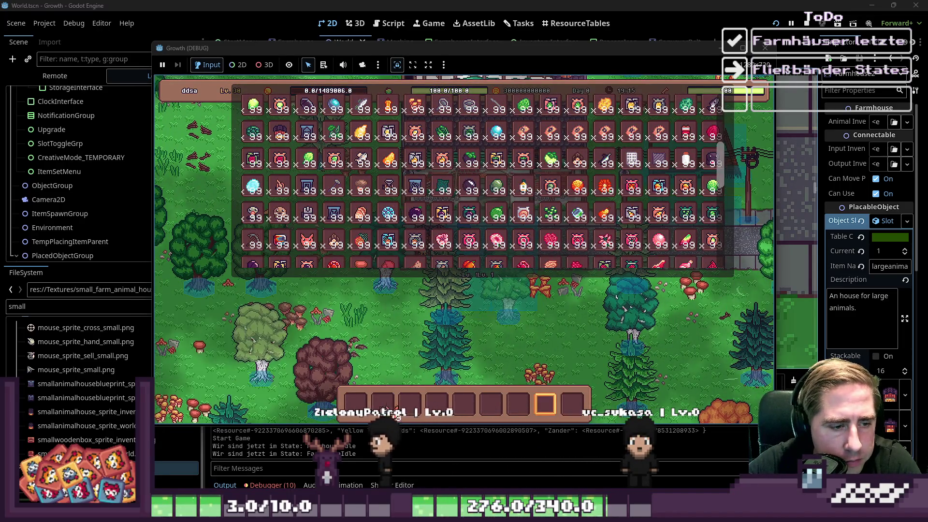
key(e)
key(e)
key(e)
key(e)
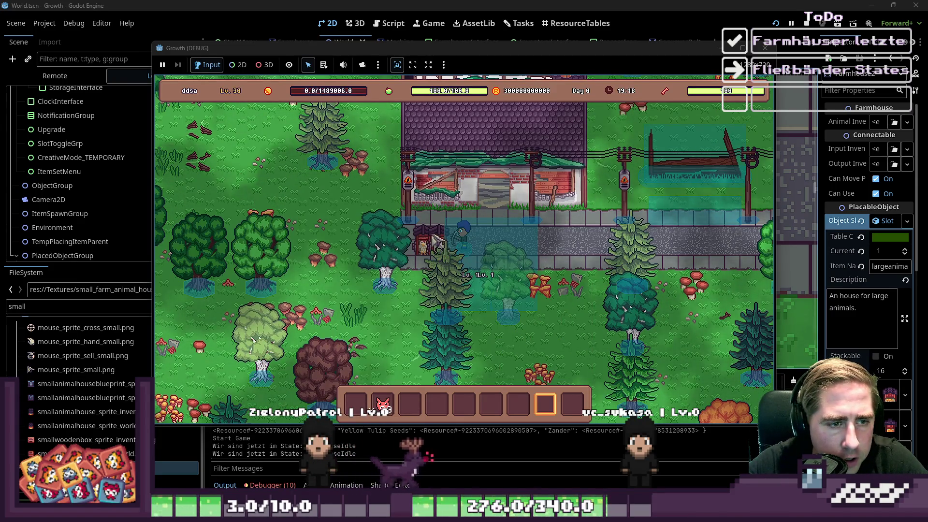
key(a)
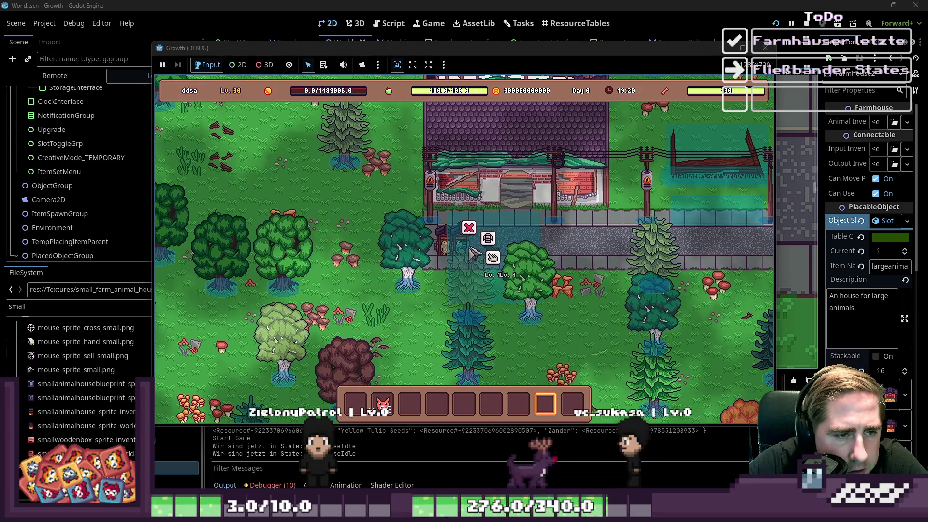
click(464, 241)
- Drag the pig stack into the large animal house's input slot and walk around
mouse_move(384, 408)
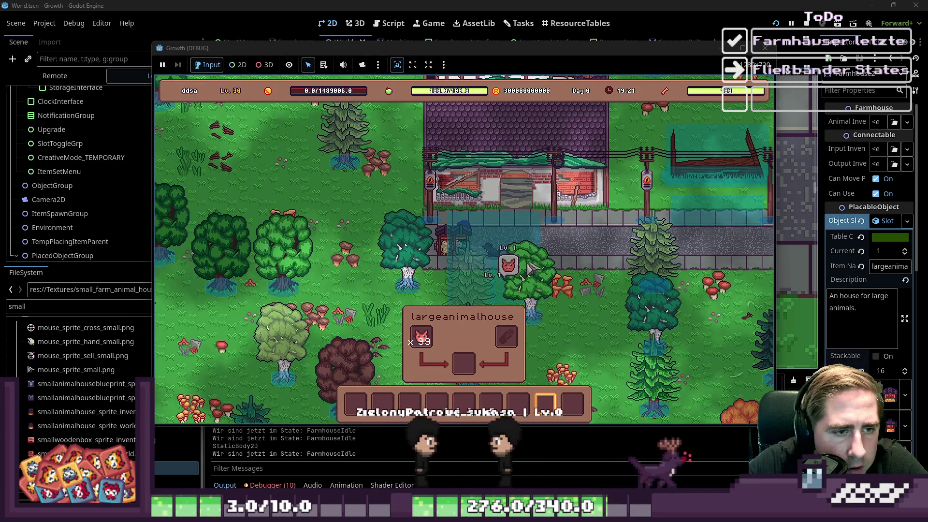
drag(384, 409, 421, 336)
key(d)
key(2)
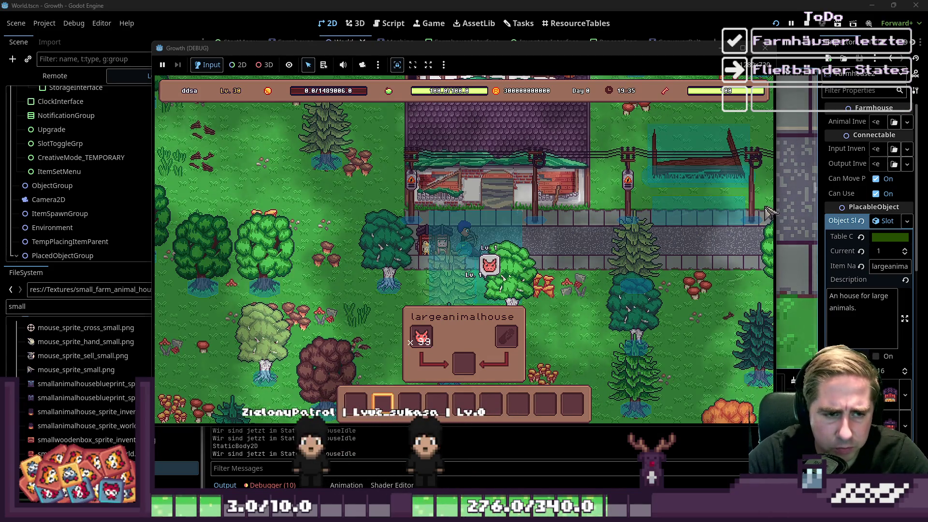
key(i)
key(i)
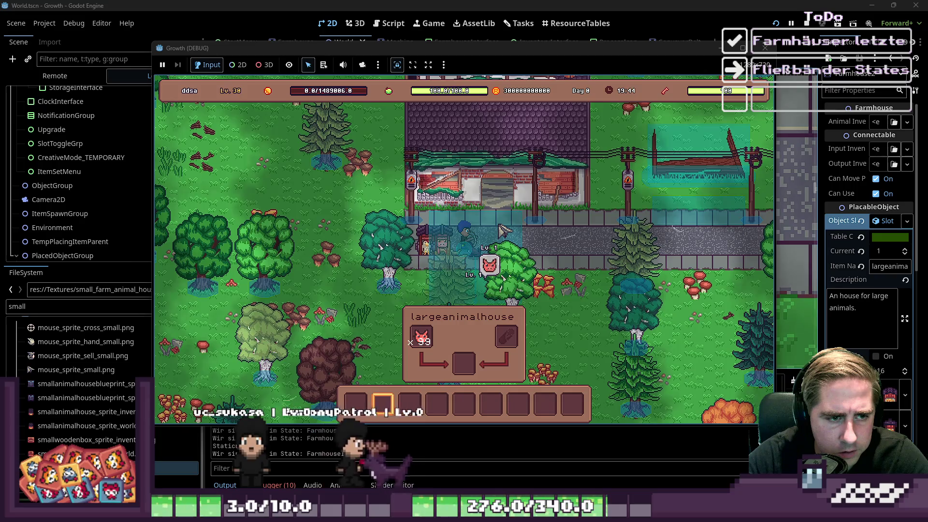
key(d)
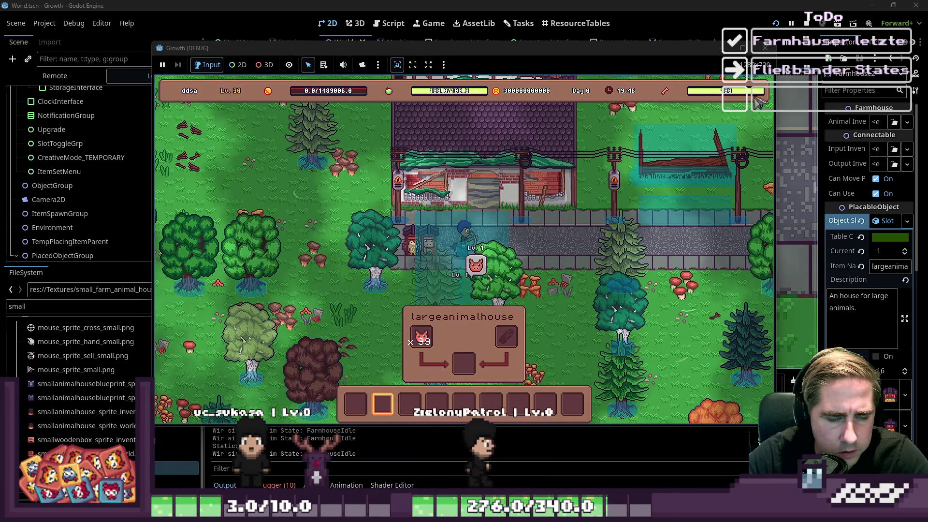
- Stop the running game and bring up the large_farm_animal_house.png sprite sheet
click(765, 48)
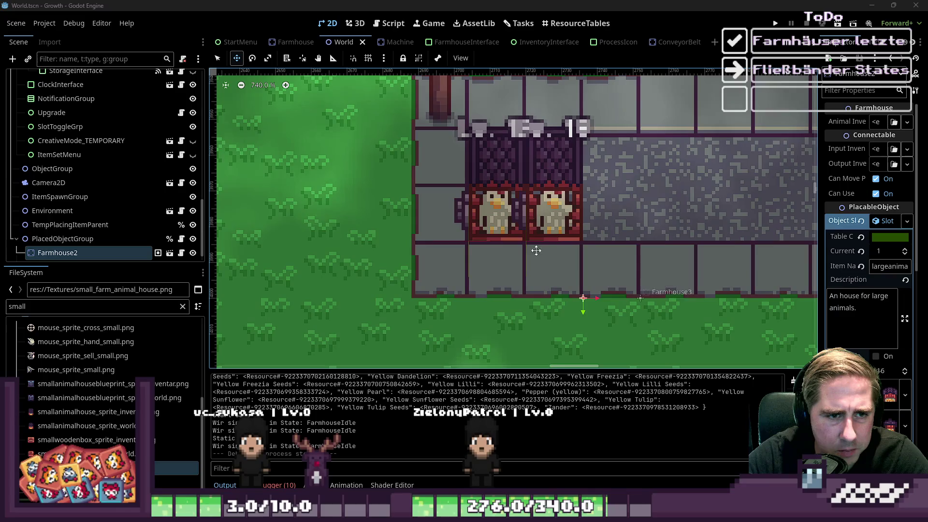
mouse_move(642, 513)
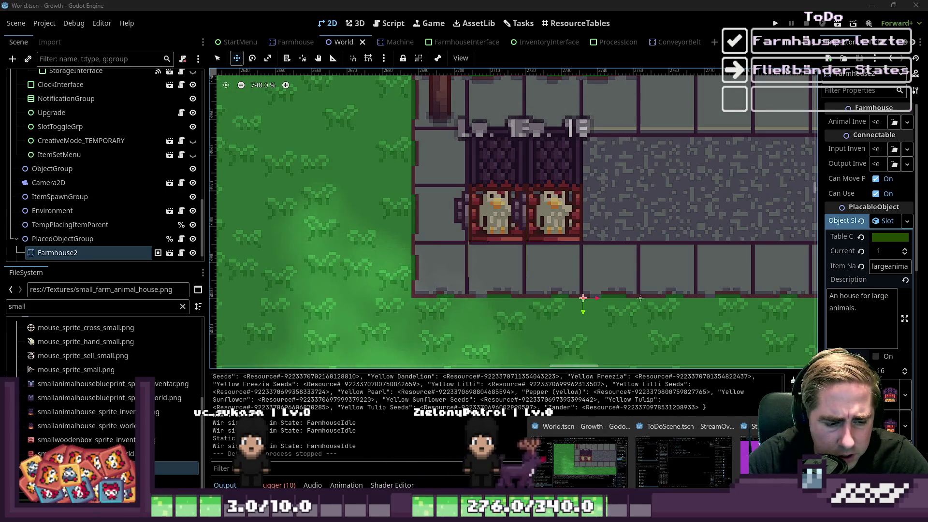
mouse_move(464, 513)
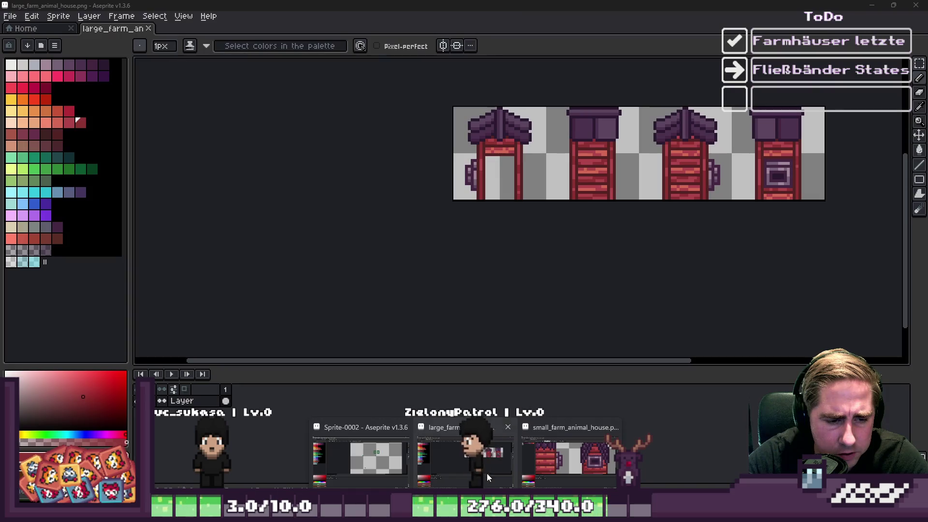
click(487, 477)
- Marquee-select the first house's roof and squeeze it narrower from both sides
scroll(486, 91, up, 3)
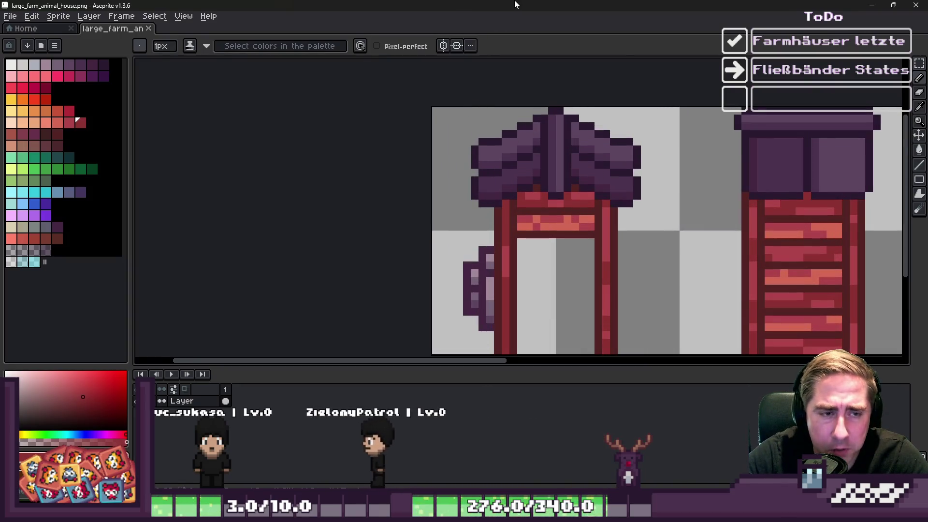
key(m)
scroll(466, 124, up, 2)
drag(465, 124, 728, 247)
drag(729, 171, 706, 179)
drag(458, 172, 490, 175)
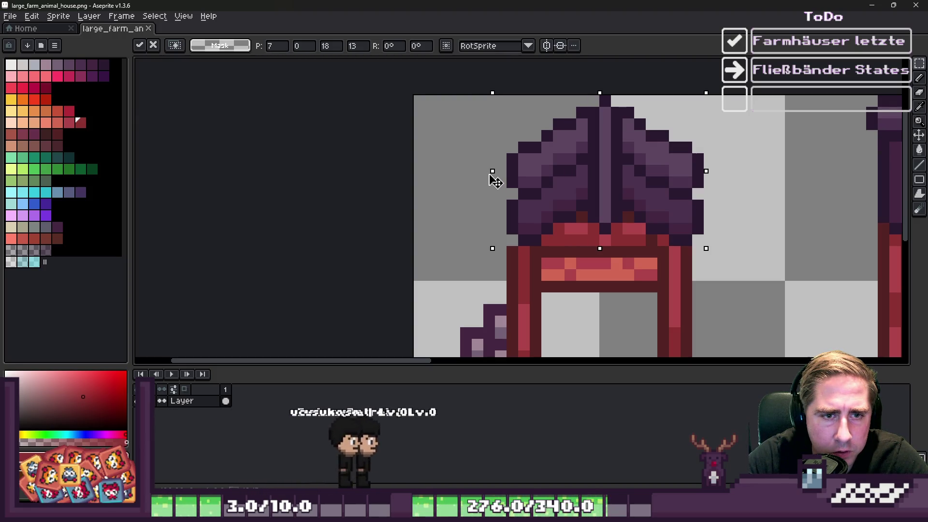
drag(491, 176, 485, 183)
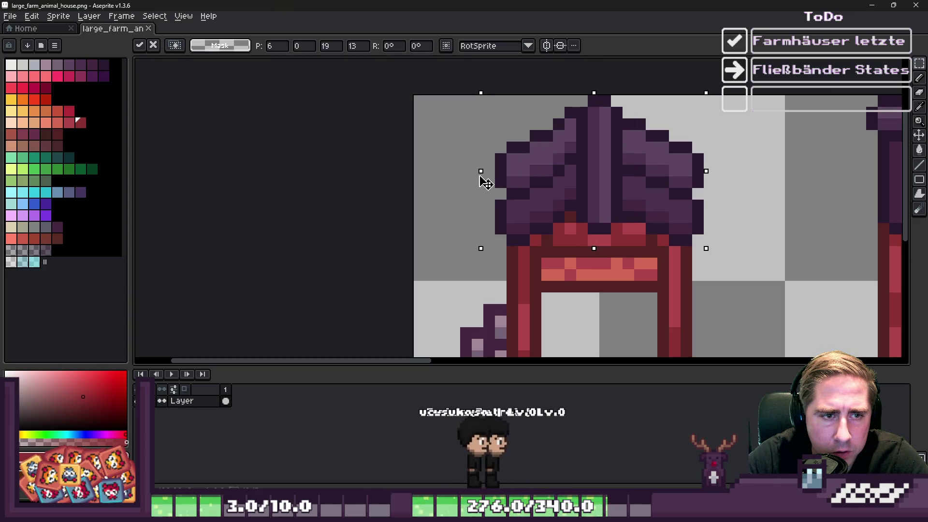
key(Return)
- Copy the roof's right half, mirror it horizontally and place it on the left side
scroll(478, 174, down, 3)
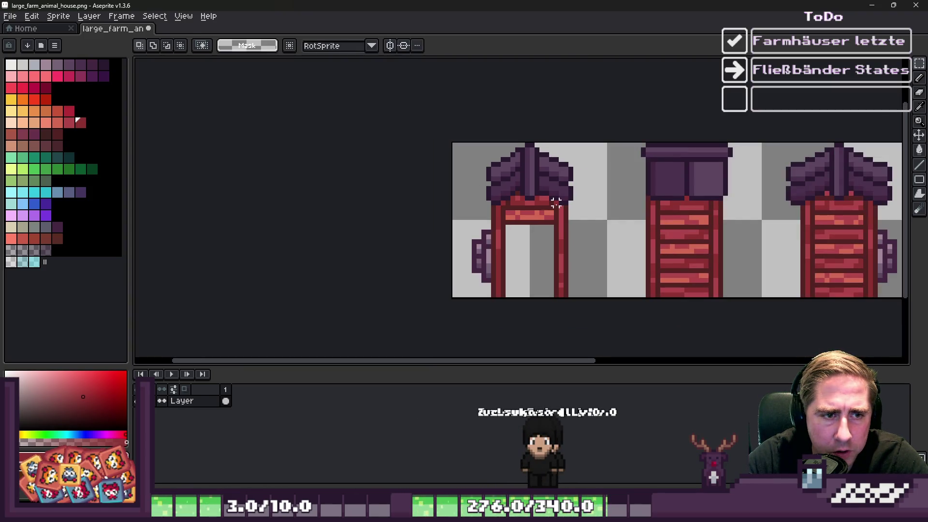
scroll(531, 206, up, 2)
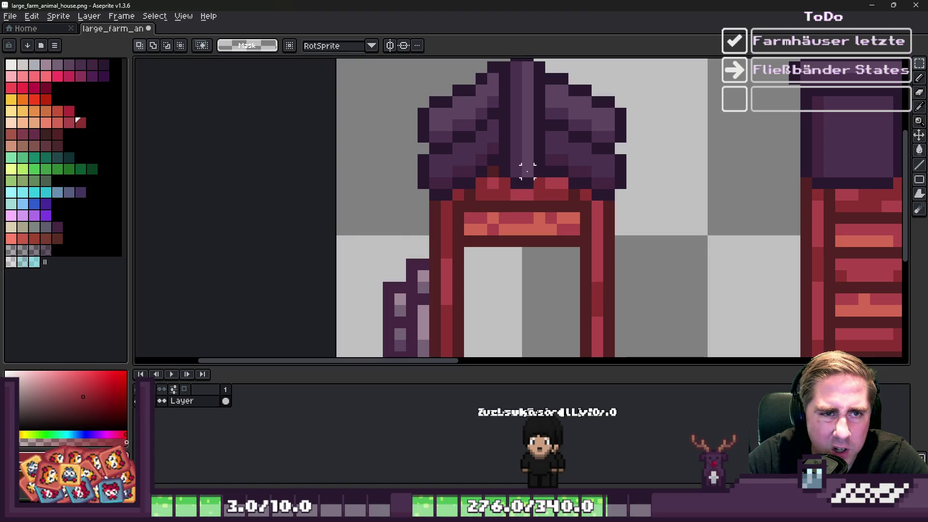
scroll(527, 182, down, 2)
scroll(543, 146, up, 2)
drag(535, 106, 660, 242)
drag(580, 246, 672, 264)
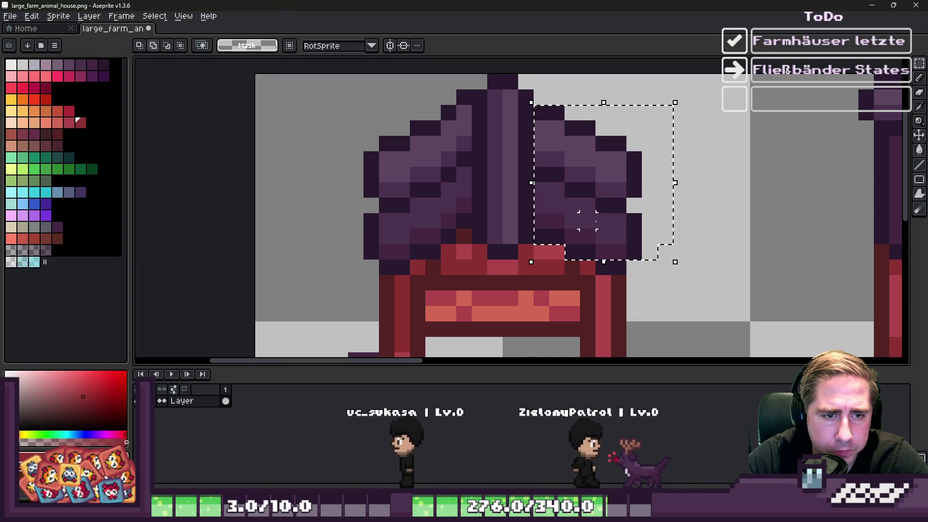
drag(599, 261, 672, 276)
key(ctrl+c)
key(ctrl+v)
key(shift+h)
drag(669, 198, 414, 201)
key(Return)
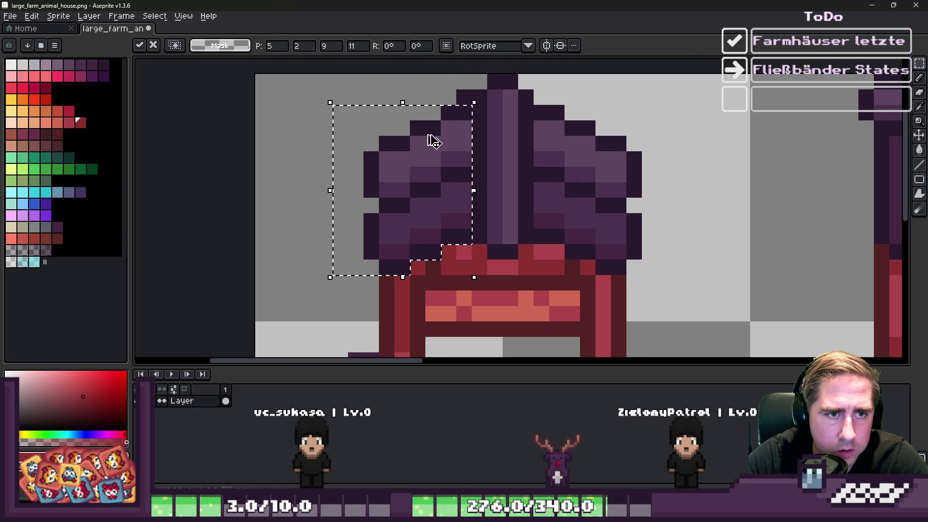
key(ctrl+d)
key(b)
- Select the roof's lower band and drop it in its new place
scroll(463, 97, down, 6)
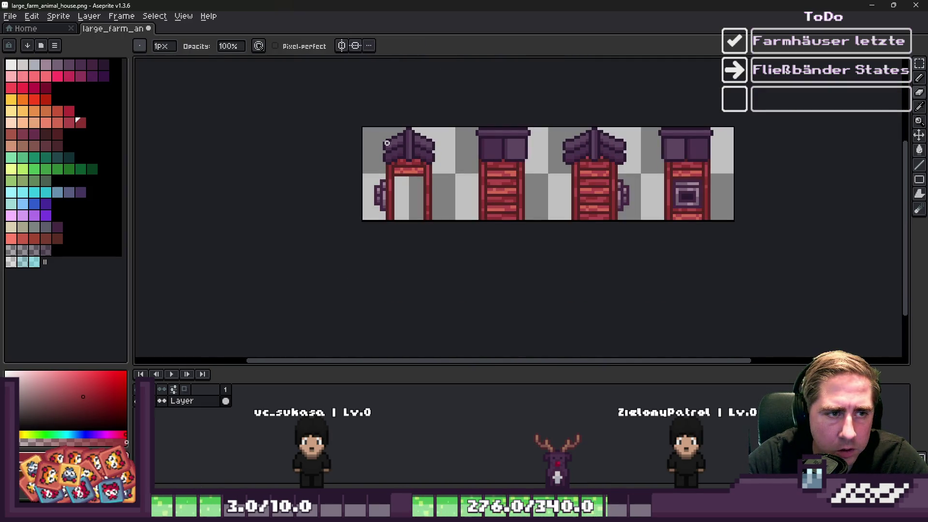
key(m)
scroll(387, 93, up, 3)
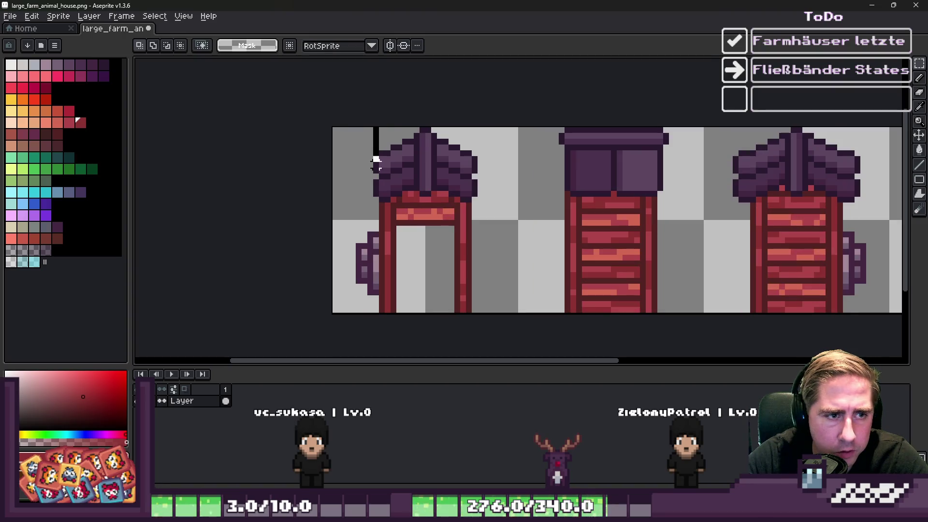
scroll(468, 204, up, 3)
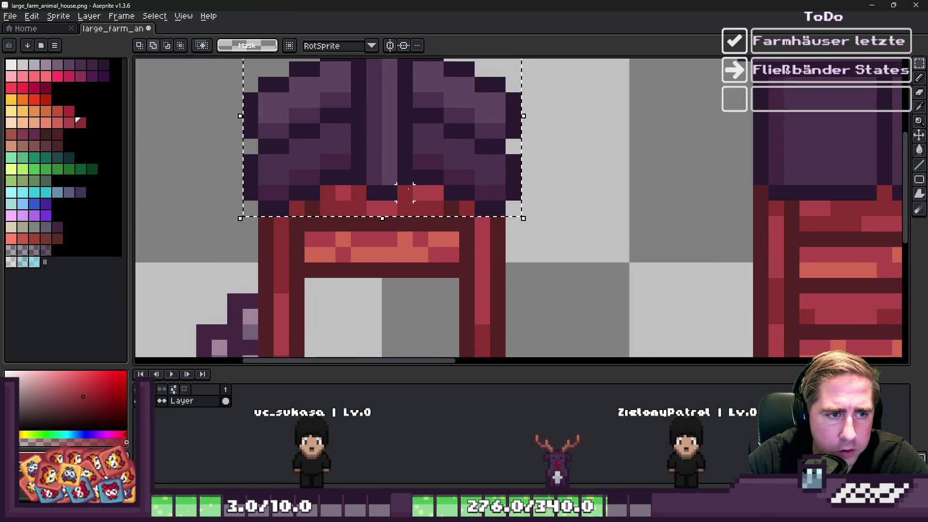
mouse_move(474, 201)
mouse_down()
mouse_move(339, 242)
mouse_move(288, 216)
mouse_up()
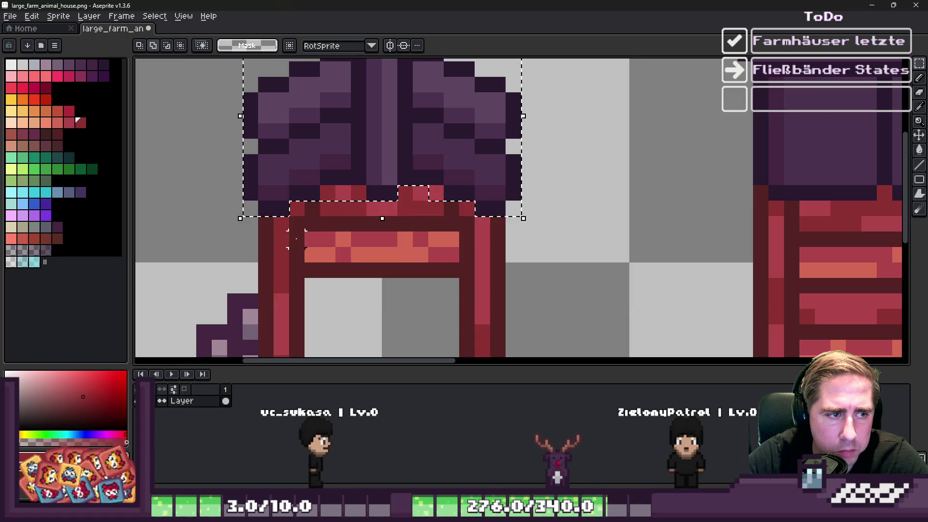
mouse_move(320, 186)
mouse_down()
mouse_move(413, 216)
mouse_move(679, 191)
mouse_move(849, 194)
mouse_up()
scroll(413, 216, down, 3)
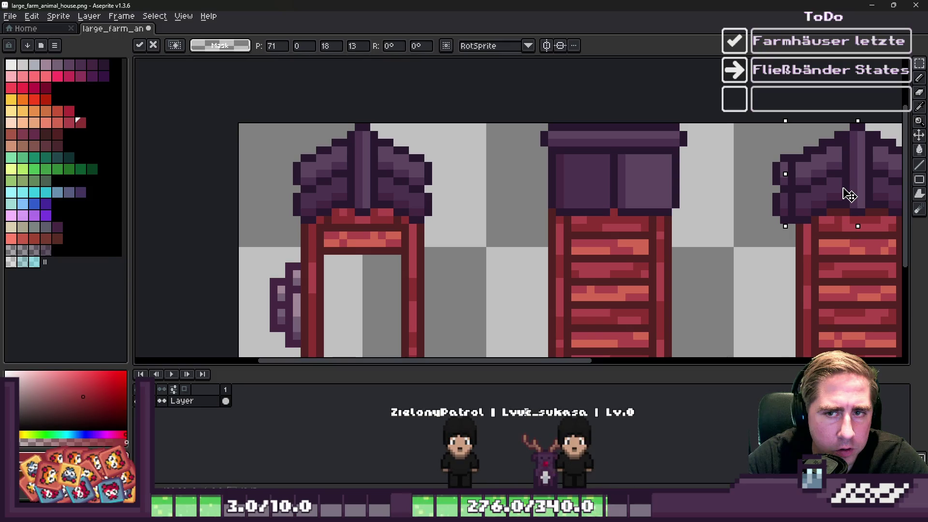
scroll(650, 188, down, 3)
scroll(789, 179, up, 2)
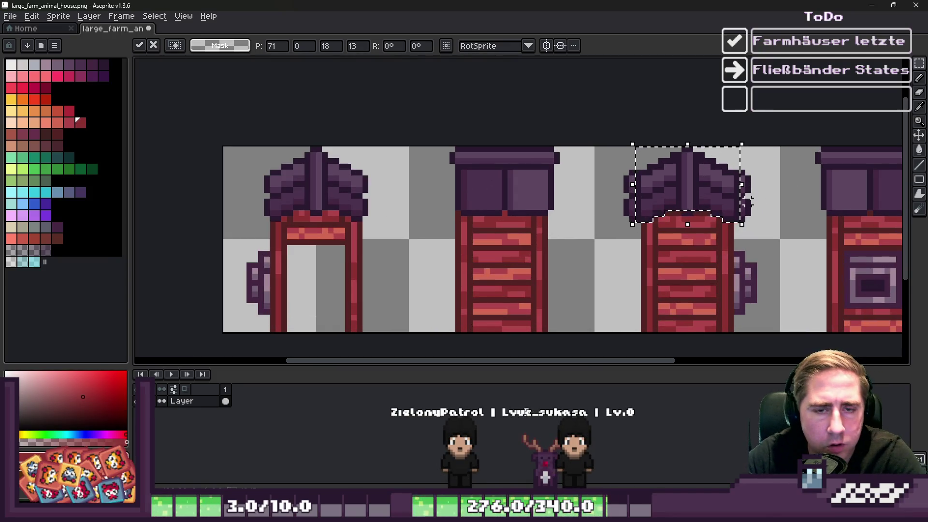
key(ctrl+d)
- Select the third roof and move it up one pixel
drag(757, 218, 757, 226)
scroll(681, 218, up, 2)
mouse_move(559, 224)
mouse_down()
mouse_move(773, 227)
mouse_move(740, 227)
mouse_move(677, 202)
mouse_up()
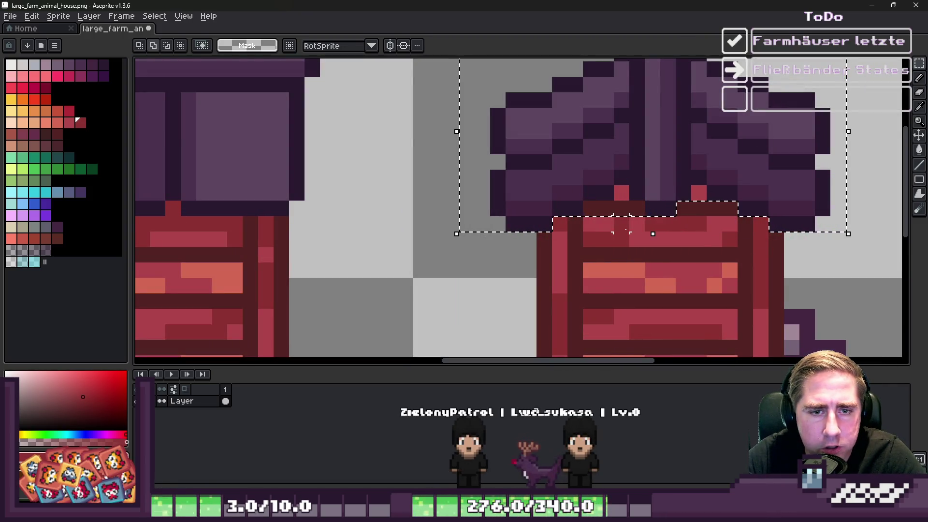
drag(598, 216, 597, 215)
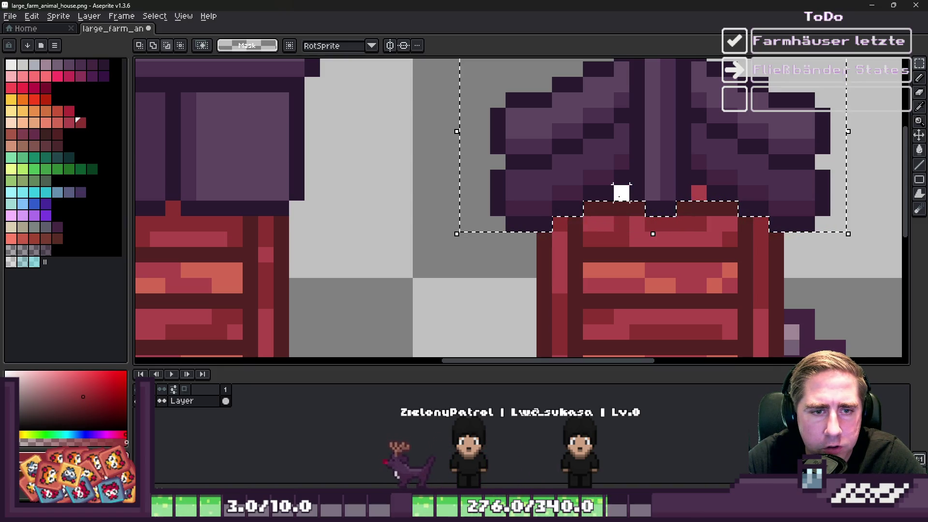
scroll(648, 234, down, 2)
drag(647, 234, 647, 223)
scroll(659, 228, up, 2)
key(Return)
scroll(643, 242, up, 2)
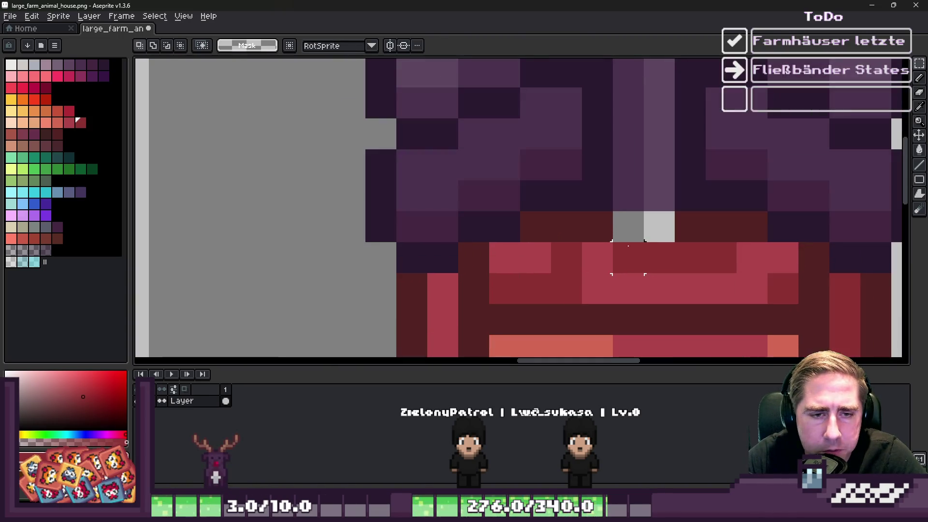
- Pick the dark roof colours and paint dark pixels over the gap in the red row
alt+click(610, 219)
alt+click(607, 182)
drag(628, 227, 667, 228)
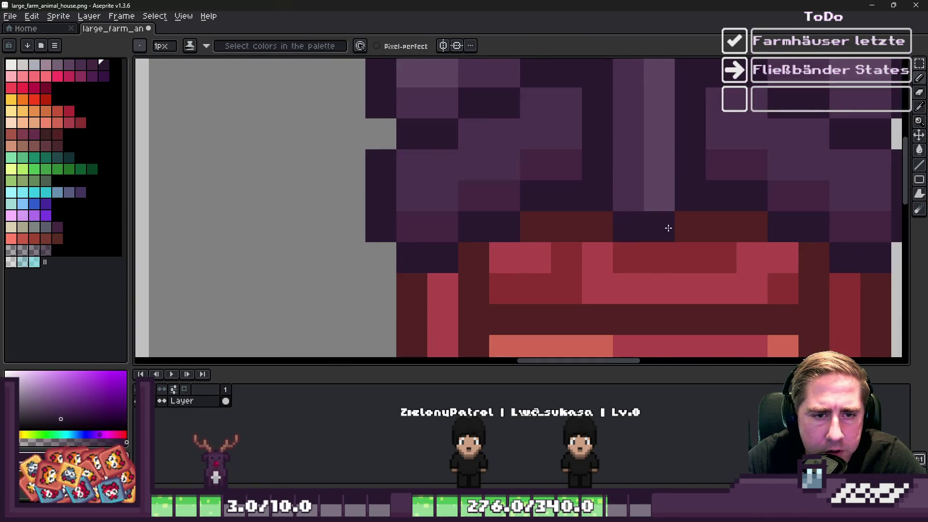
scroll(574, 223, down, 3)
scroll(696, 189, down, 3)
- Save the sprite sheet and relaunch the game from Godot to test the farmhouse
key(ctrl+s)
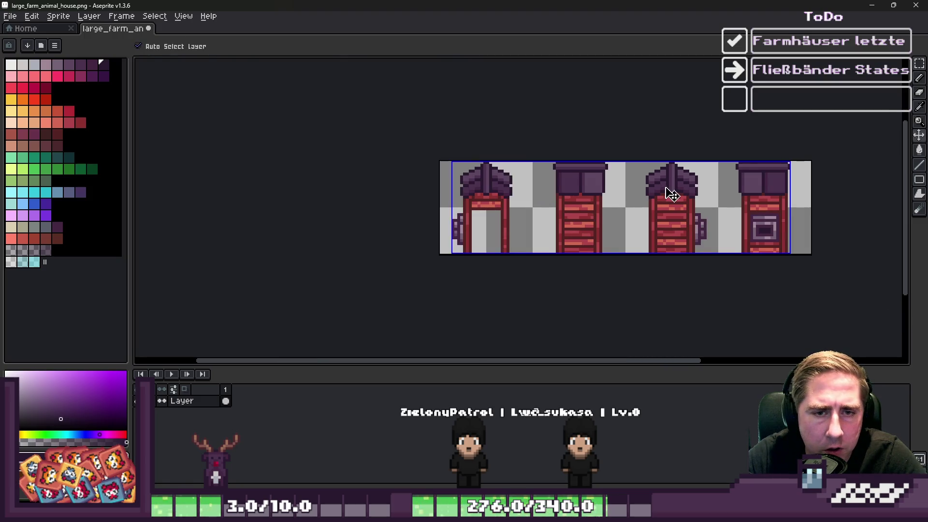
scroll(587, 160, up, 3)
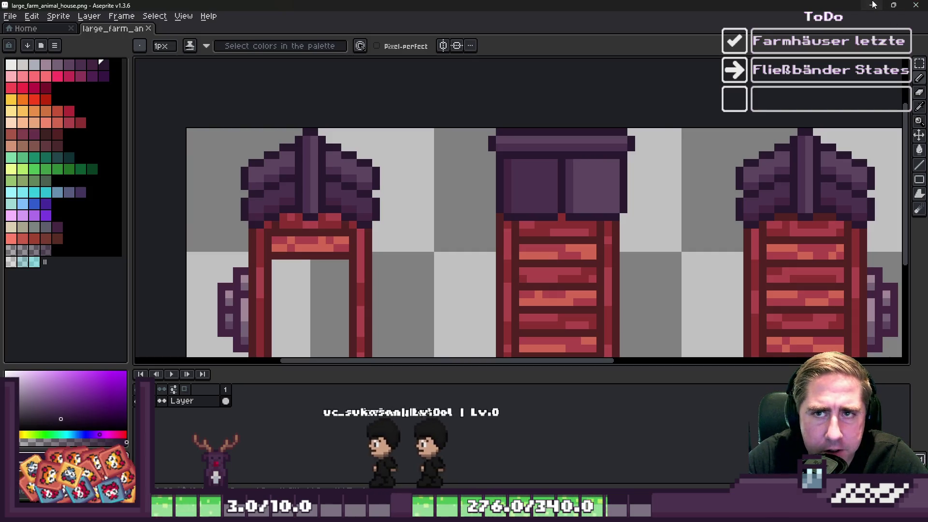
key(alt+Tab)
key(F5)
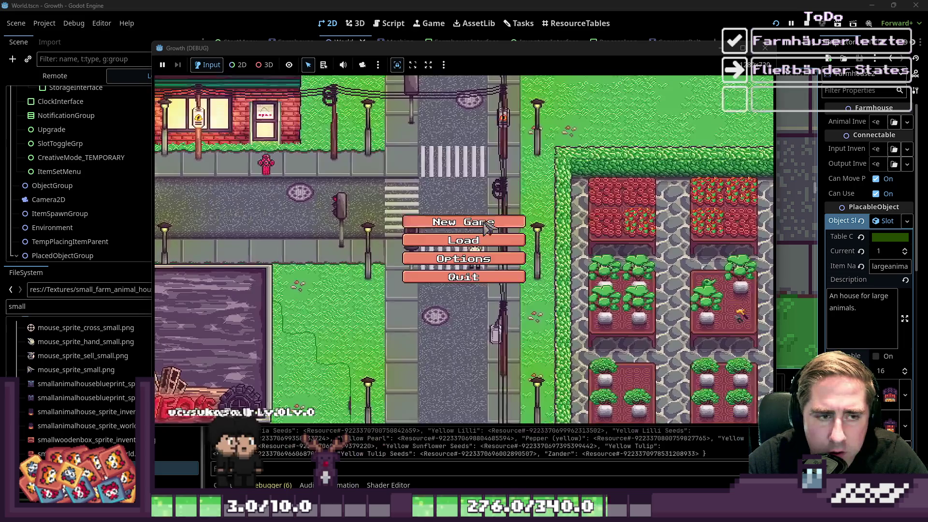
click(445, 216)
text(d)
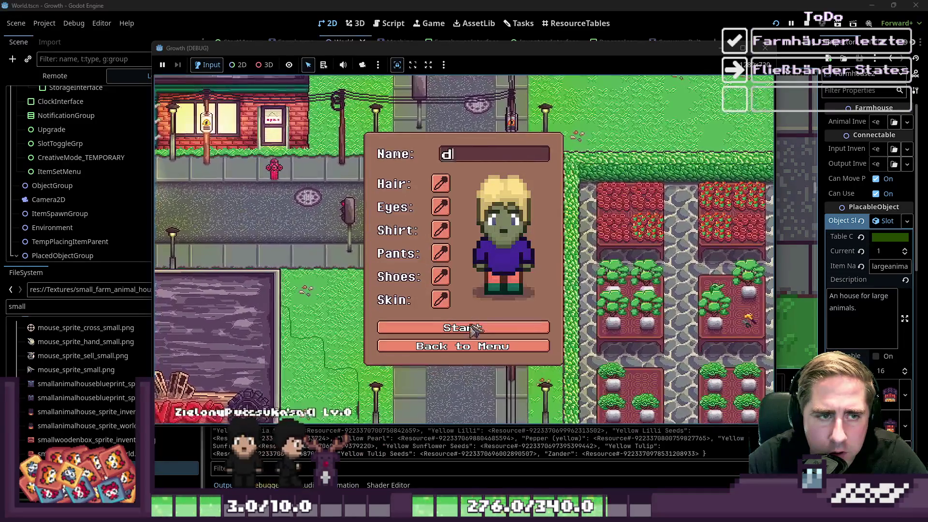
click(463, 327)
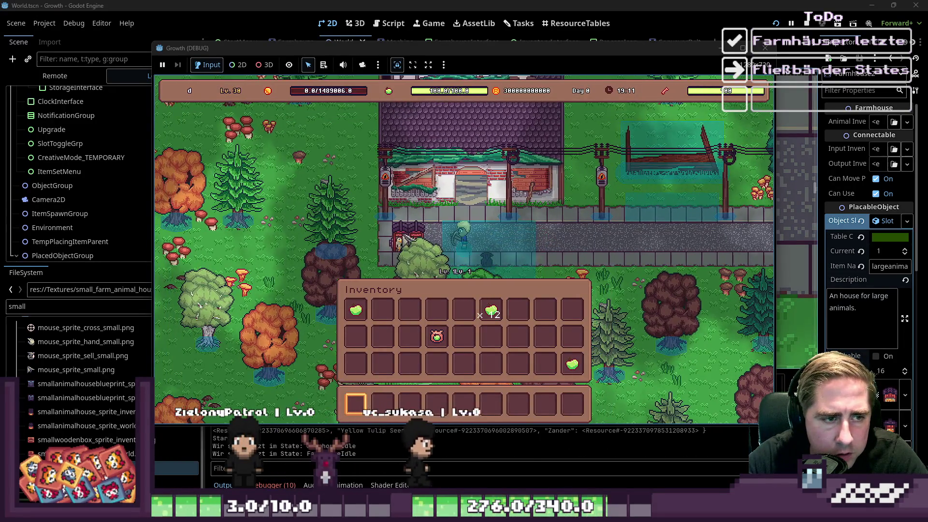
key(a)
key(s)
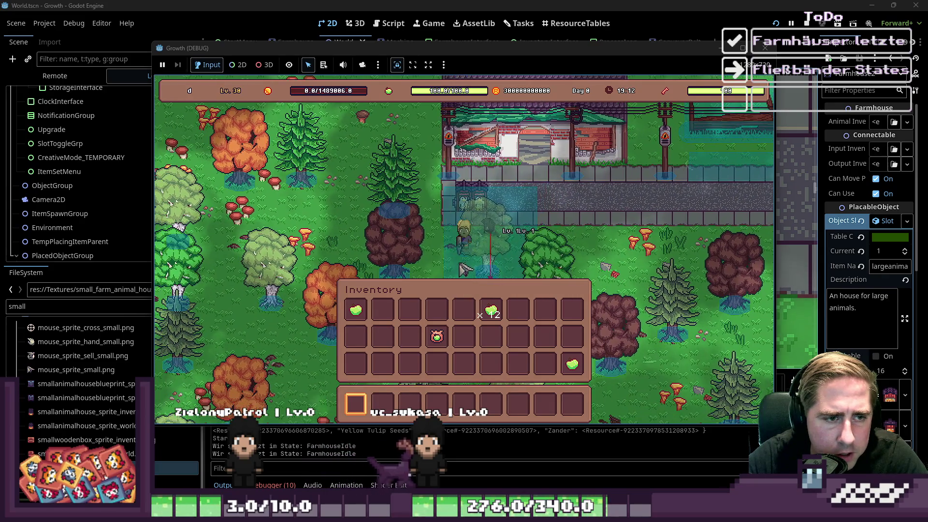
key(a)
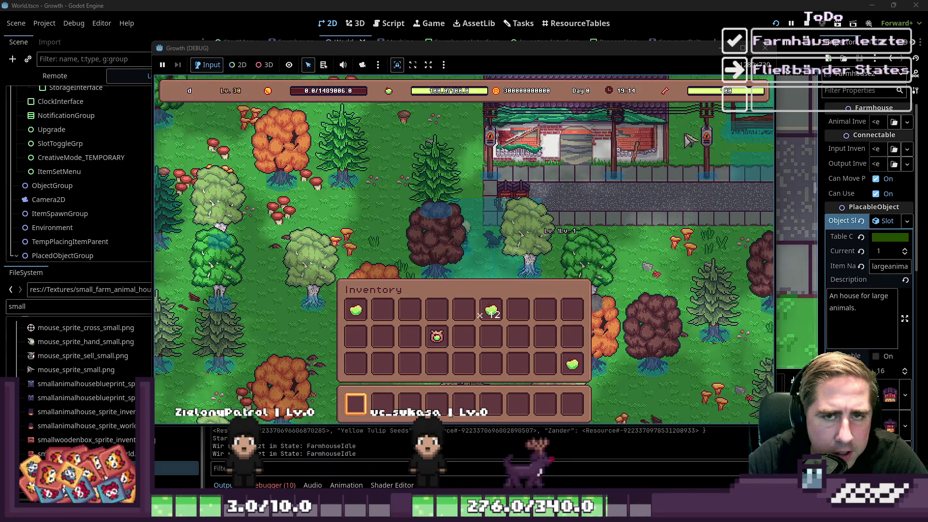
key(w)
key(d)
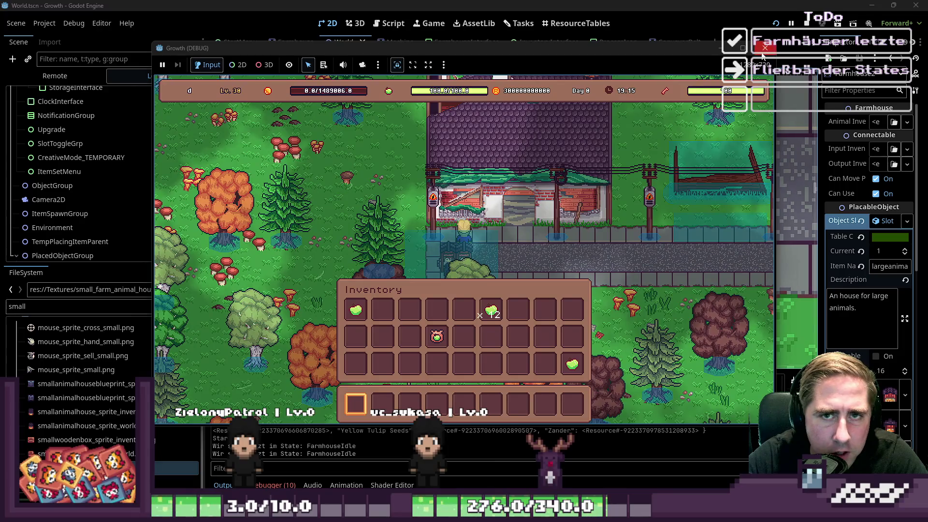
click(763, 49)
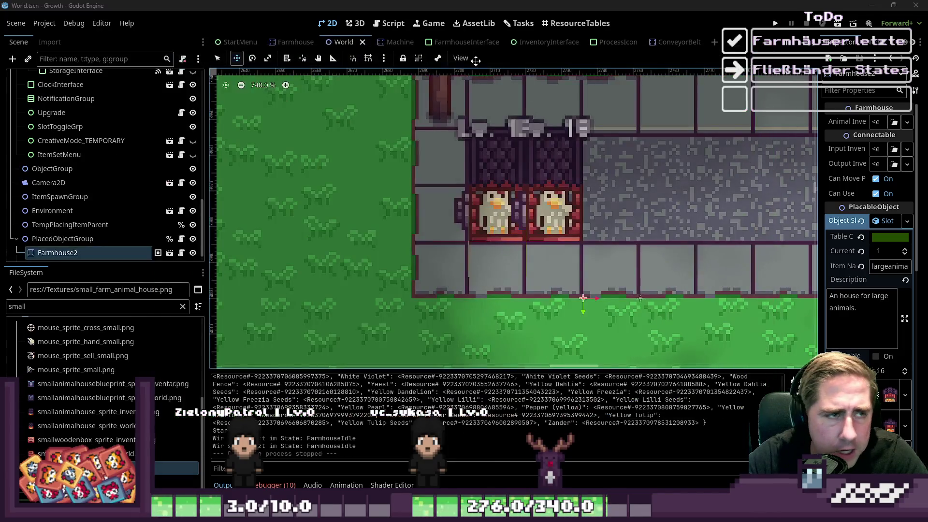
- Open Farmhouse.tscn and make its collision shape visible over the farmhouse sprite
click(158, 253)
scroll(598, 228, up, 5)
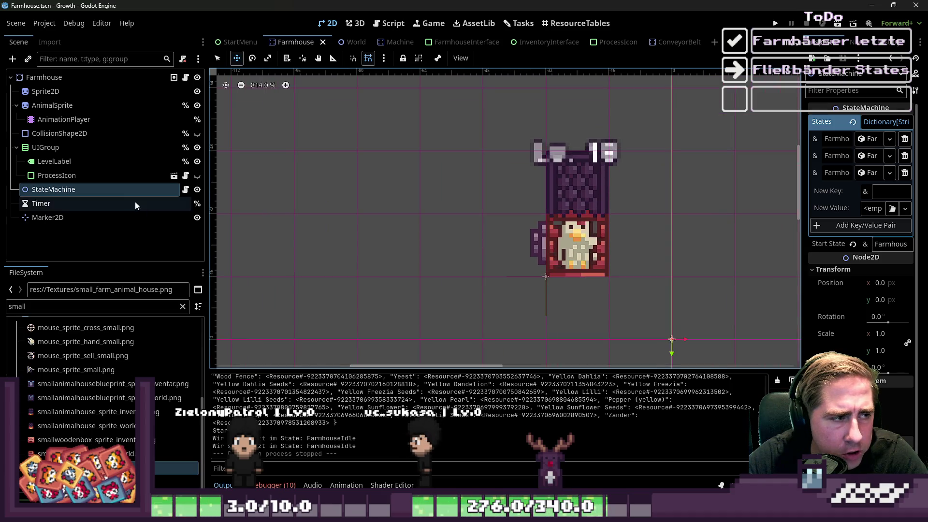
click(197, 134)
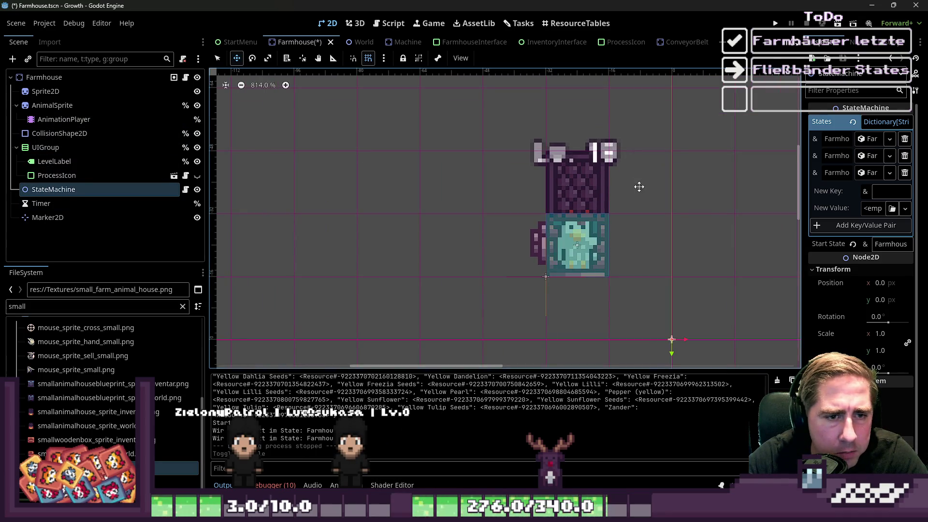
- Select the CollisionShape2D node and open its Debug Color picker
click(74, 177)
click(173, 189)
click(48, 78)
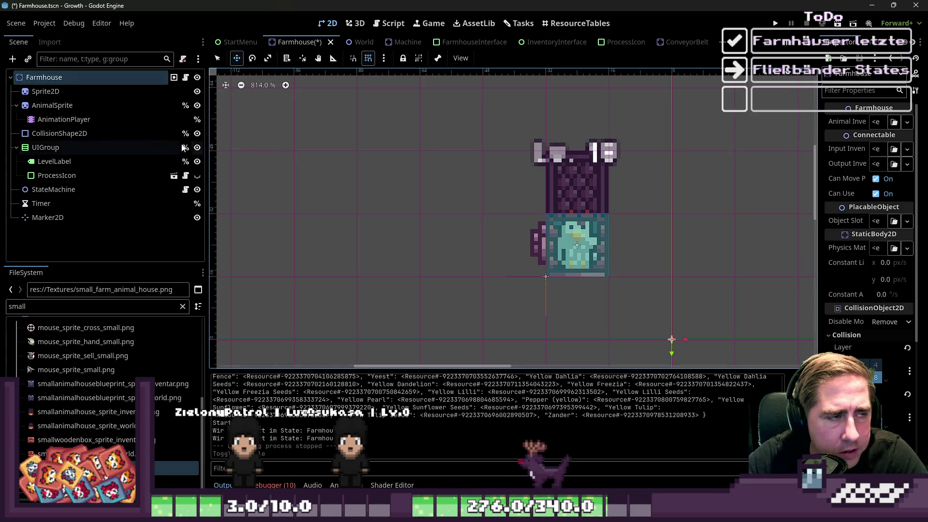
click(72, 134)
click(895, 151)
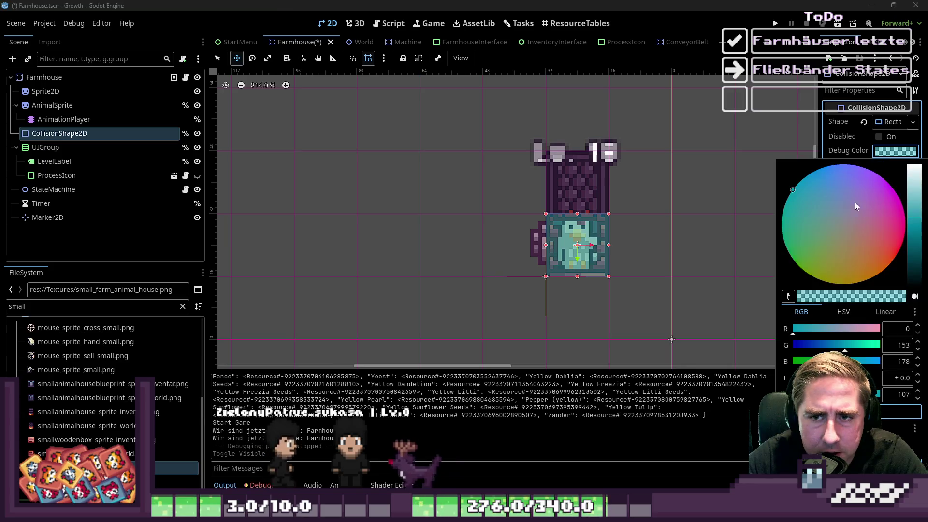
- Make the collision shape's debug colour fully opaque (alpha 255) purple
click(878, 395)
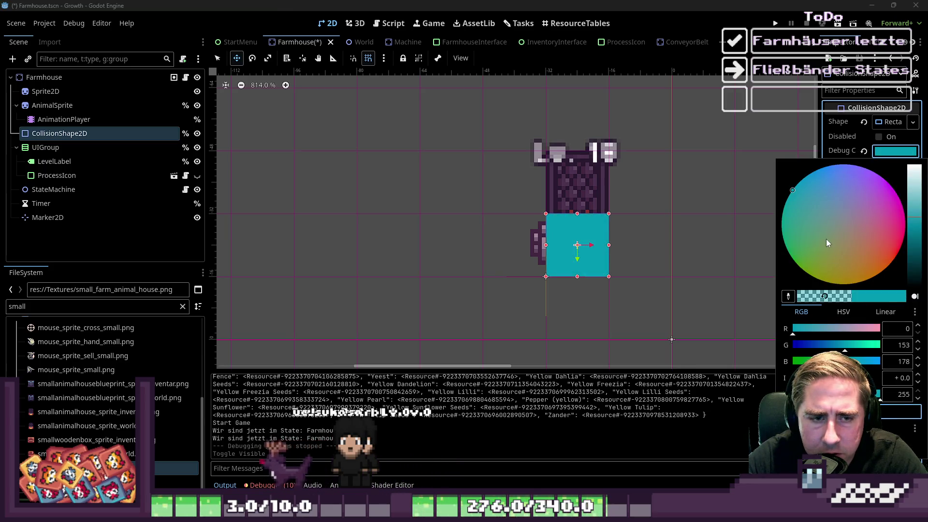
drag(826, 243, 866, 174)
click(885, 122)
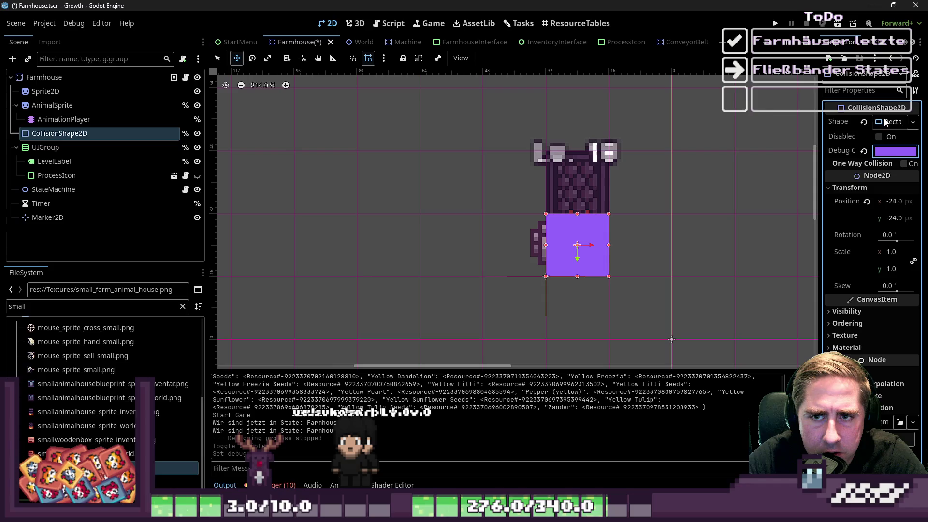
- Set the collision shape's Ordering Z Index to 10, then save and launch the game
click(852, 323)
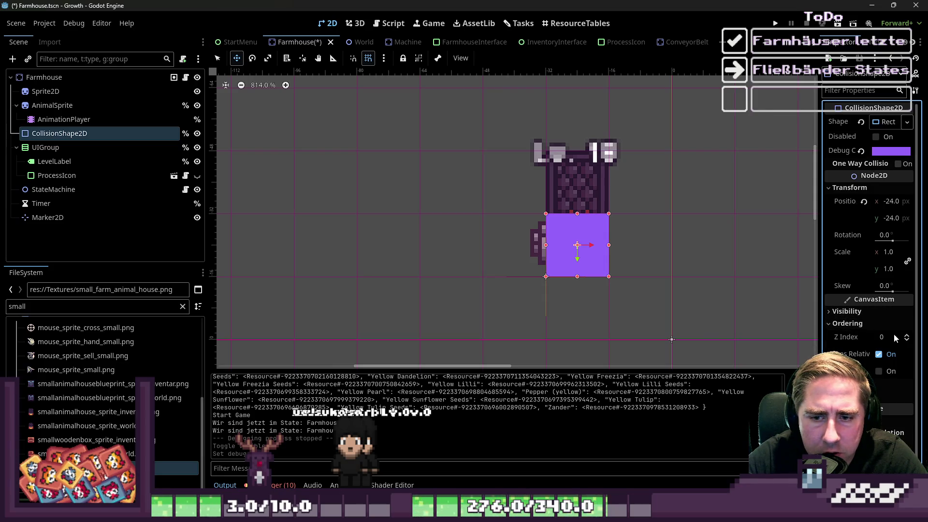
text(0)
key(Return)
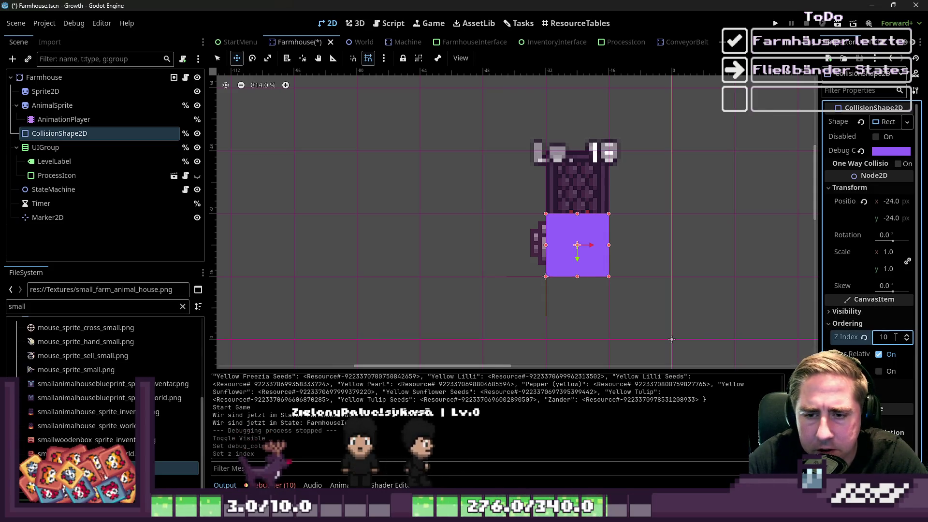
key(F5)
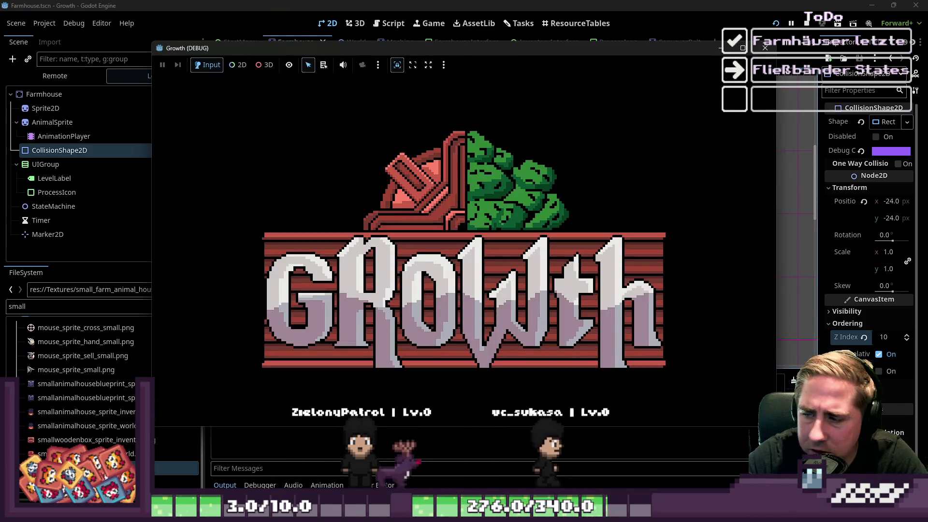